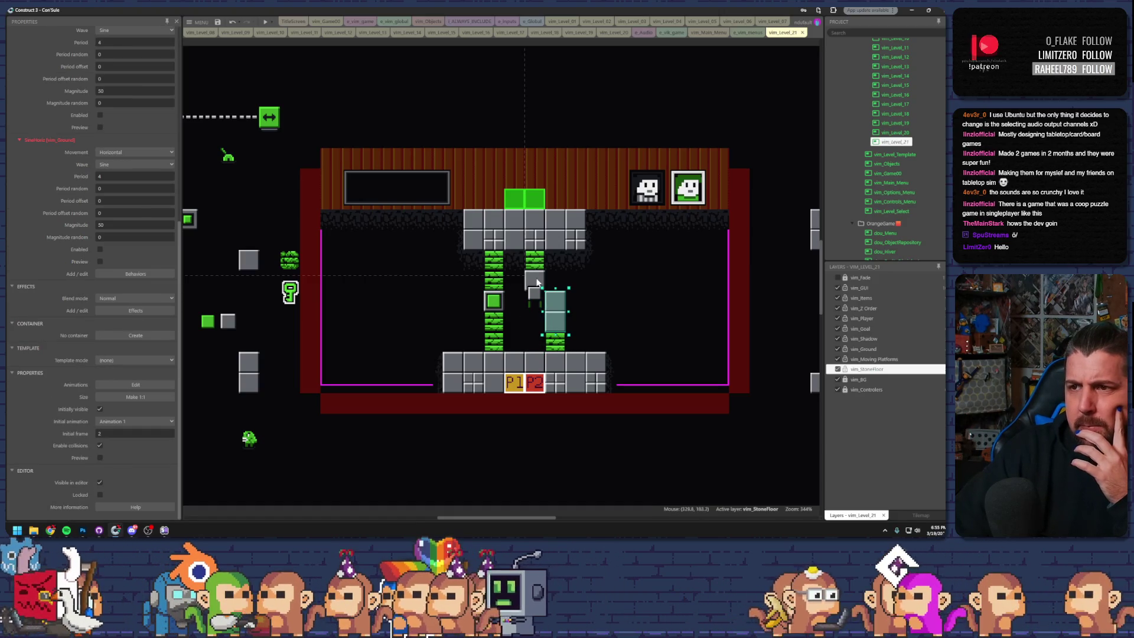
- Delete the upper falling-ground blocks at the top of the left column
{"action": "left_click", "coordinate": [555, 258]}
{"action": "left_click", "coordinate": [554, 299]}
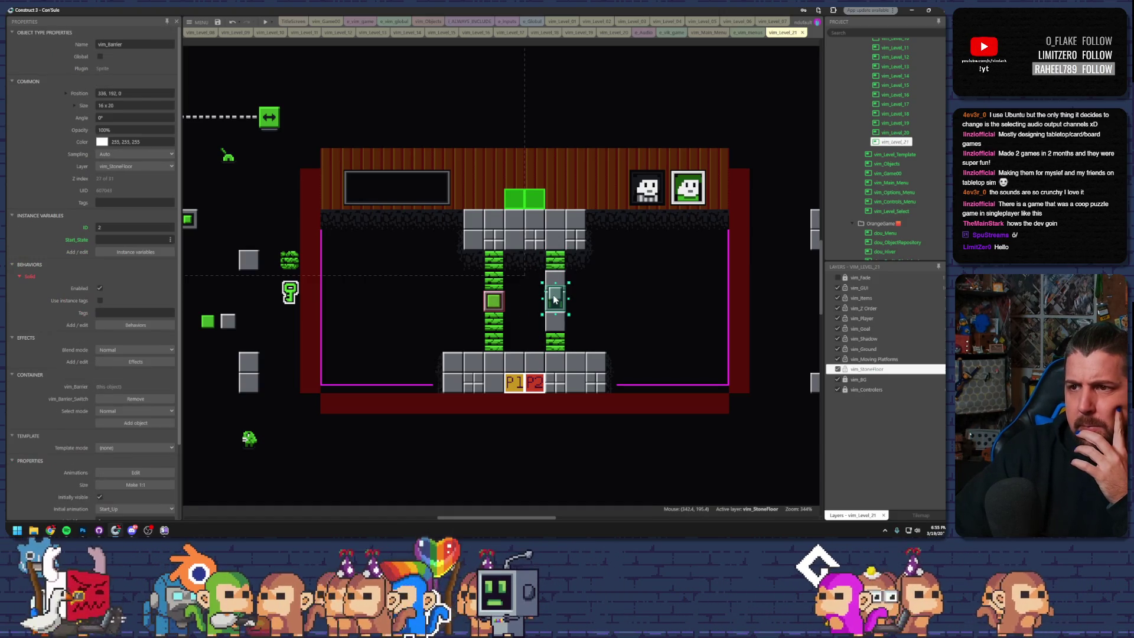
{"action": "left_click", "coordinate": [609, 447]}
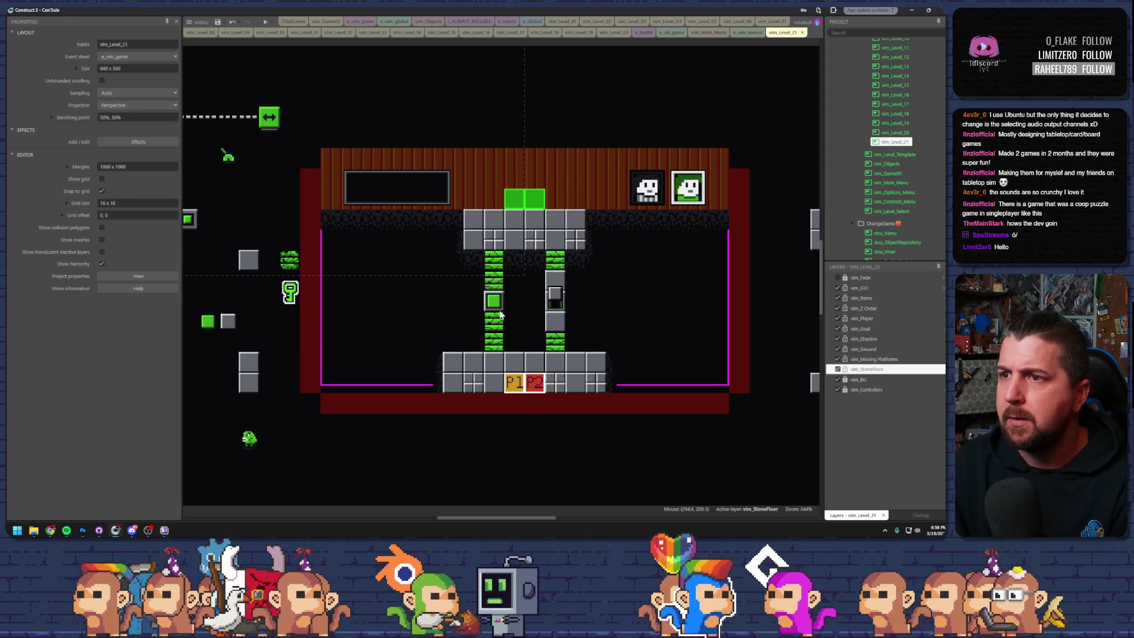
{"action": "left_click", "coordinate": [497, 283]}
{"action": "key", "text": "Delete"}
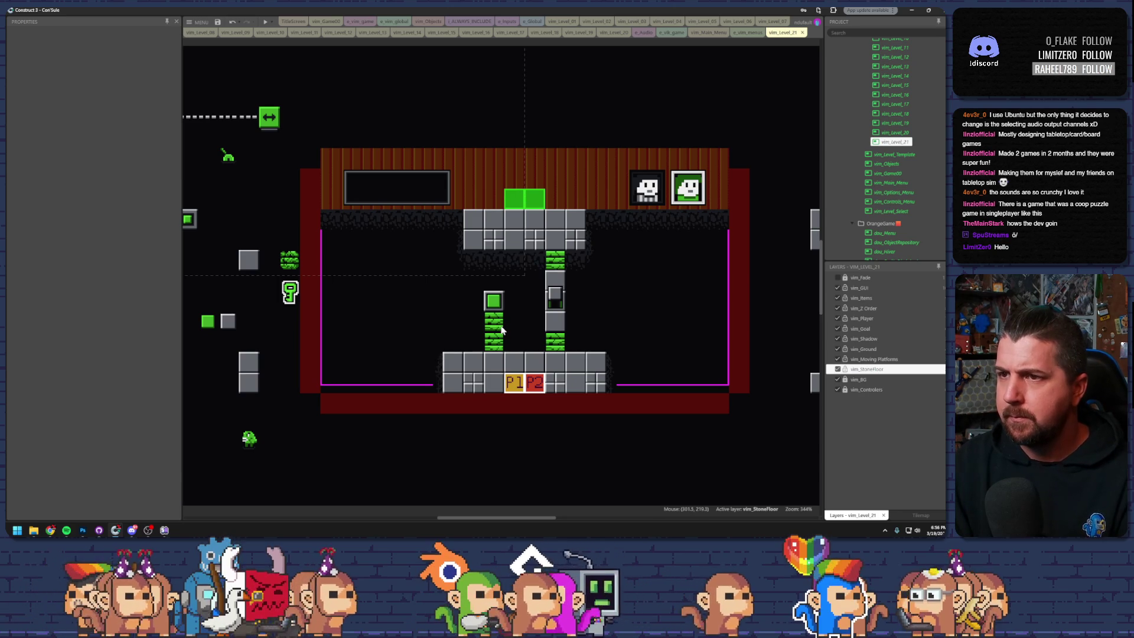
- Move the Spitter to the right side and place a copy on the left with Initial animation Right
{"action": "mouse_move", "coordinate": [247, 438]}
{"action": "left_mouse_down"}
{"action": "mouse_move", "coordinate": [607, 275]}
{"action": "mouse_move", "coordinate": [609, 296]}
{"action": "mouse_move", "coordinate": [587, 297]}
{"action": "mouse_move", "coordinate": [628, 297]}
{"action": "mouse_move", "coordinate": [616, 298]}
{"action": "left_mouse_up"}
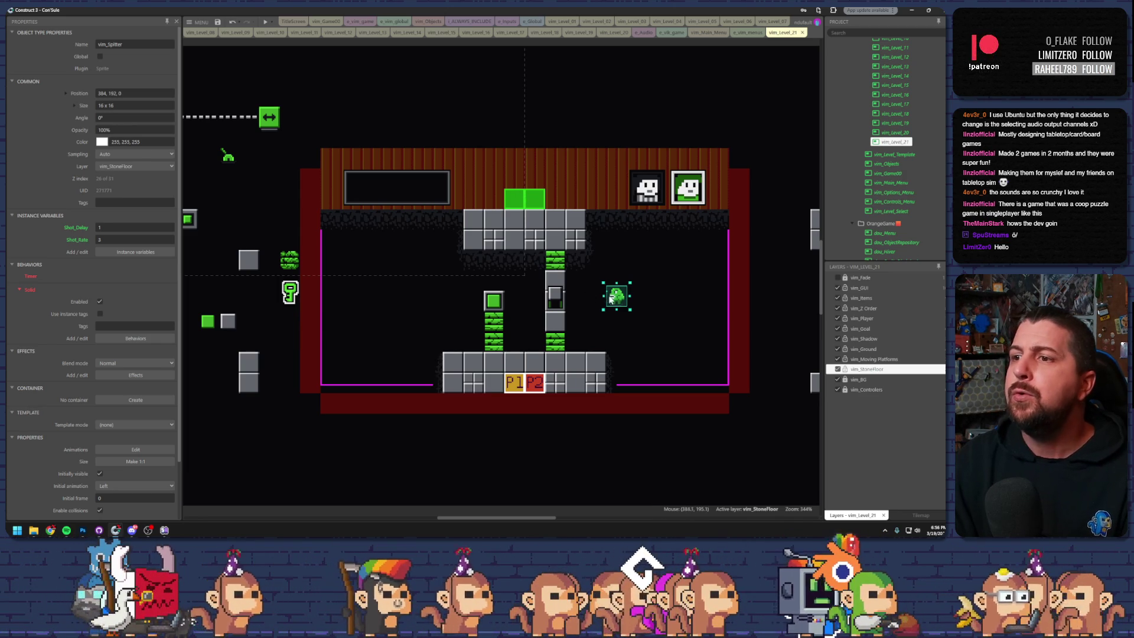
{"action": "left_click_drag", "start_coordinate": [608, 298], "coordinate": [641, 300]}
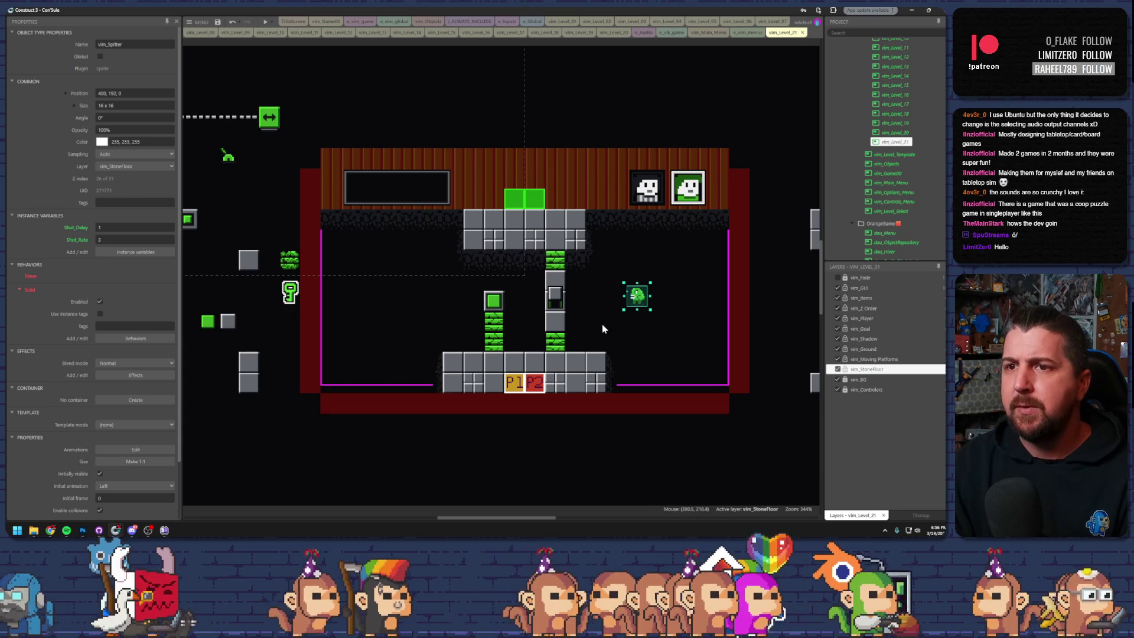
{"action": "left_click_drag", "start_coordinate": [637, 297], "coordinate": [407, 295]}
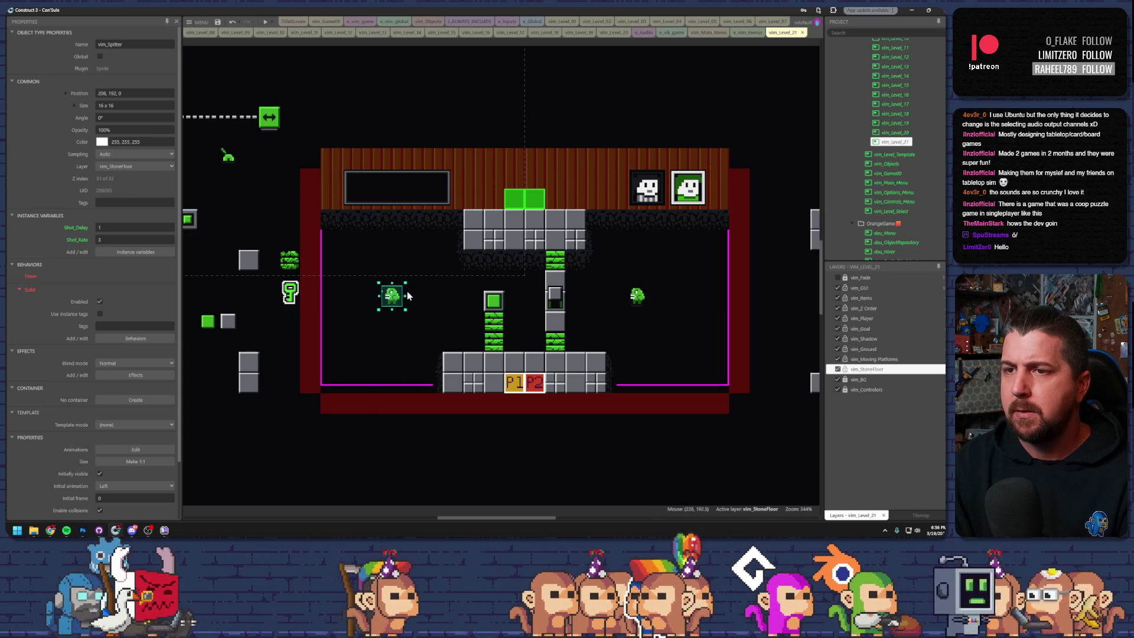
{"action": "scroll", "coordinate": [145, 428], "scroll_direction": "down", "scroll_amount": 1}
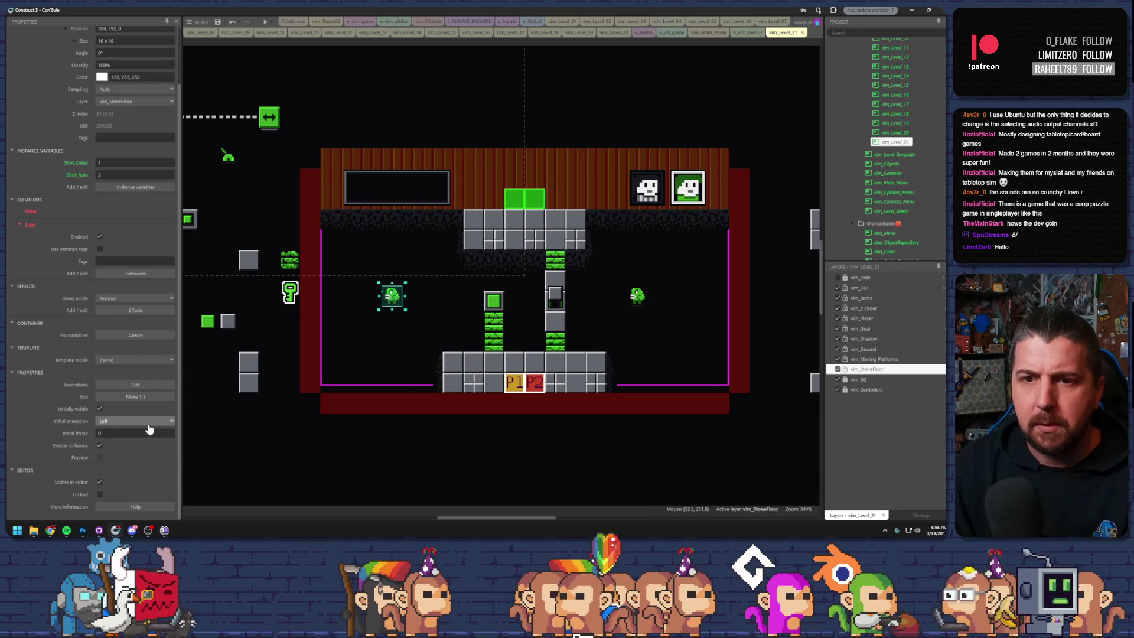
{"action": "left_click", "coordinate": [140, 421]}
{"action": "left_click", "coordinate": [127, 469]}
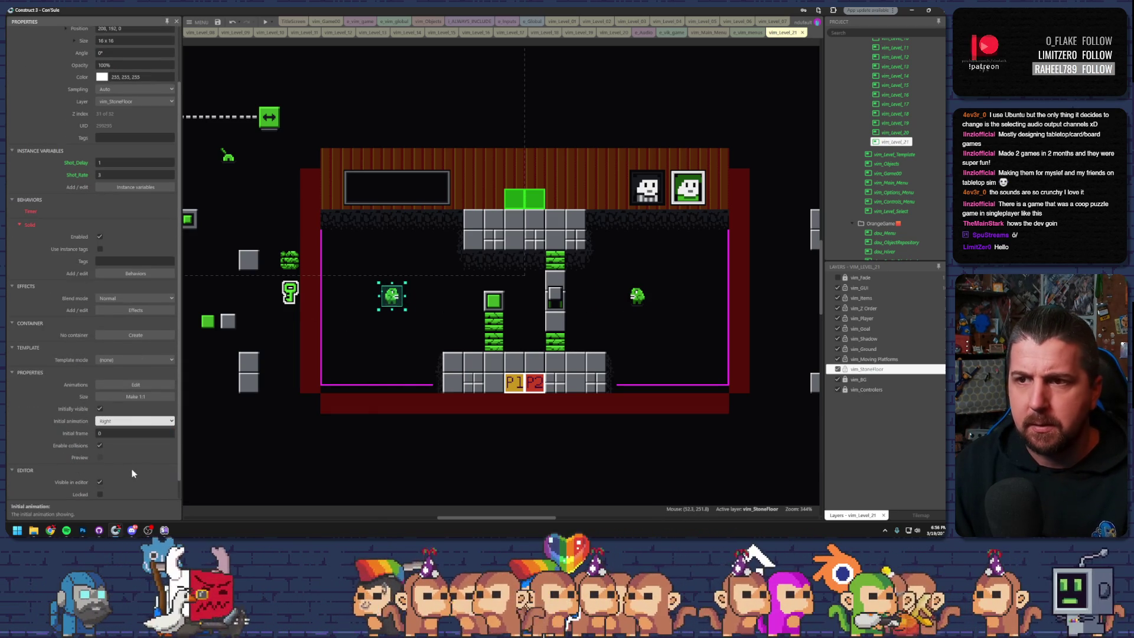
{"action": "left_click", "coordinate": [445, 346]}
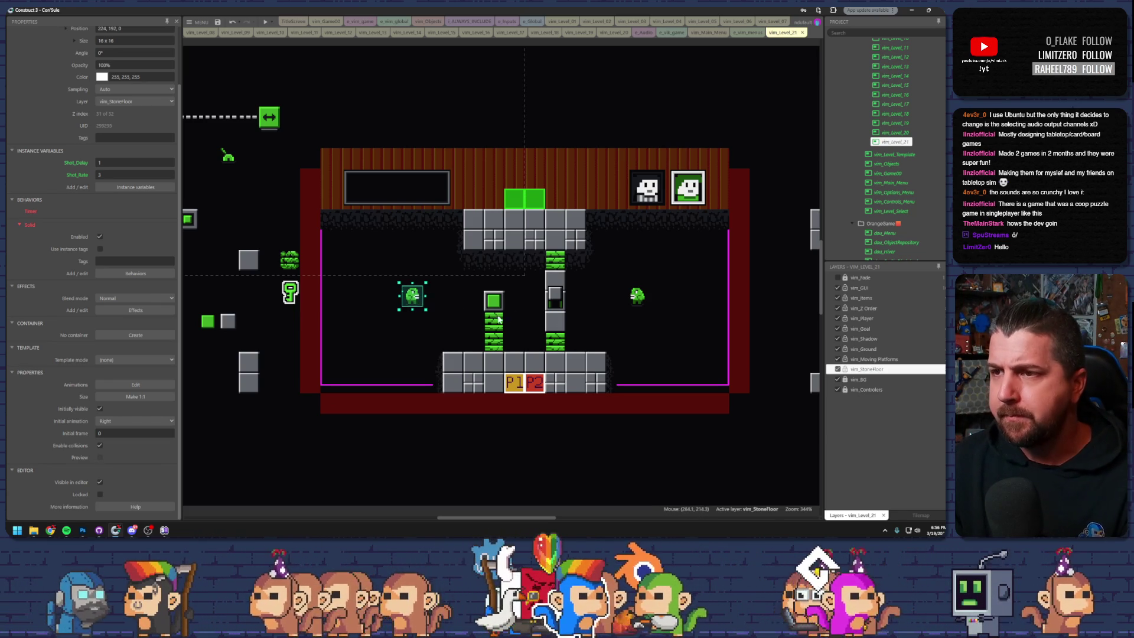
- Shift the left spitter one cell right, add a barrier copy beside it, and start a preview
{"action": "left_click_drag", "start_coordinate": [391, 300], "coordinate": [400, 299]}
{"action": "left_click_drag", "start_coordinate": [552, 297], "coordinate": [435, 300]}
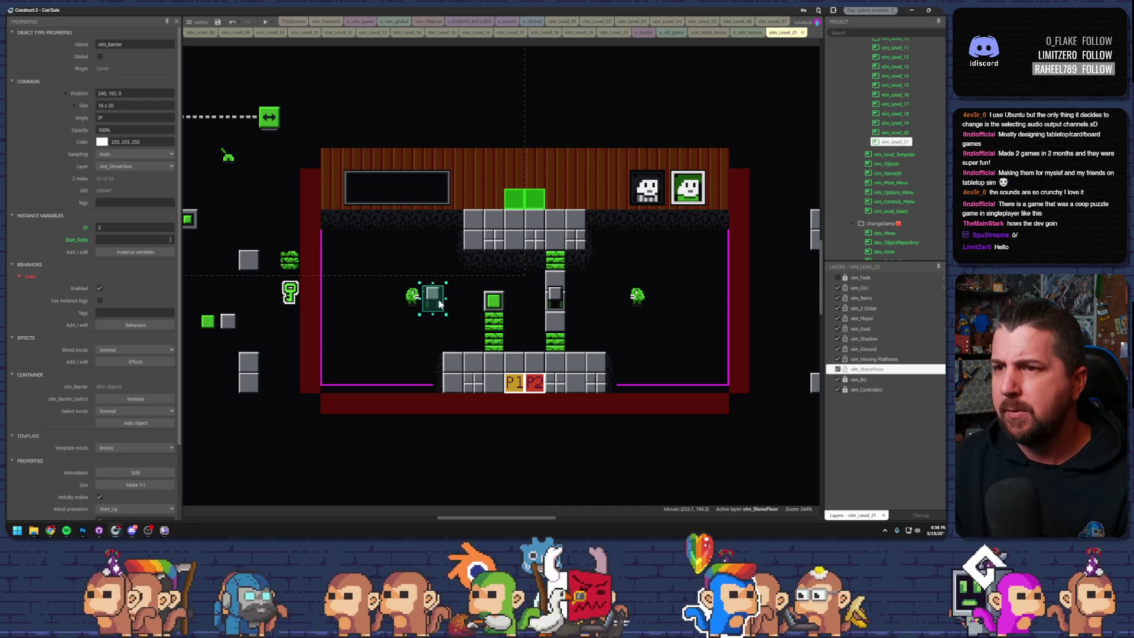
{"action": "left_click", "coordinate": [442, 300]}
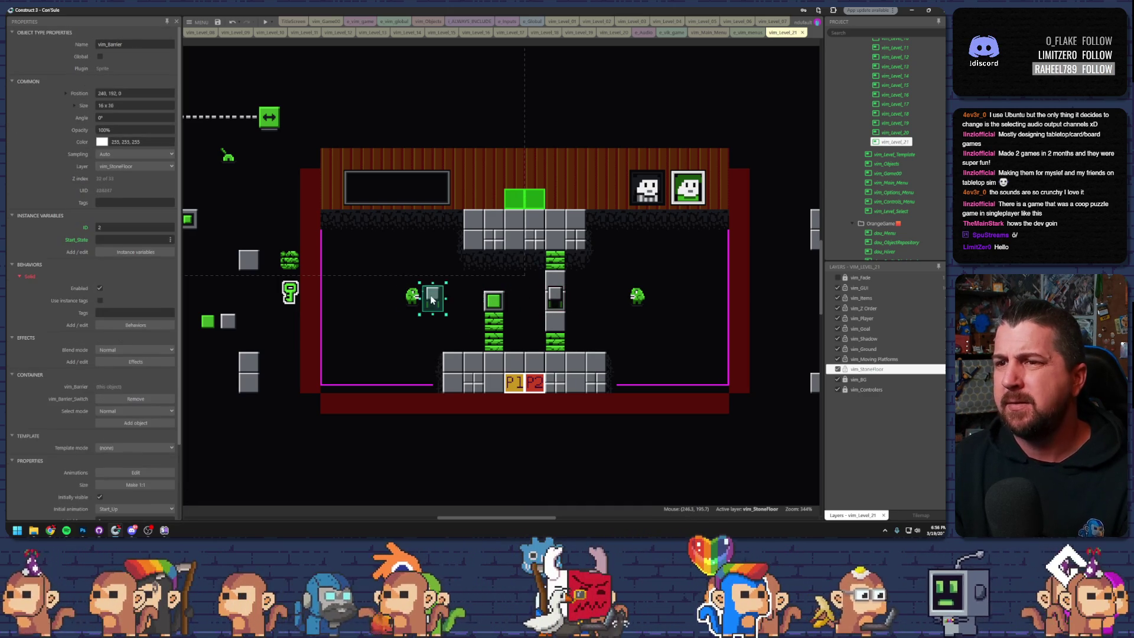
{"action": "left_click", "coordinate": [266, 22]}
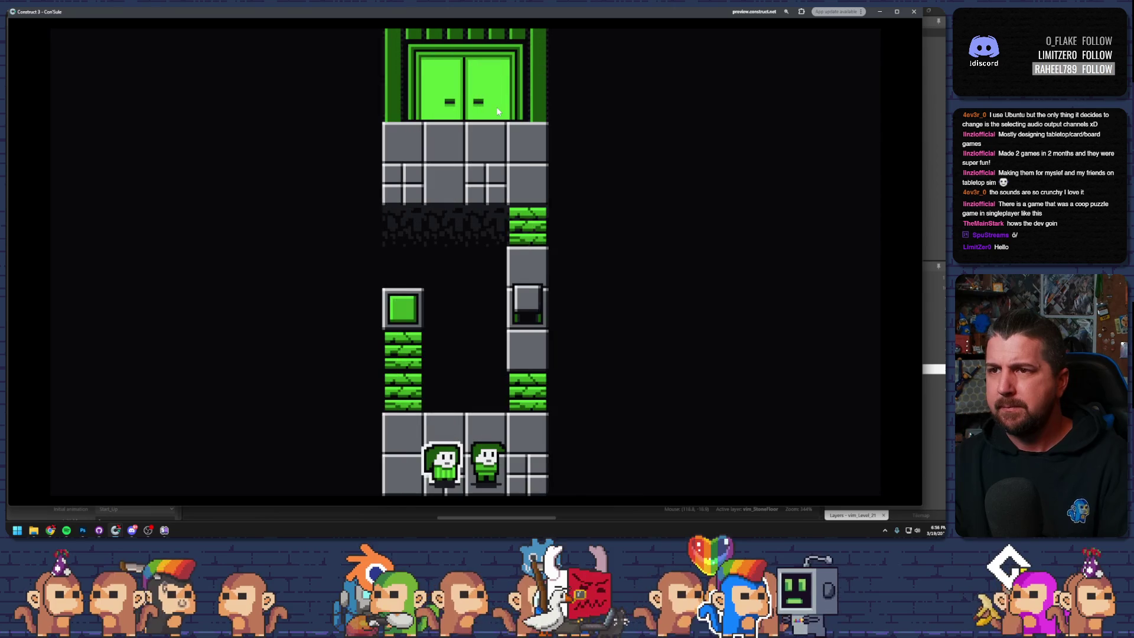
- Test-walk a player in preview, close it, and delete the barrier beside the left spitter
{"action": "key", "text": "Left"}
{"action": "key", "text": "Up"}
{"action": "key", "text": "Up"}
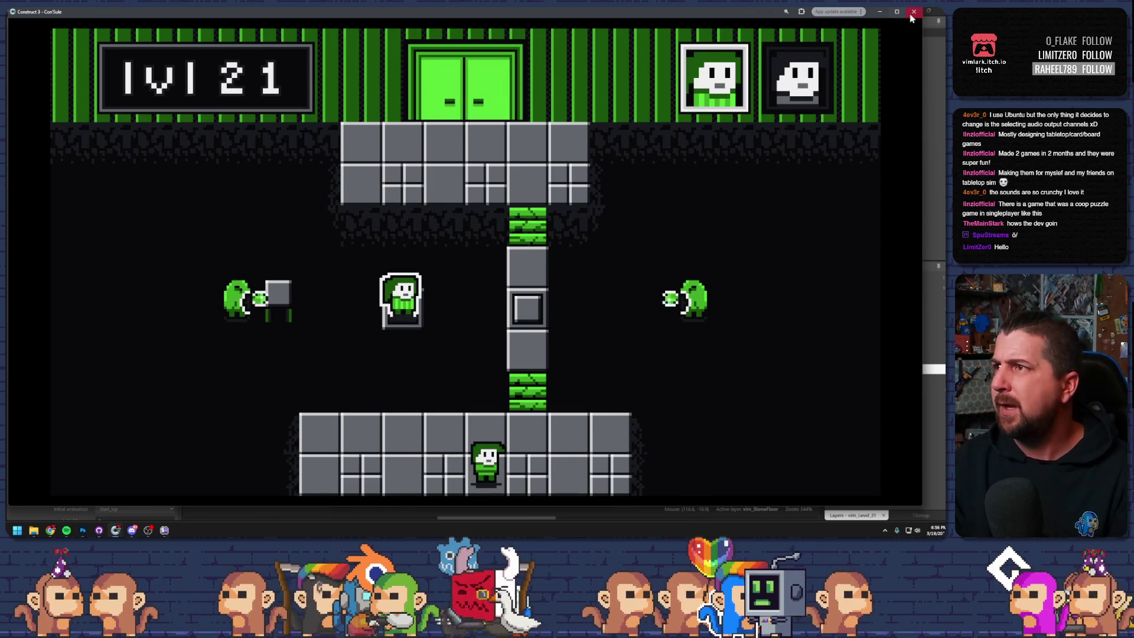
{"action": "key", "text": "alt+F4"}
{"action": "key", "text": "Delete"}
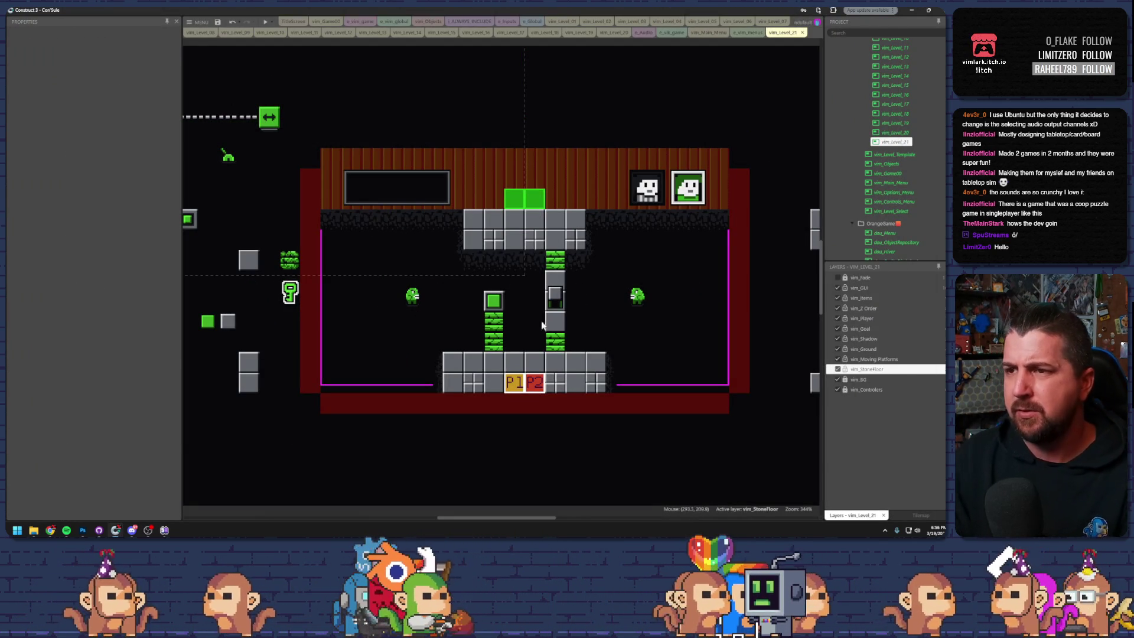
{"action": "key", "text": "ctrl+z"}
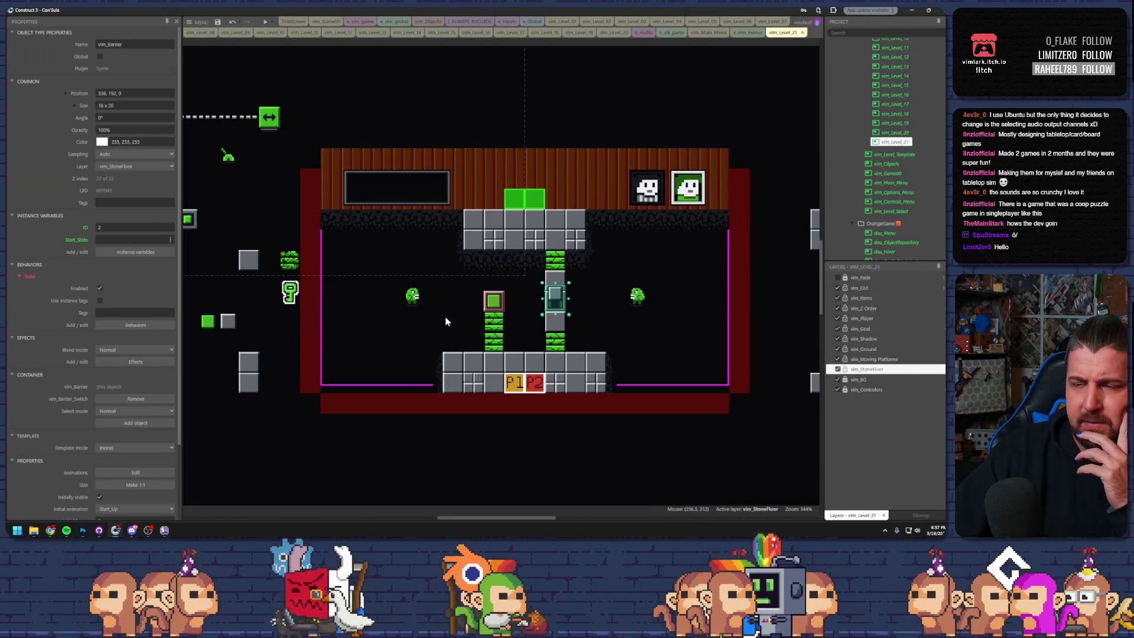
- Lower the switch within the left column and shift the left spitter one cell left
{"action": "left_click_drag", "start_coordinate": [450, 319], "coordinate": [488, 319]}
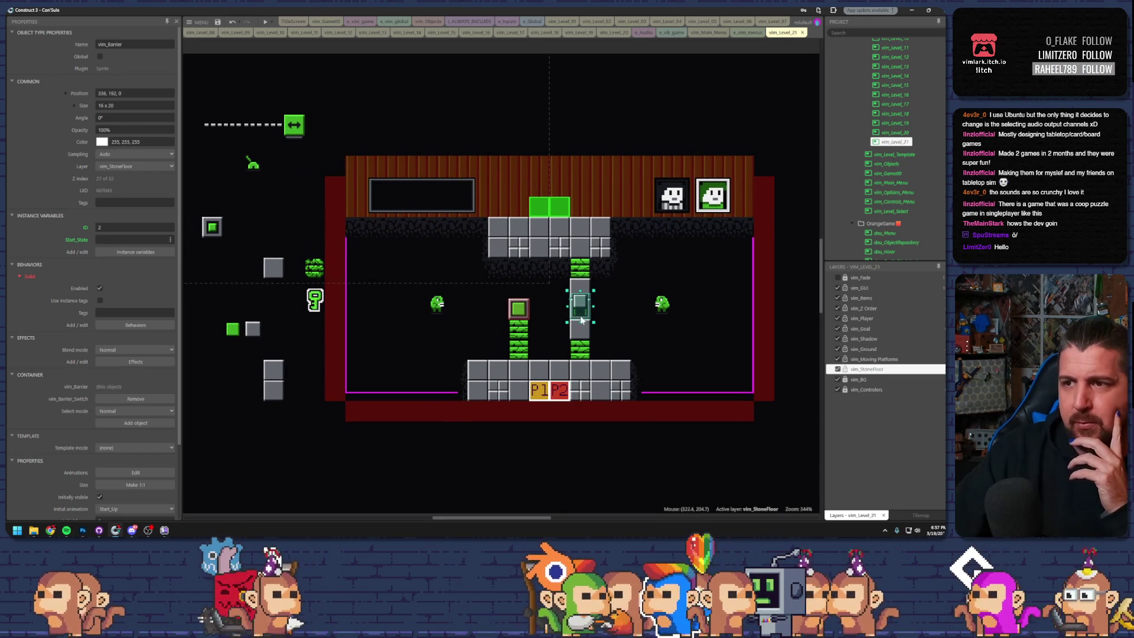
{"action": "left_click", "coordinate": [544, 338]}
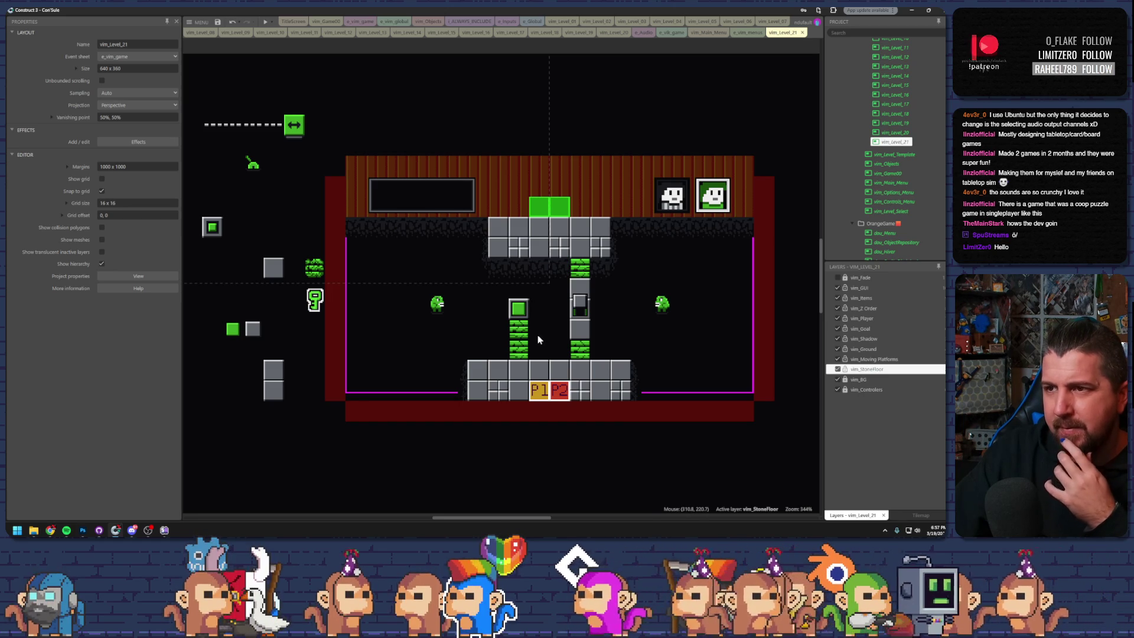
{"action": "left_click_drag", "start_coordinate": [437, 303], "coordinate": [444, 303]}
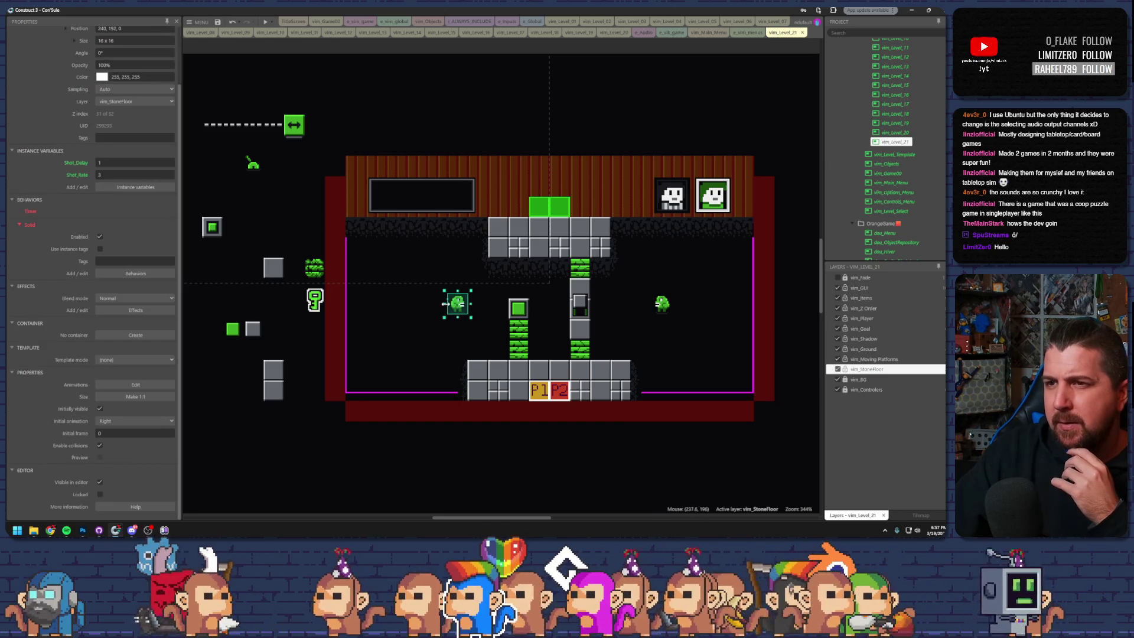
{"action": "left_click", "coordinate": [517, 310]}
{"action": "mouse_move", "coordinate": [517, 315]}
{"action": "left_mouse_down"}
{"action": "mouse_move", "coordinate": [473, 312]}
{"action": "mouse_move", "coordinate": [519, 328]}
{"action": "left_mouse_up"}
{"action": "mouse_move", "coordinate": [519, 287]}
{"action": "left_mouse_down"}
{"action": "mouse_move", "coordinate": [517, 299]}
{"action": "mouse_move", "coordinate": [460, 306]}
{"action": "left_mouse_up"}
{"action": "left_click", "coordinate": [458, 303]}
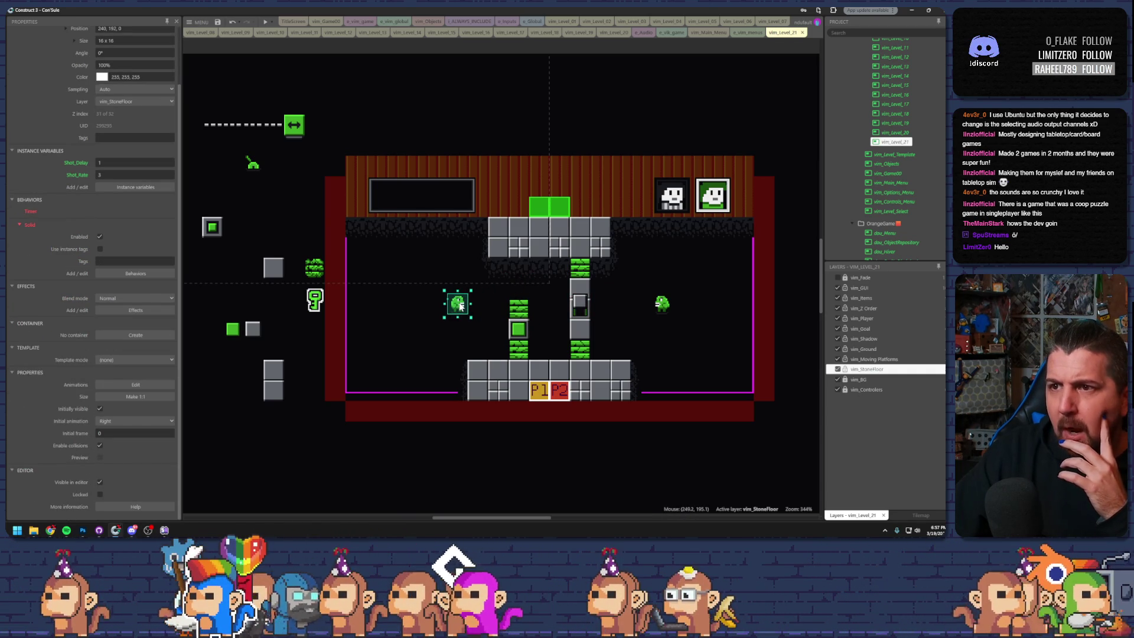
{"action": "left_click_drag", "start_coordinate": [460, 306], "coordinate": [444, 306]}
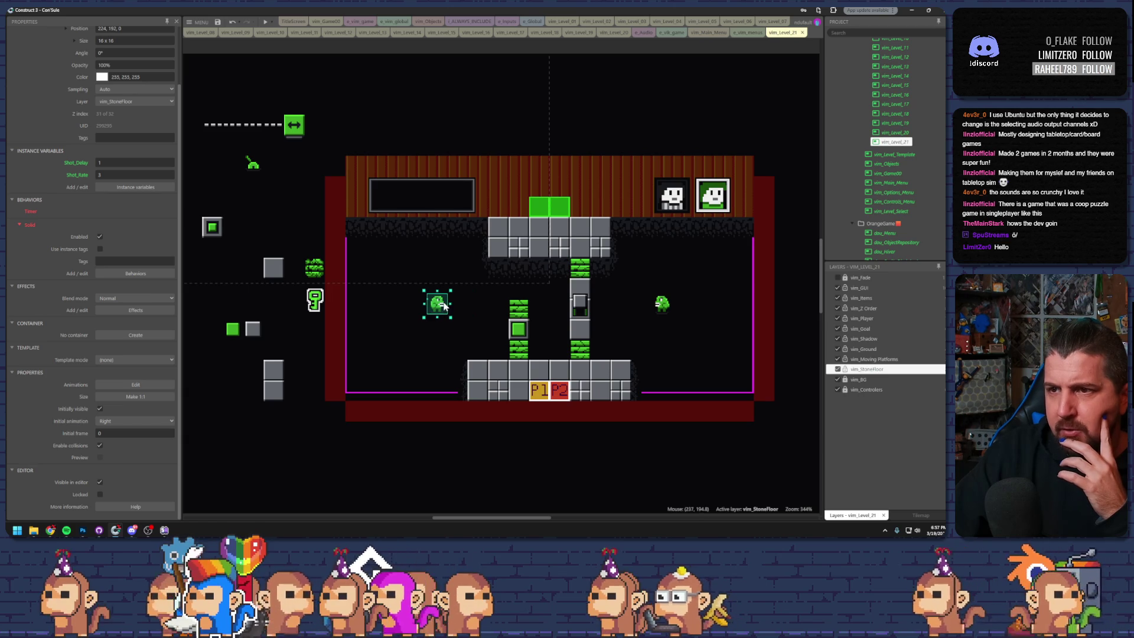
- Fill the left column upward with falling-ground copies and preview the level with F5
{"action": "left_click", "coordinate": [524, 310]}
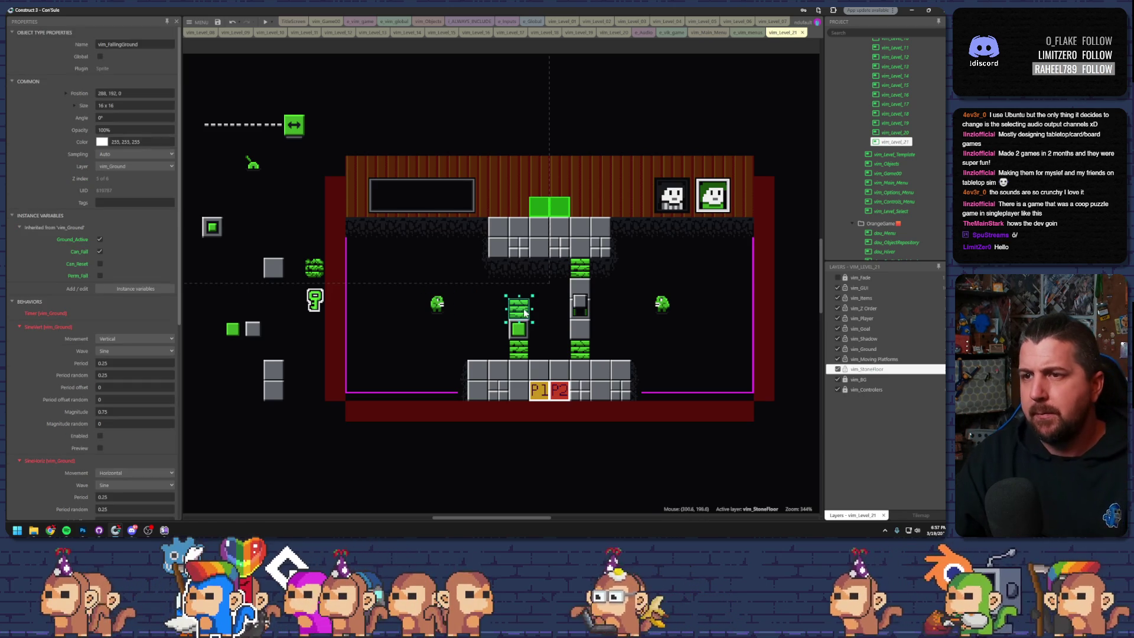
{"action": "left_click_drag", "start_coordinate": [525, 310], "coordinate": [529, 286]}
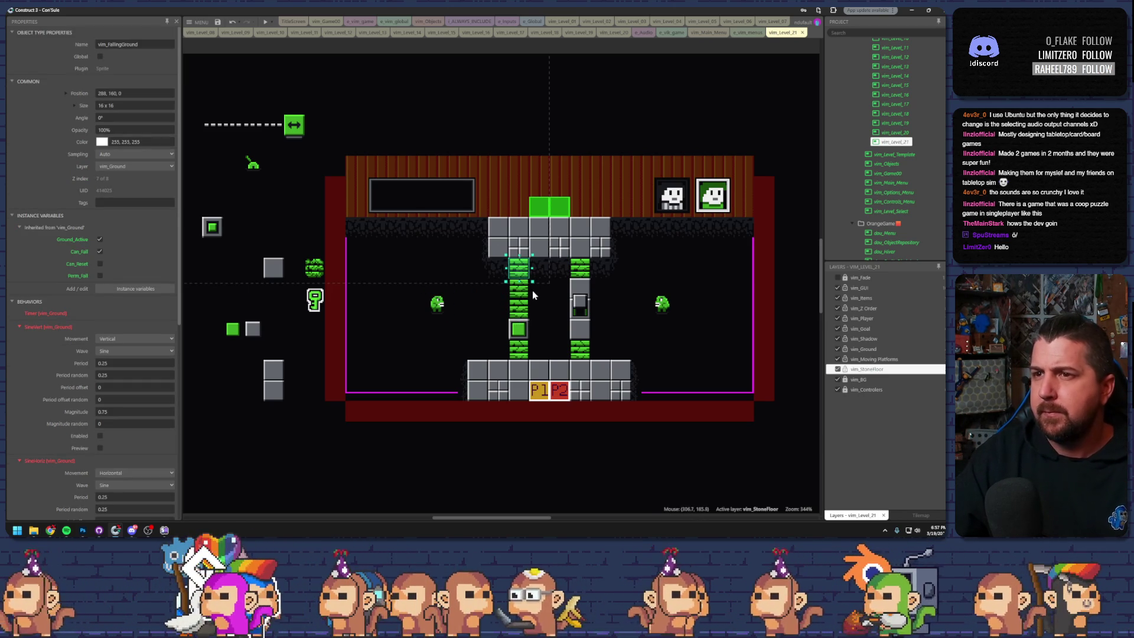
{"action": "key", "text": "F5"}
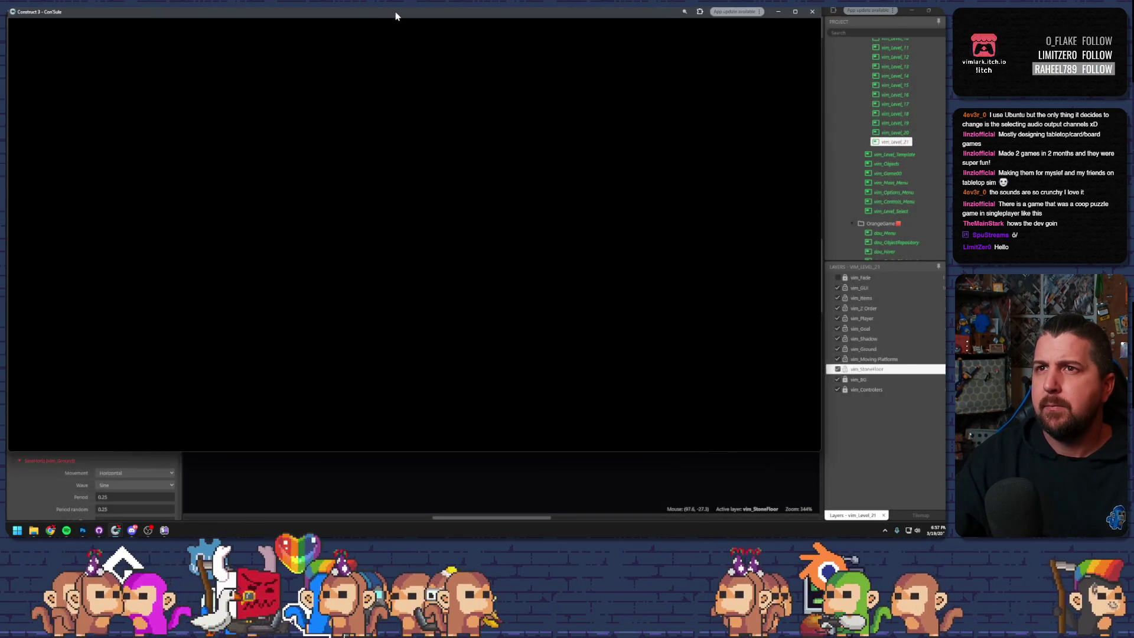
- Maximize the preview, walk a player up the left column, then close the preview
{"action": "double_click", "coordinate": [396, 13]}
{"action": "key", "text": "Left"}
{"action": "key", "text": "Up"}
{"action": "key", "text": "Up"}
{"action": "key", "text": "Up"}
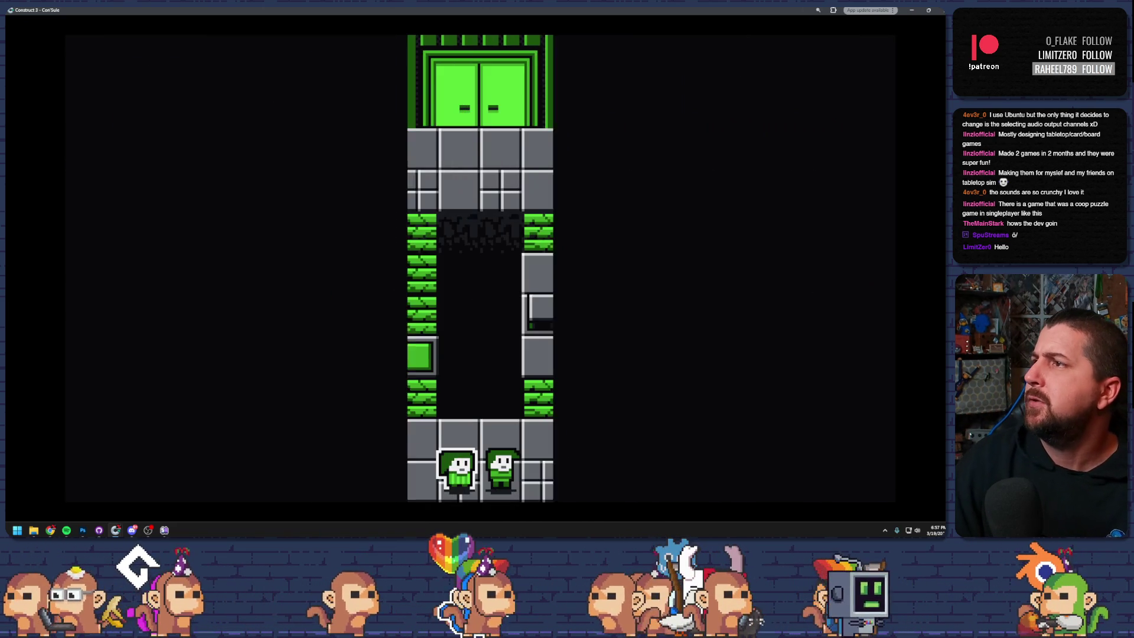
{"action": "key", "text": "alt+F4"}
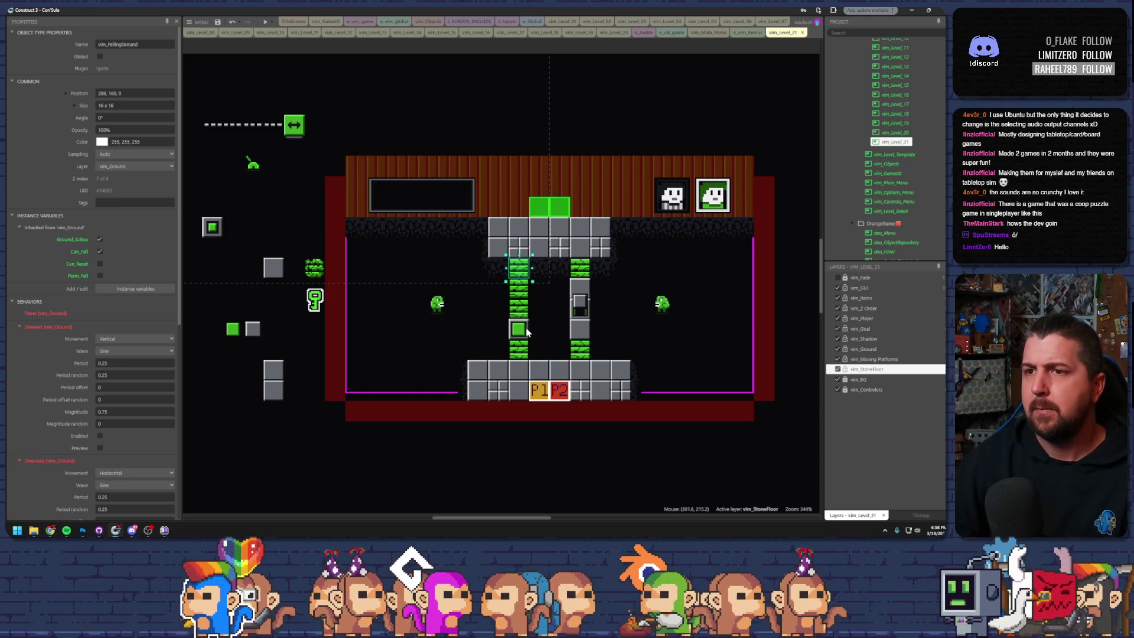
- Delete the left spitter, extend falling-ground blocks leftward, and move the other spitter
{"action": "left_click", "coordinate": [443, 311]}
{"action": "key", "text": "Delete"}
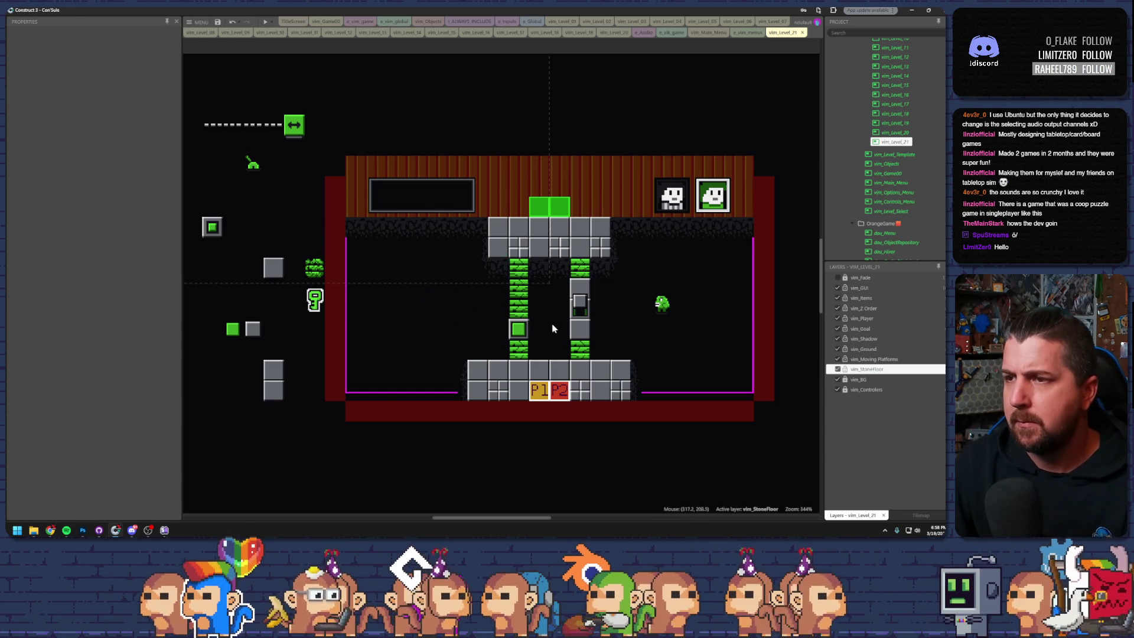
{"action": "left_click", "coordinate": [517, 308]}
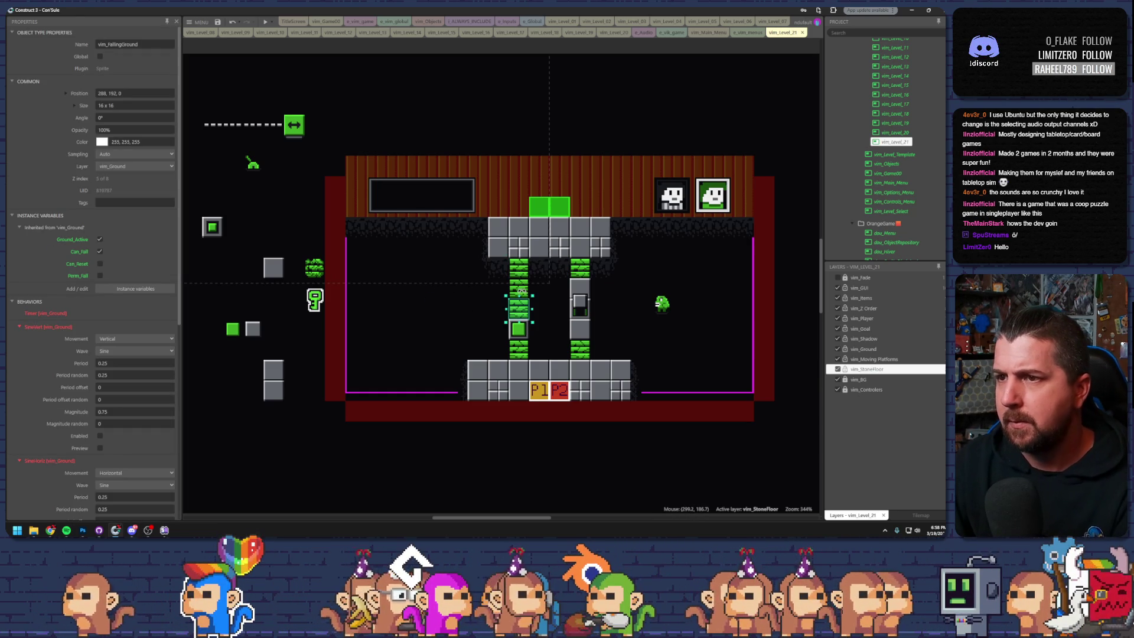
{"action": "left_click_drag", "start_coordinate": [518, 296], "coordinate": [494, 306]}
{"action": "mouse_move", "coordinate": [513, 265]}
{"action": "left_mouse_down"}
{"action": "mouse_move", "coordinate": [470, 283]}
{"action": "mouse_move", "coordinate": [471, 304]}
{"action": "left_mouse_up"}
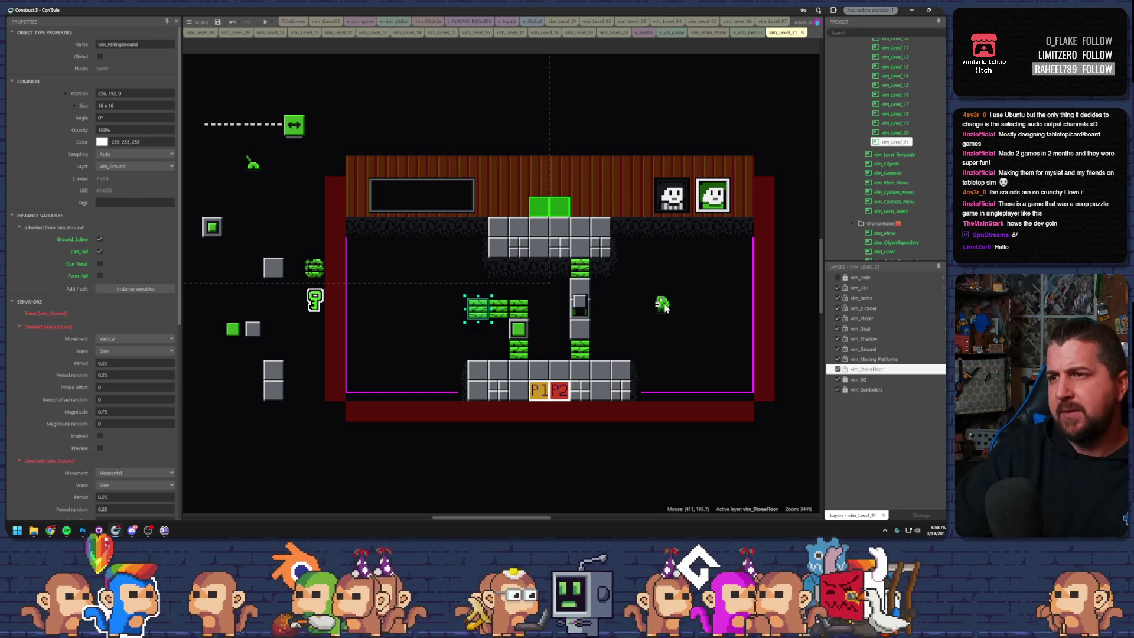
{"action": "mouse_move", "coordinate": [664, 306]}
{"action": "left_mouse_down"}
{"action": "mouse_move", "coordinate": [412, 316]}
{"action": "mouse_move", "coordinate": [643, 305]}
{"action": "mouse_move", "coordinate": [630, 305]}
{"action": "left_mouse_up"}
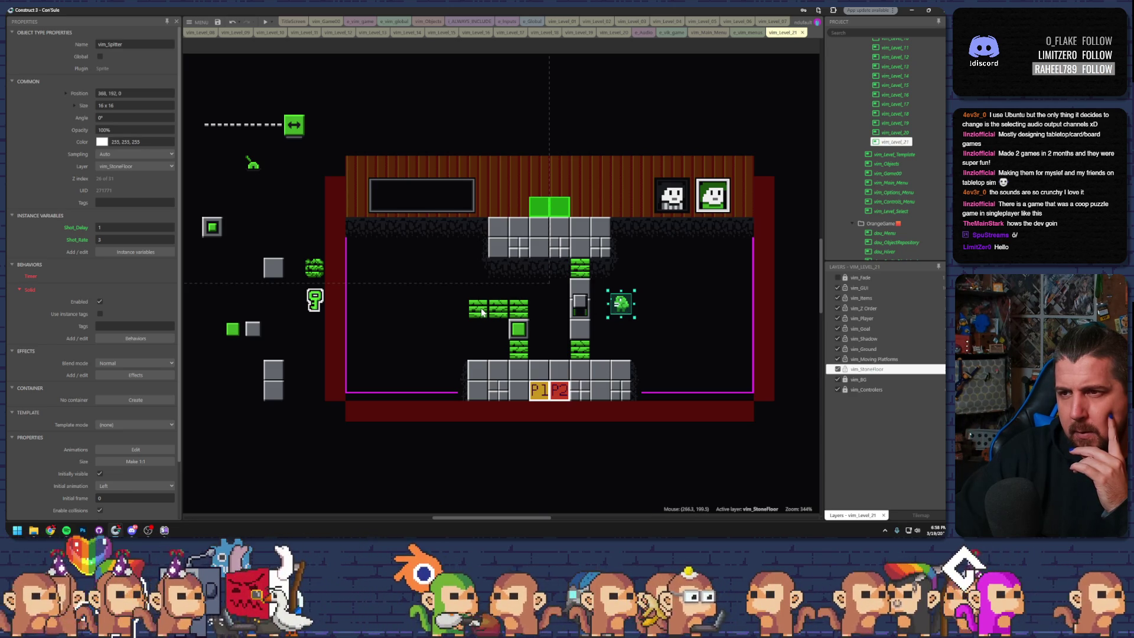
- Rearrange the falling-ground bricks, rest the key on them, and launch a preview
{"action": "mouse_move", "coordinate": [481, 312]}
{"action": "left_mouse_down"}
{"action": "mouse_move", "coordinate": [479, 289]}
{"action": "mouse_move", "coordinate": [497, 289]}
{"action": "mouse_move", "coordinate": [498, 269]}
{"action": "left_mouse_up"}
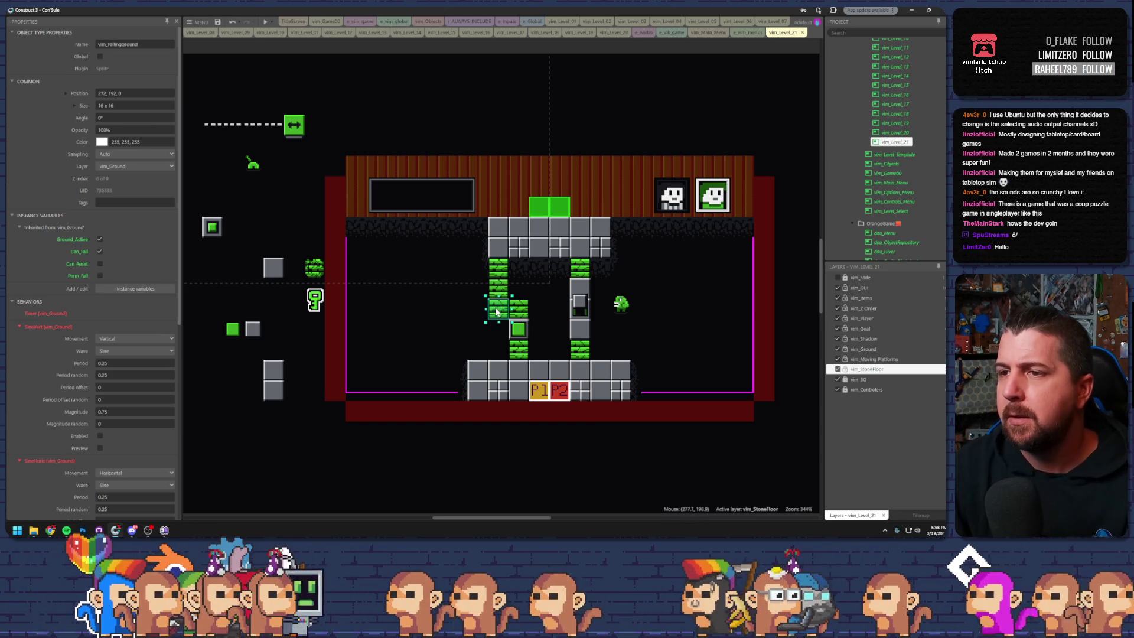
{"action": "mouse_move", "coordinate": [495, 309]}
{"action": "left_mouse_down", "text": "ctrl"}
{"action": "mouse_move", "coordinate": [465, 310]}
{"action": "mouse_move", "coordinate": [460, 280]}
{"action": "mouse_move", "coordinate": [482, 282]}
{"action": "left_mouse_up", "text": "ctrl"}
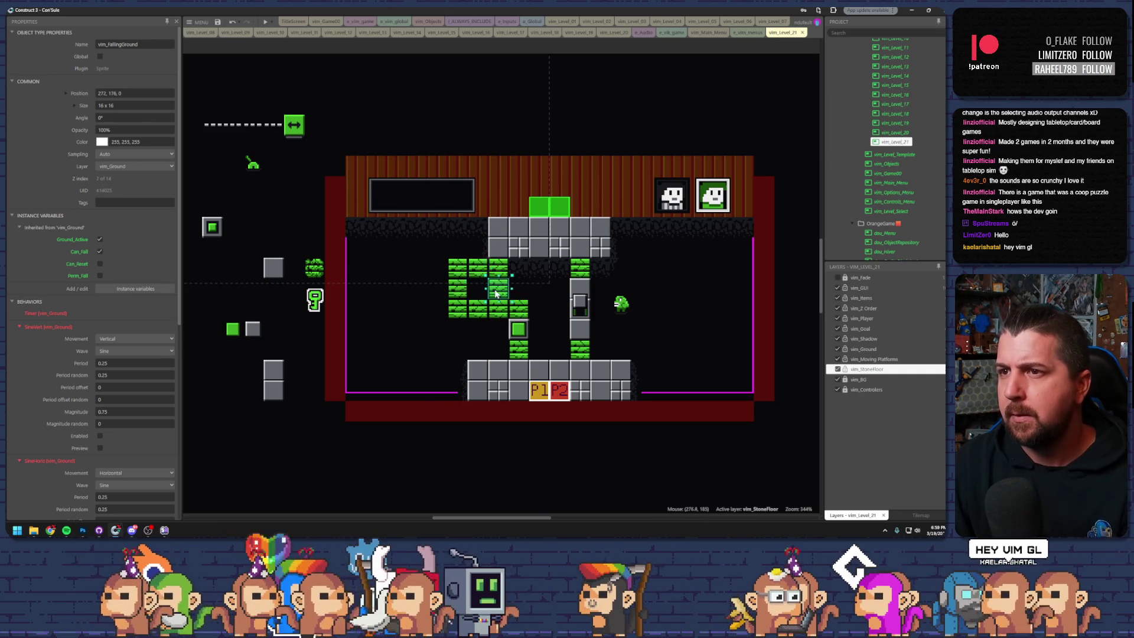
{"action": "key", "text": "Delete"}
{"action": "left_click_drag", "start_coordinate": [315, 300], "coordinate": [458, 281]}
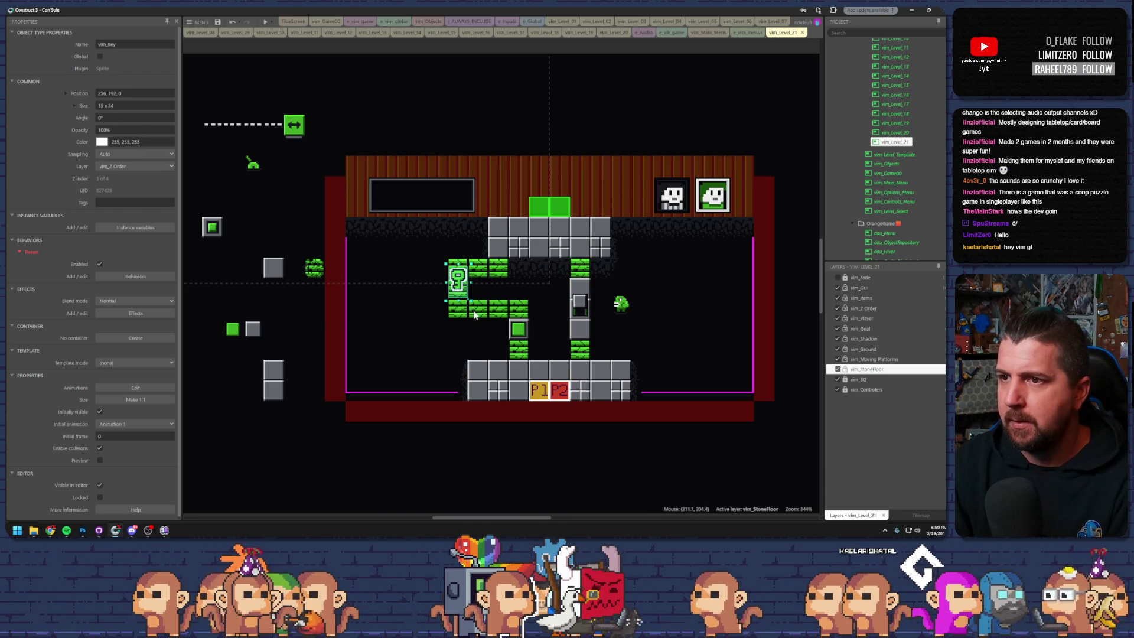
{"action": "left_click", "coordinate": [267, 21]}
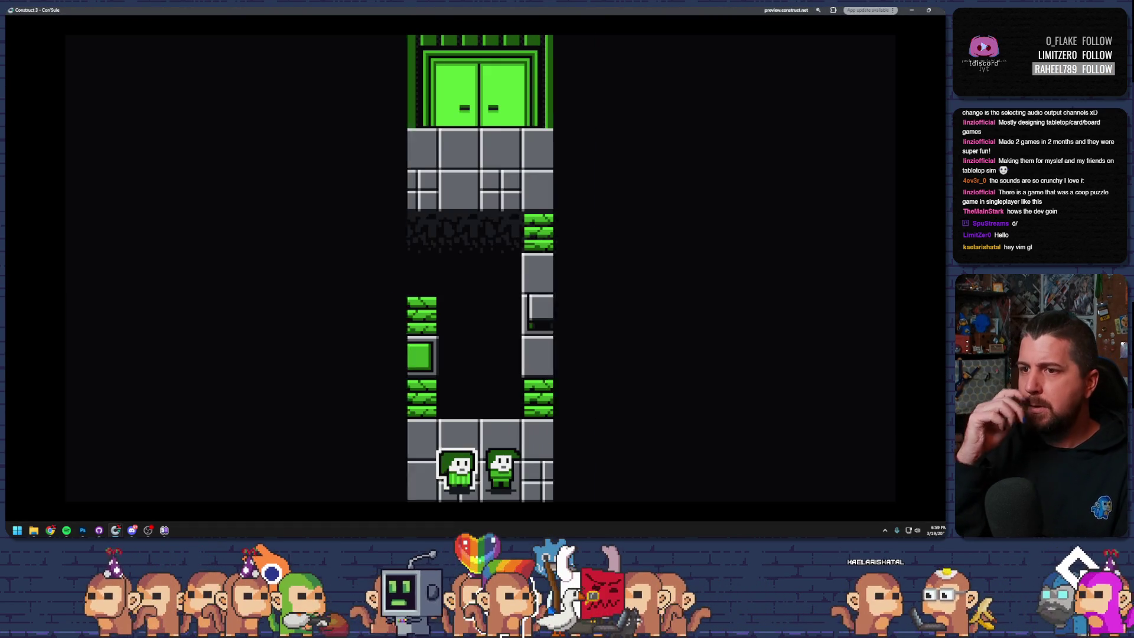
- Switch between both characters and climb them up the columns to the door
{"action": "key", "text": "Left"}
{"action": "key", "text": "Tab"}
{"action": "key", "text": "Right"}
{"action": "key", "text": "Up"}
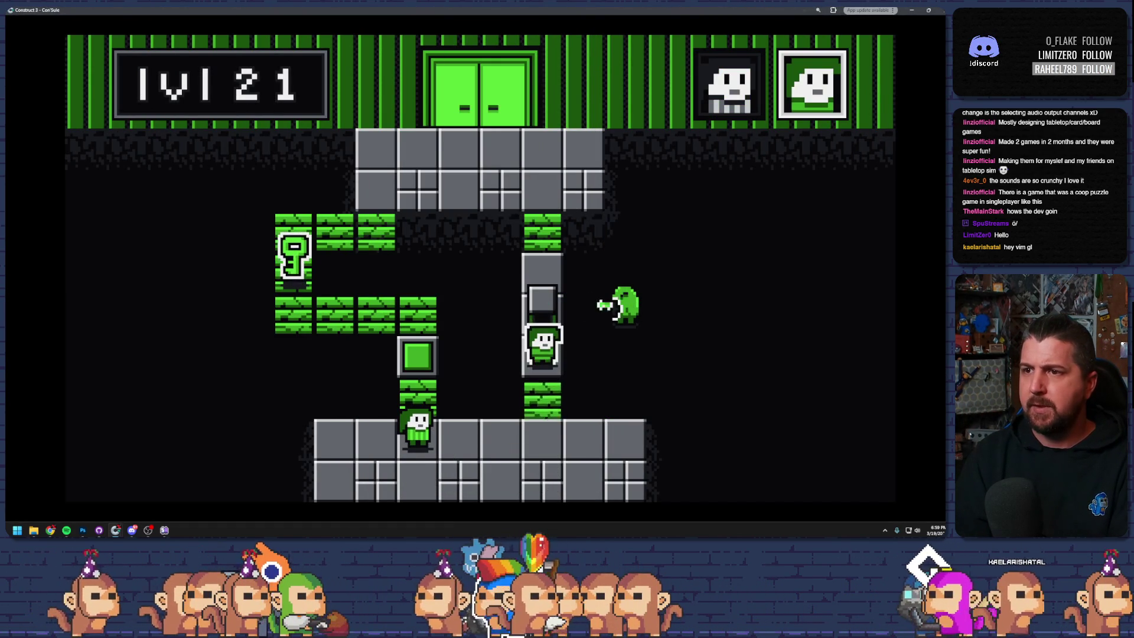
{"action": "key", "text": "Tab"}
{"action": "key", "text": "Up"}
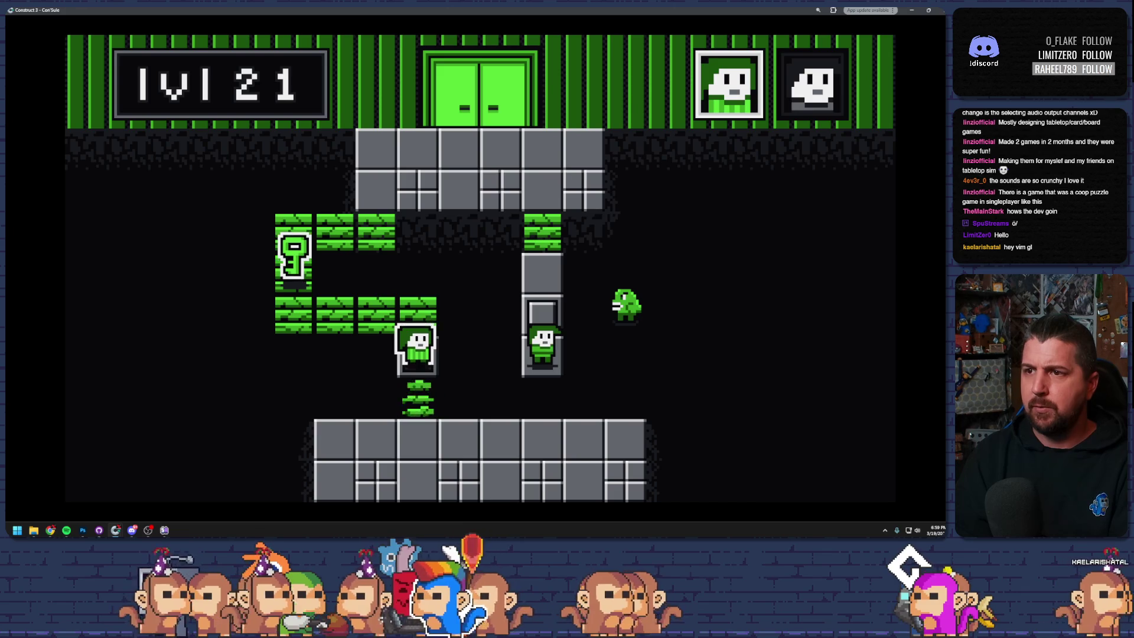
{"action": "key", "text": "Tab"}
{"action": "key", "text": "Up"}
{"action": "key", "text": "Left"}
{"action": "key", "text": "Tab"}
- Walk the first character onto the green bricks, grab the key, and stack the characters
{"action": "key", "text": "Up"}
{"action": "key", "text": "Left"}
{"action": "key", "text": "Left"}
{"action": "key", "text": "Up"}
{"action": "key", "text": "Up"}
{"action": "key", "text": "Right"}
{"action": "key", "text": "Right"}
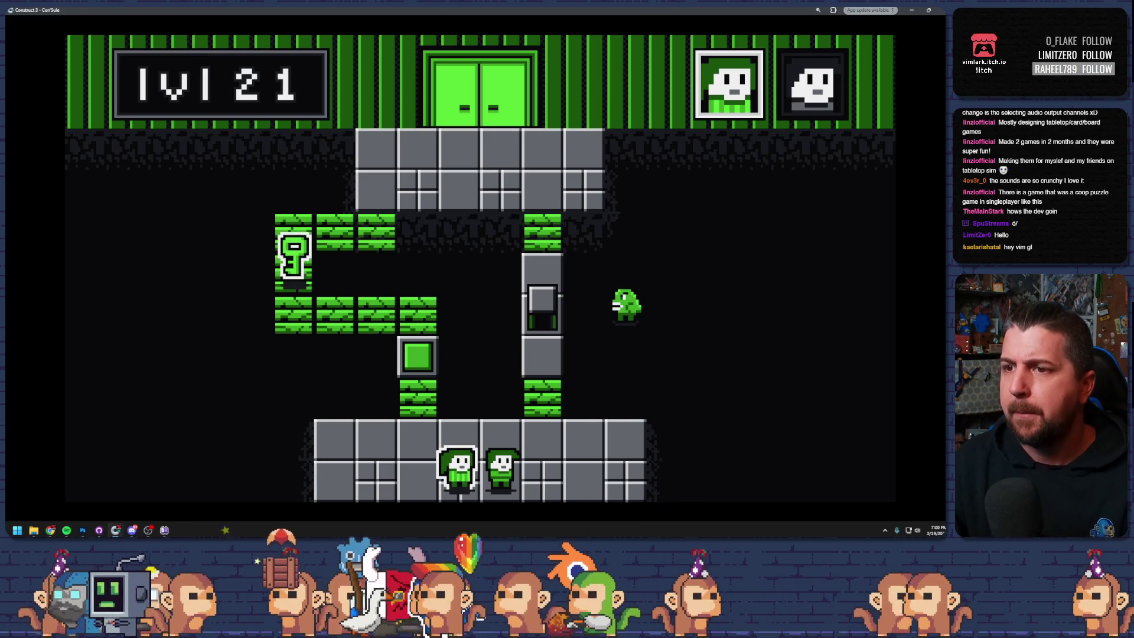
{"action": "key", "text": "Right"}
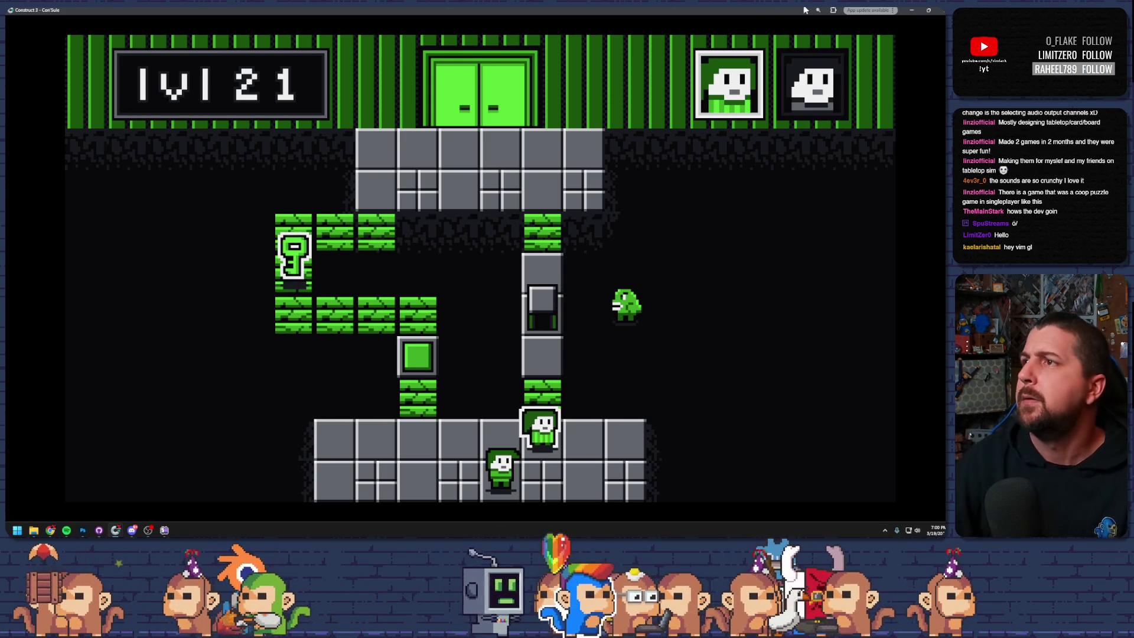
- Close the preview, check the vim_Spitter animations, then close the animations editor
{"action": "left_click", "coordinate": [941, 10]}
{"action": "left_click", "coordinate": [621, 304]}
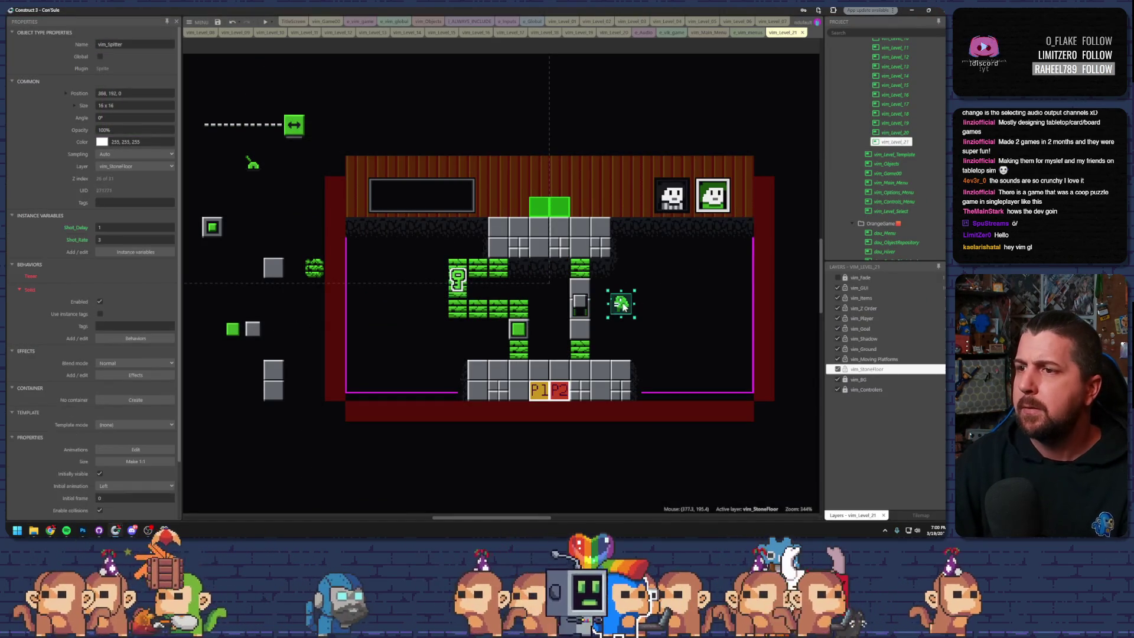
{"action": "double_click", "coordinate": [620, 312]}
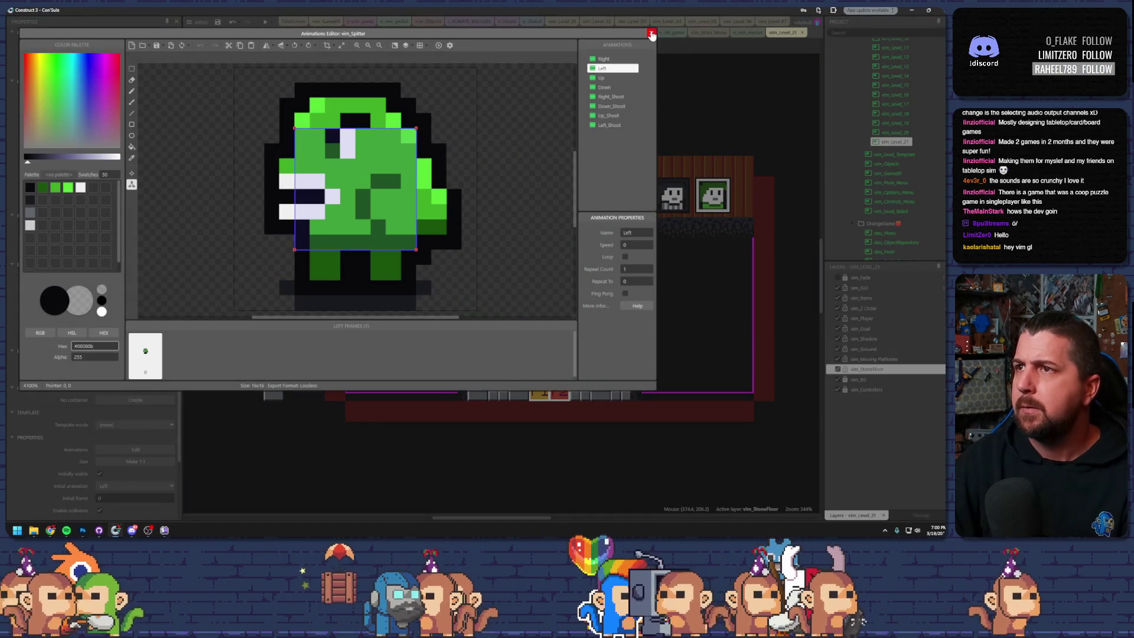
{"action": "left_click", "coordinate": [652, 34]}
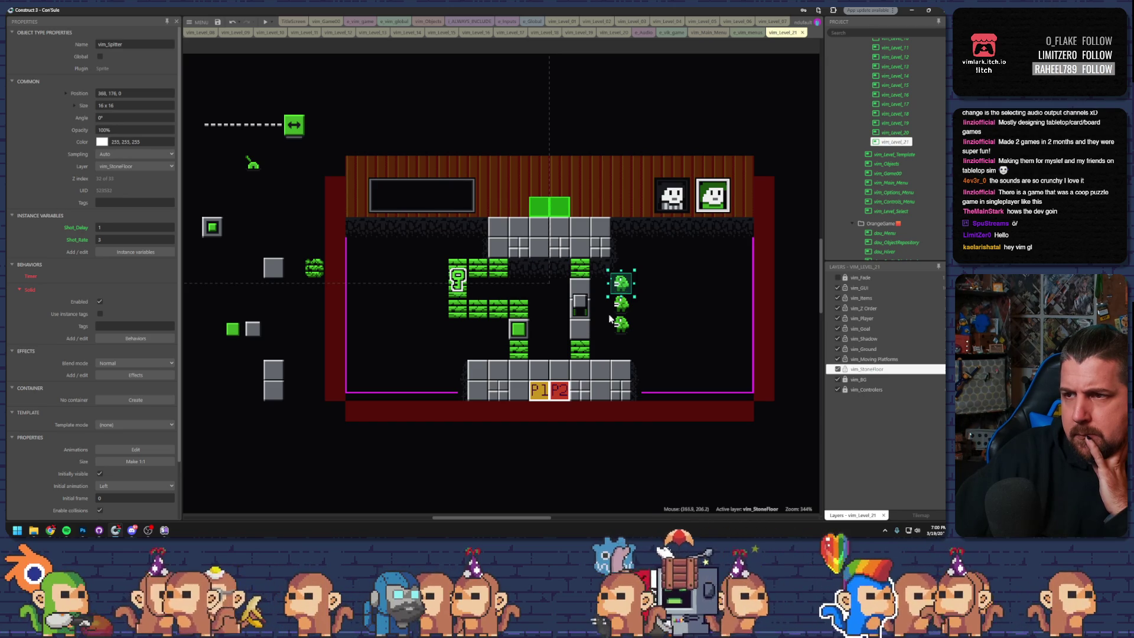
{"action": "left_click", "coordinate": [655, 312]}
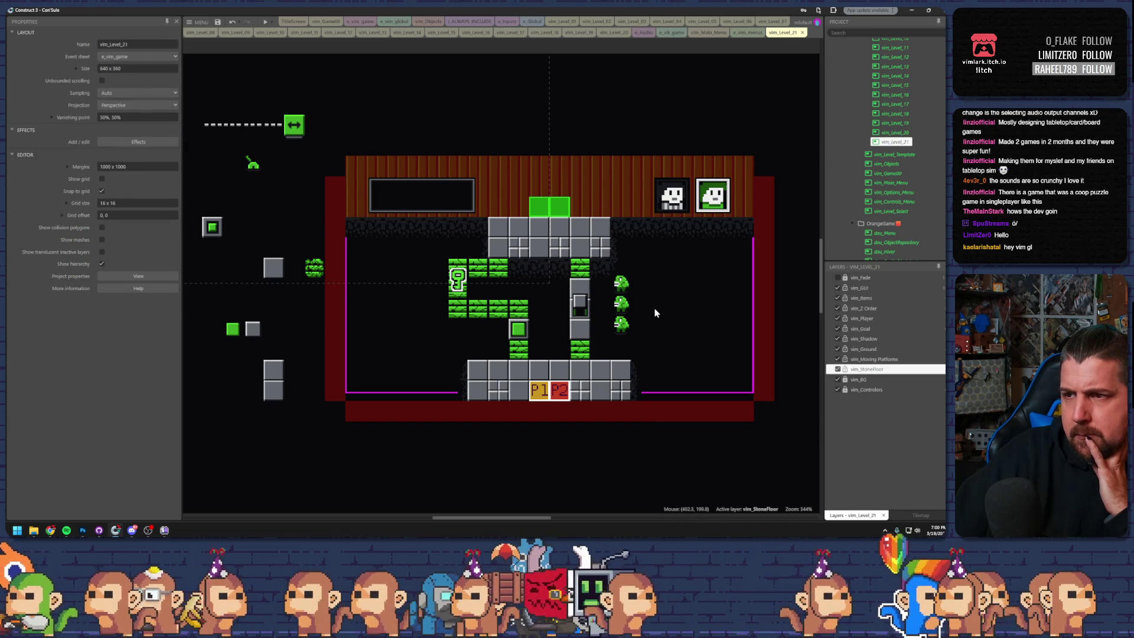
- Move the barrier in the right column down one tile
{"action": "left_click", "coordinate": [625, 305]}
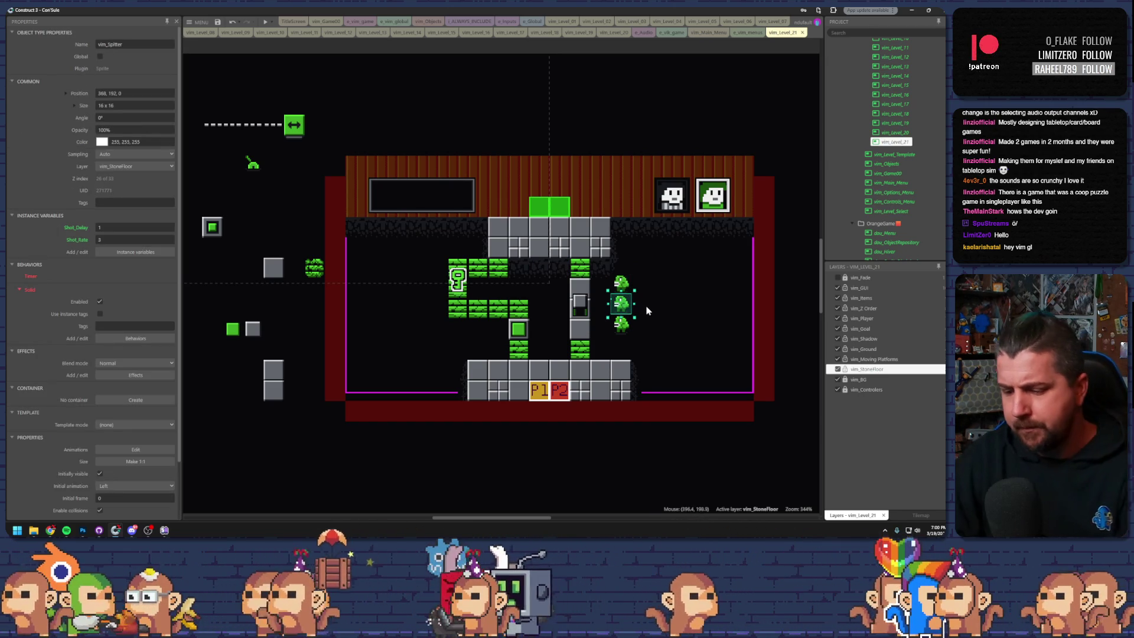
{"action": "left_click", "coordinate": [646, 309]}
{"action": "left_click", "coordinate": [580, 308]}
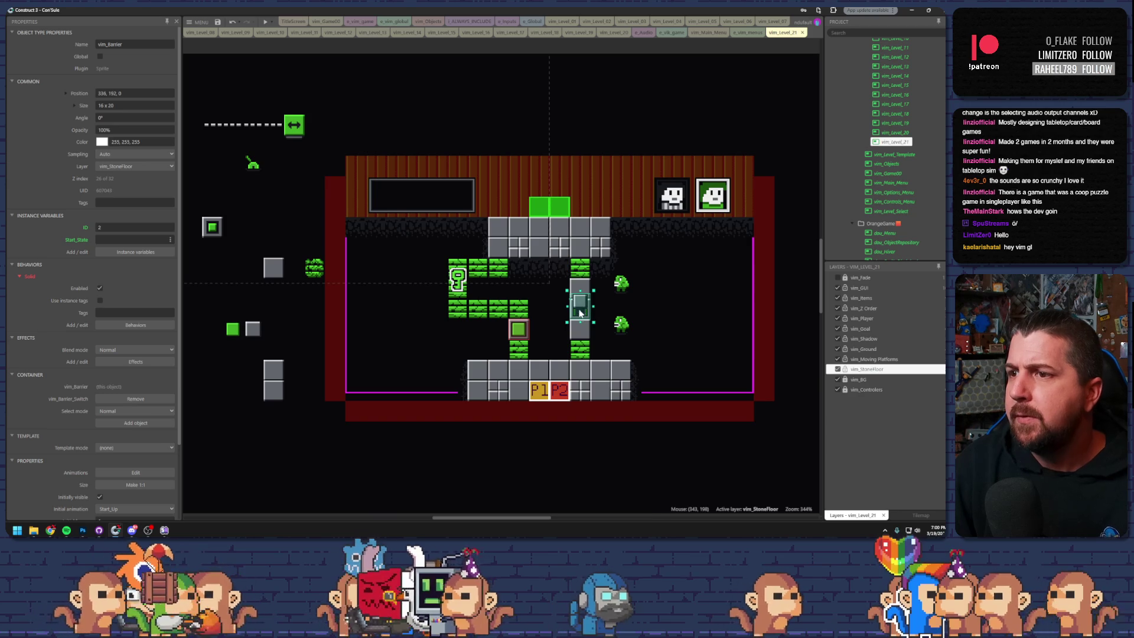
{"action": "left_click_drag", "start_coordinate": [580, 309], "coordinate": [578, 325]}
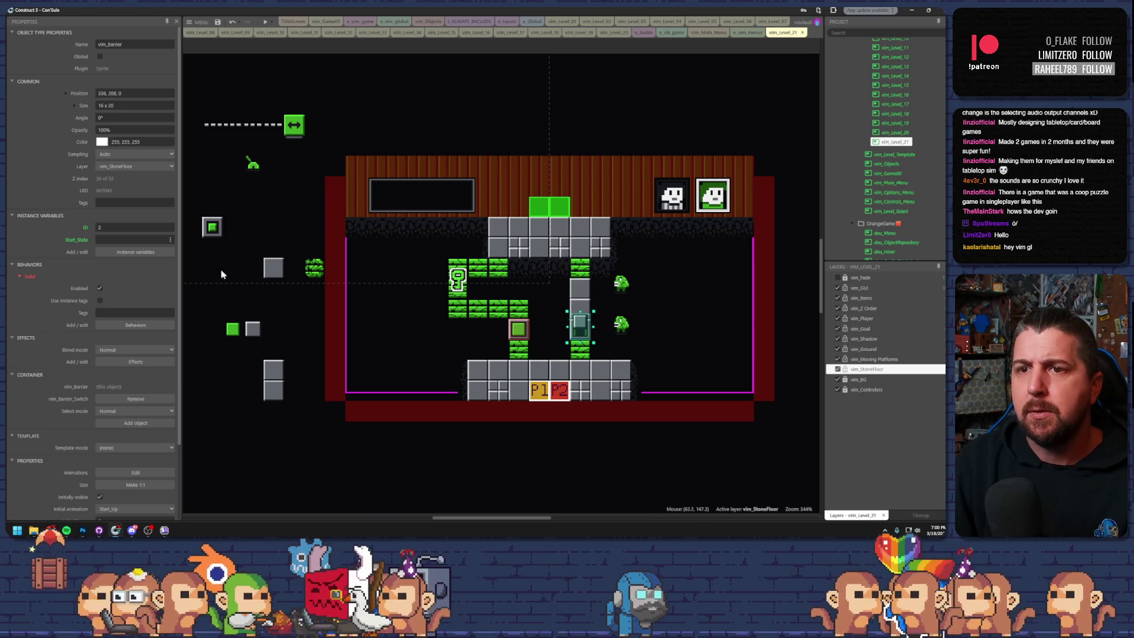
- Set the left barrier's Initial animation to Start_Up and move it and the barrier switch into the room
{"action": "left_click_drag", "start_coordinate": [238, 319], "coordinate": [359, 329]}
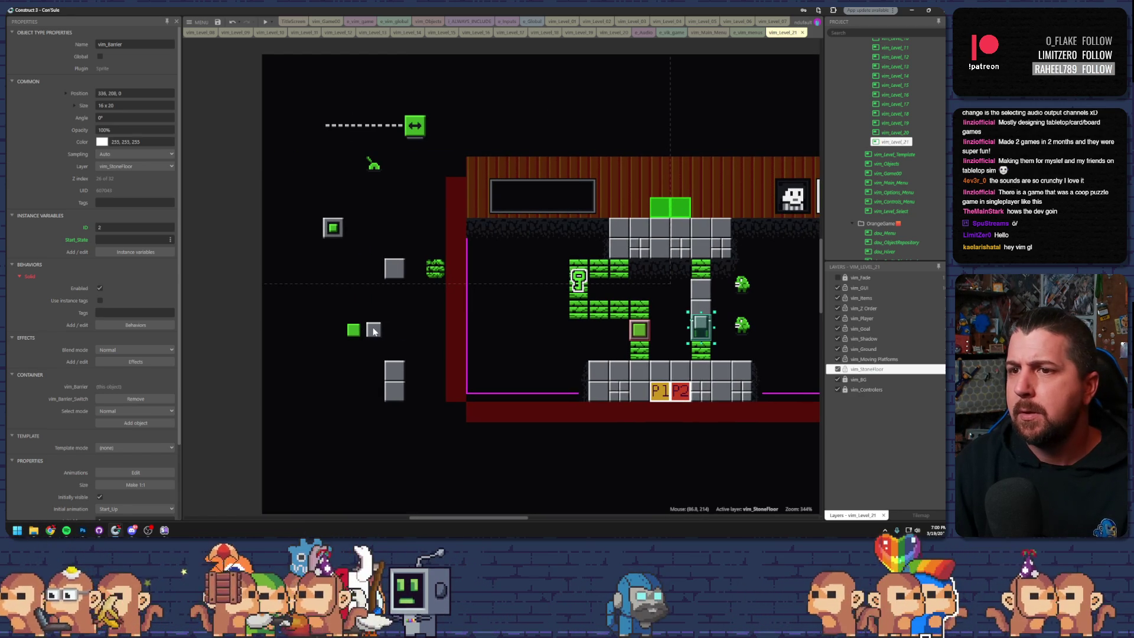
{"action": "left_click", "coordinate": [373, 330]}
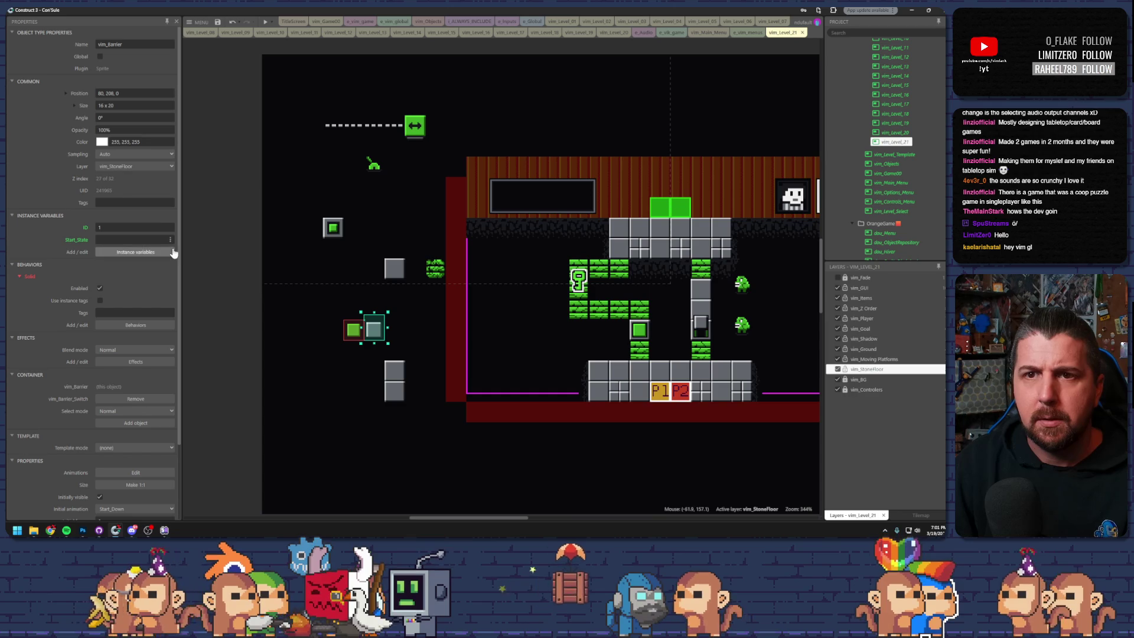
{"action": "scroll", "coordinate": [67, 346], "scroll_direction": "down", "scroll_amount": 3}
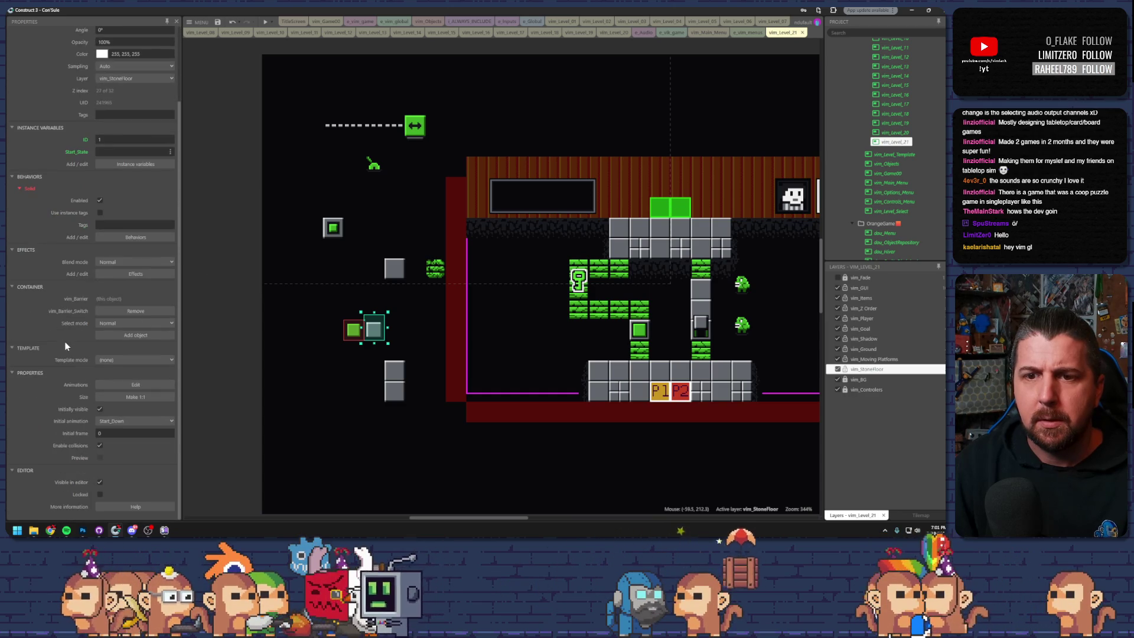
{"action": "left_click", "coordinate": [136, 420]}
{"action": "left_click", "coordinate": [140, 464]}
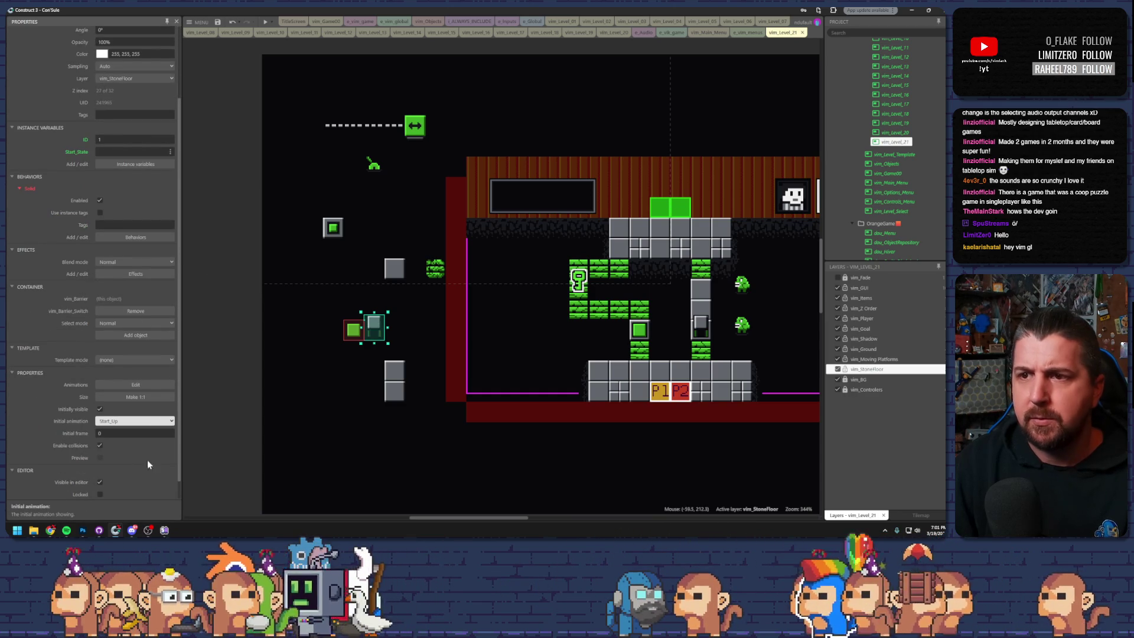
{"action": "left_click_drag", "start_coordinate": [376, 342], "coordinate": [703, 303]}
{"action": "mouse_move", "coordinate": [379, 332]}
{"action": "left_mouse_down"}
{"action": "mouse_move", "coordinate": [440, 353]}
{"action": "mouse_move", "coordinate": [582, 351]}
{"action": "left_mouse_up"}
- Inspect the column's falling-ground tile and upper barrier, then open vim_Game00 for reference
{"action": "scroll", "coordinate": [583, 351], "scroll_direction": "right", "scroll_amount": 5}
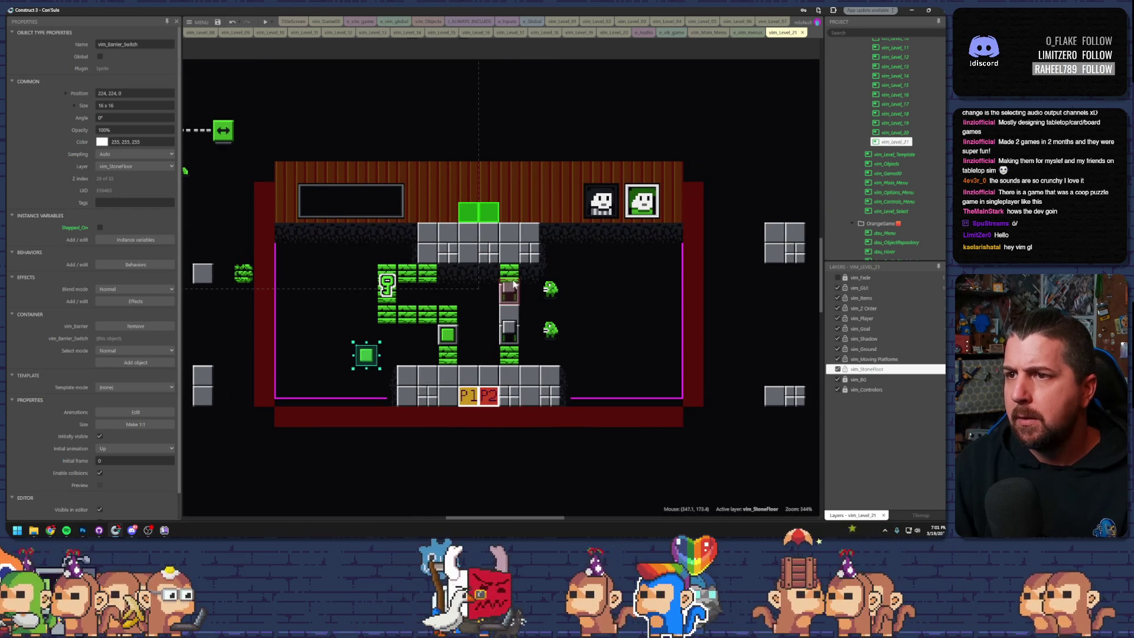
{"action": "left_click", "coordinate": [513, 283]}
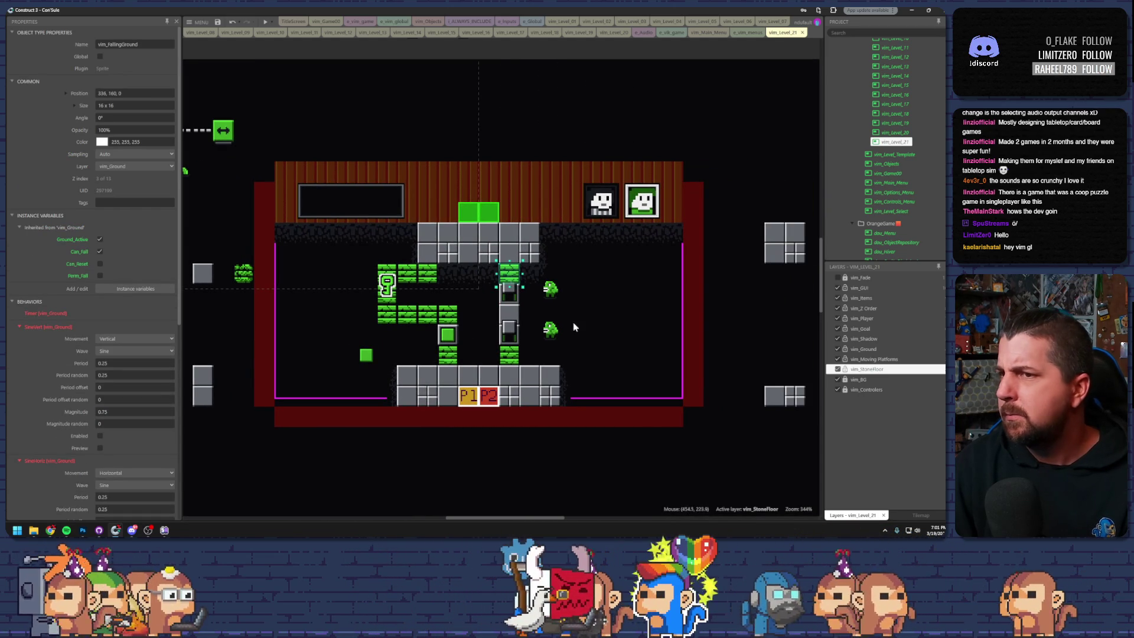
{"action": "left_click", "coordinate": [510, 299]}
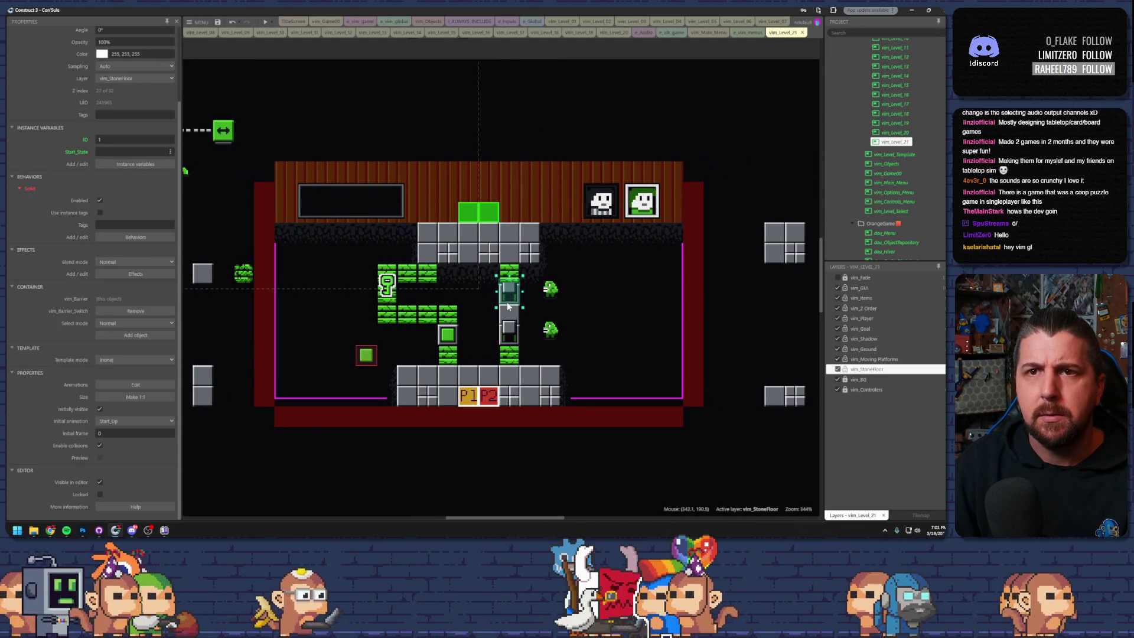
{"action": "scroll", "coordinate": [119, 231], "scroll_direction": "up", "scroll_amount": 2}
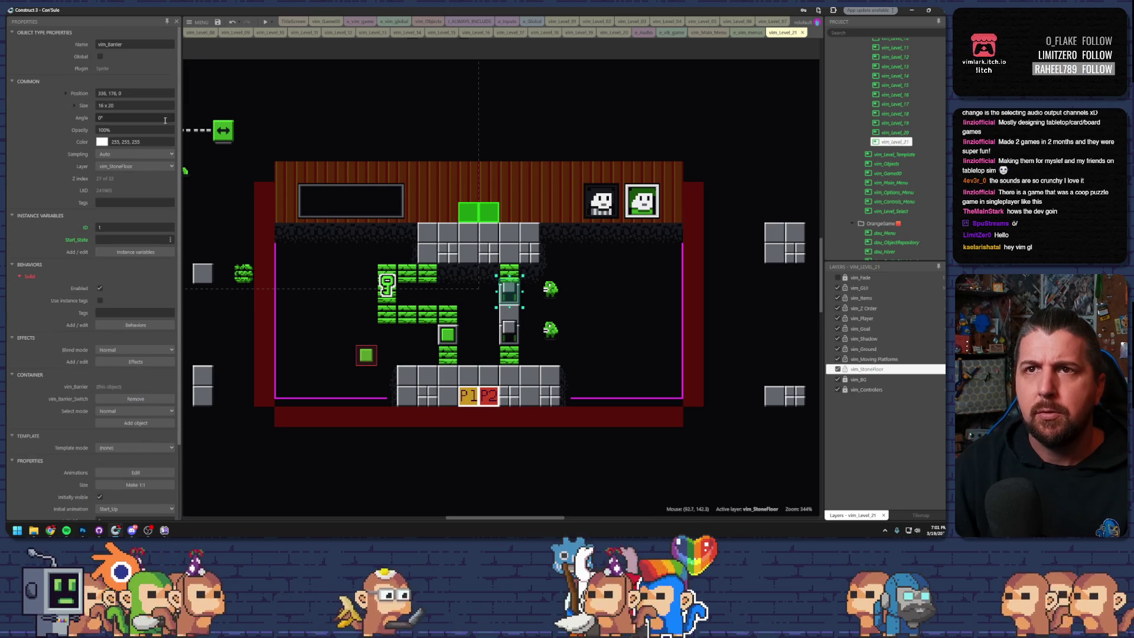
{"action": "left_click", "coordinate": [319, 22]}
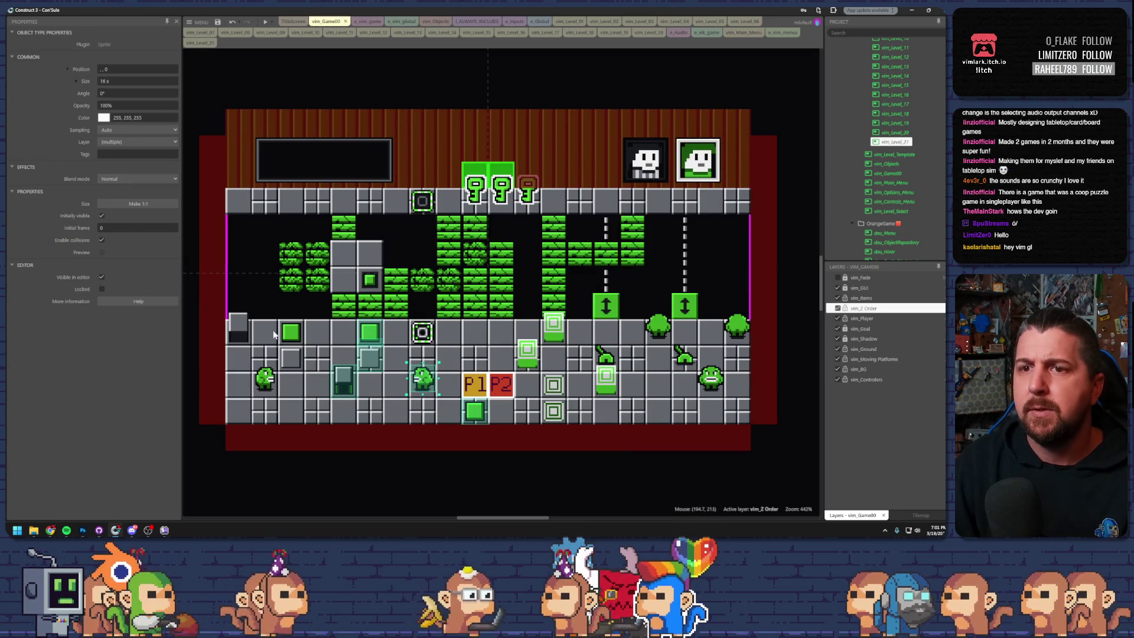
- Compare the two barriers' settings in vim_Game00, then return to vim_Level_21
{"action": "left_click", "coordinate": [239, 329]}
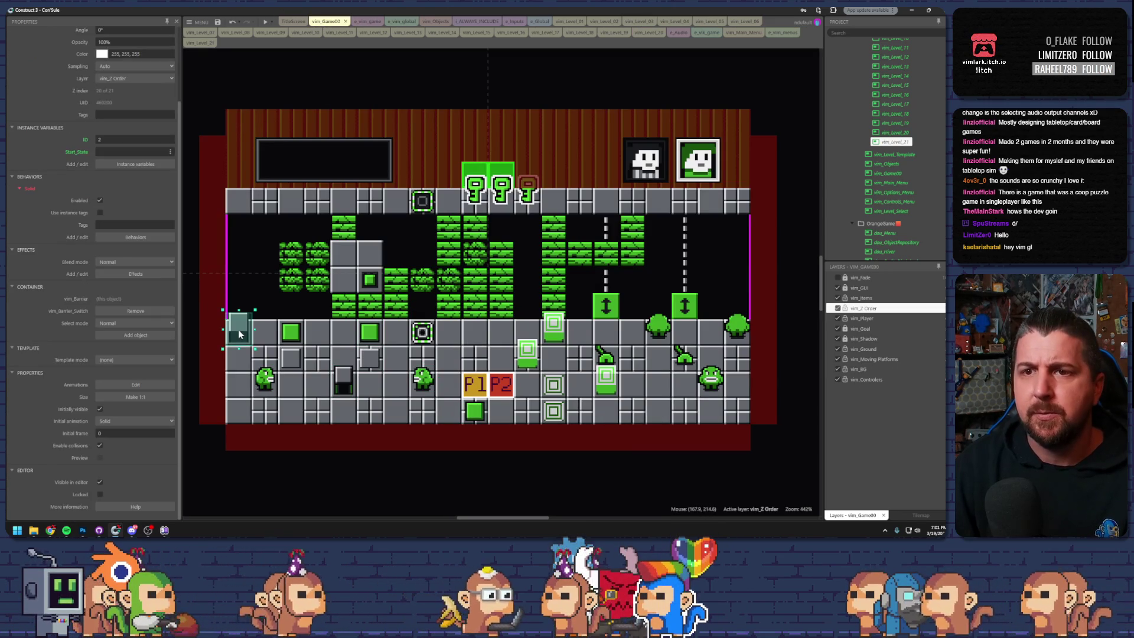
{"action": "left_click", "coordinate": [297, 365]}
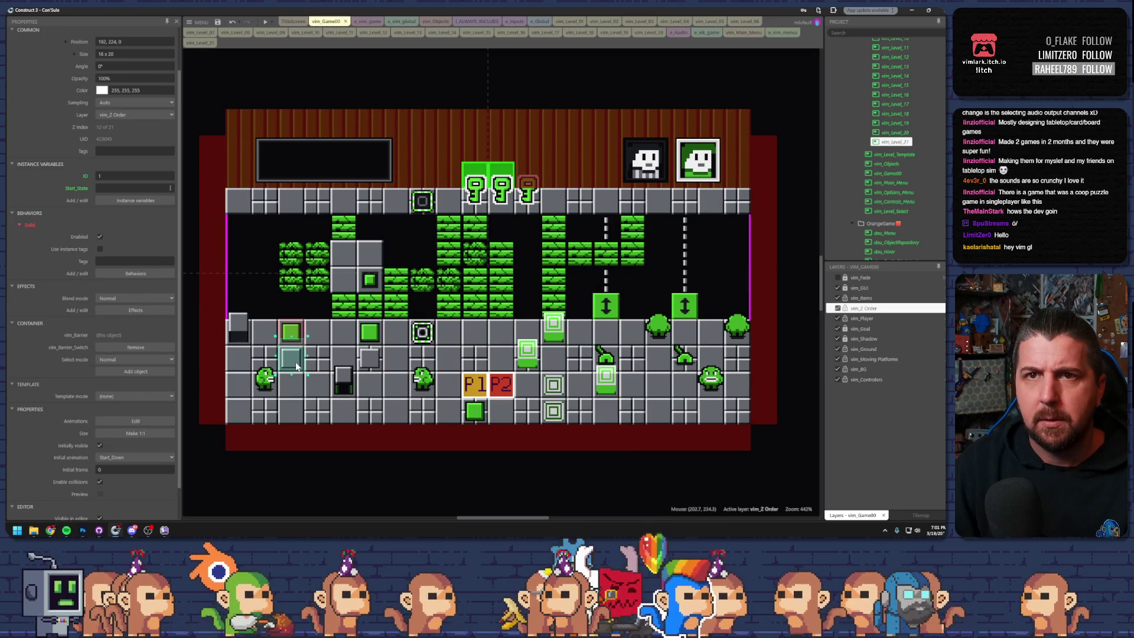
{"action": "left_click", "coordinate": [200, 42]}
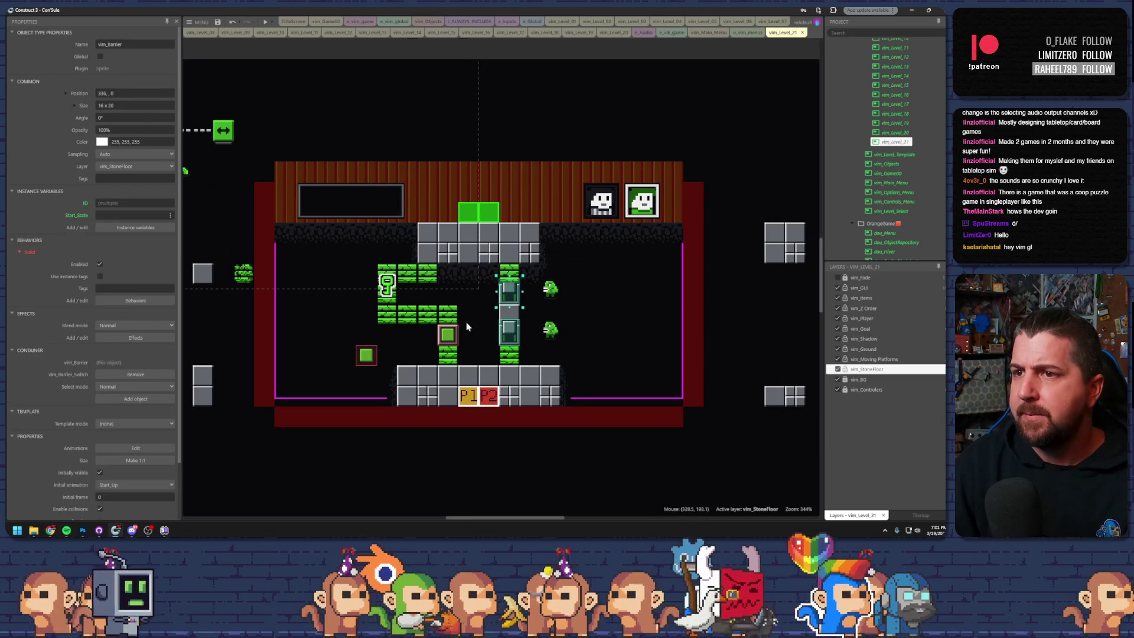
- Put the right-column barrier on the vim_Z Order layer
{"action": "left_click", "coordinate": [448, 338]}
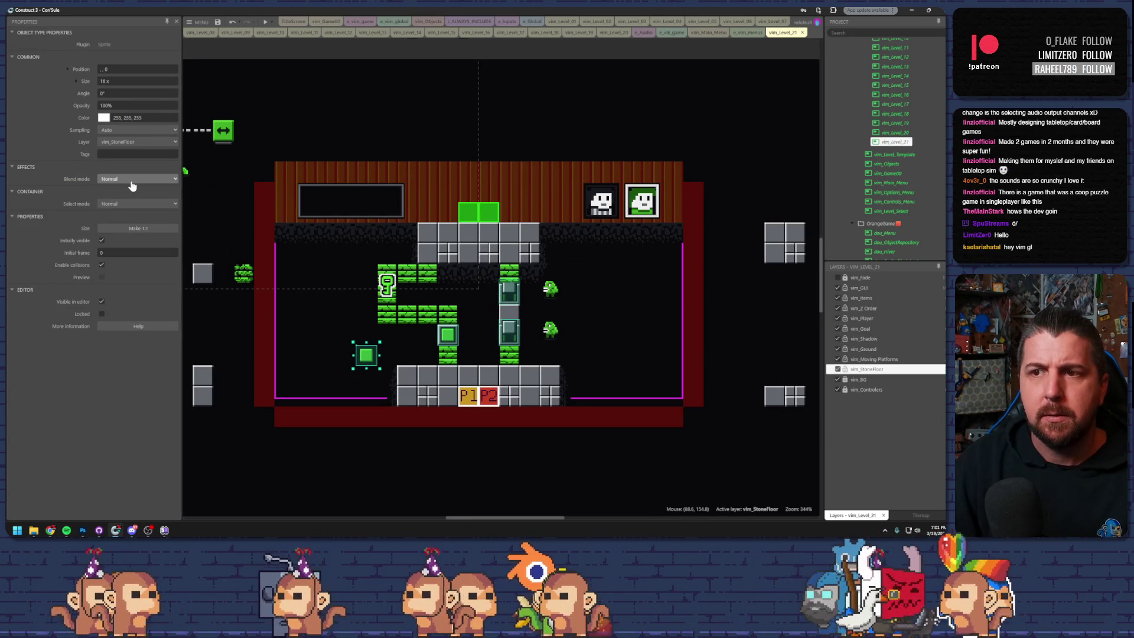
{"action": "left_click", "coordinate": [508, 294]}
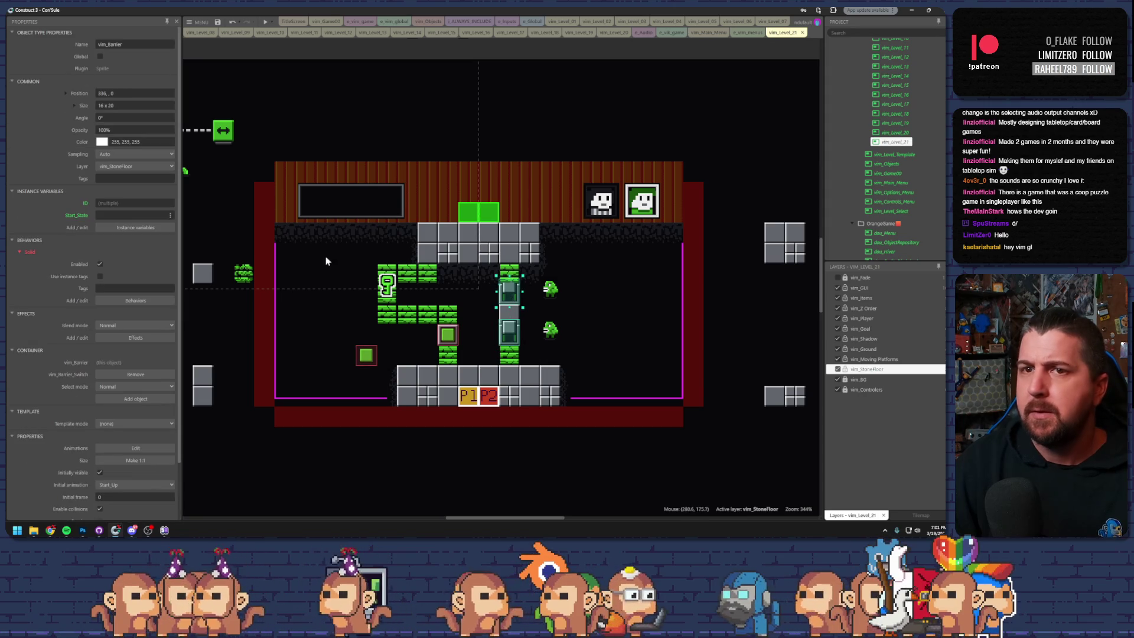
{"action": "left_click", "coordinate": [133, 166]}
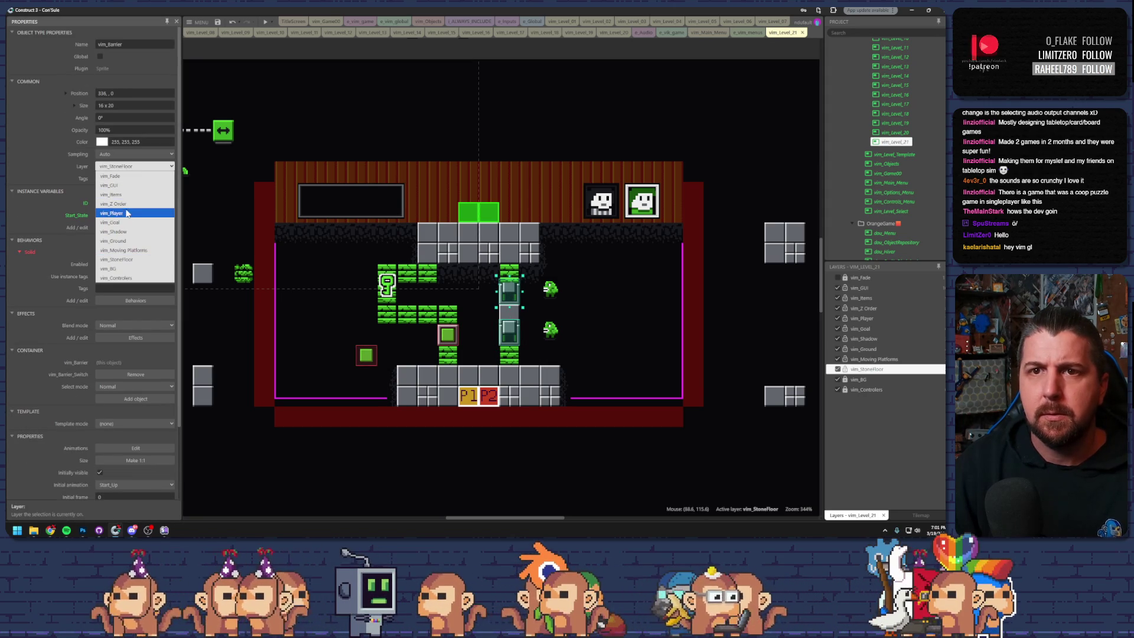
{"action": "left_click", "coordinate": [121, 204]}
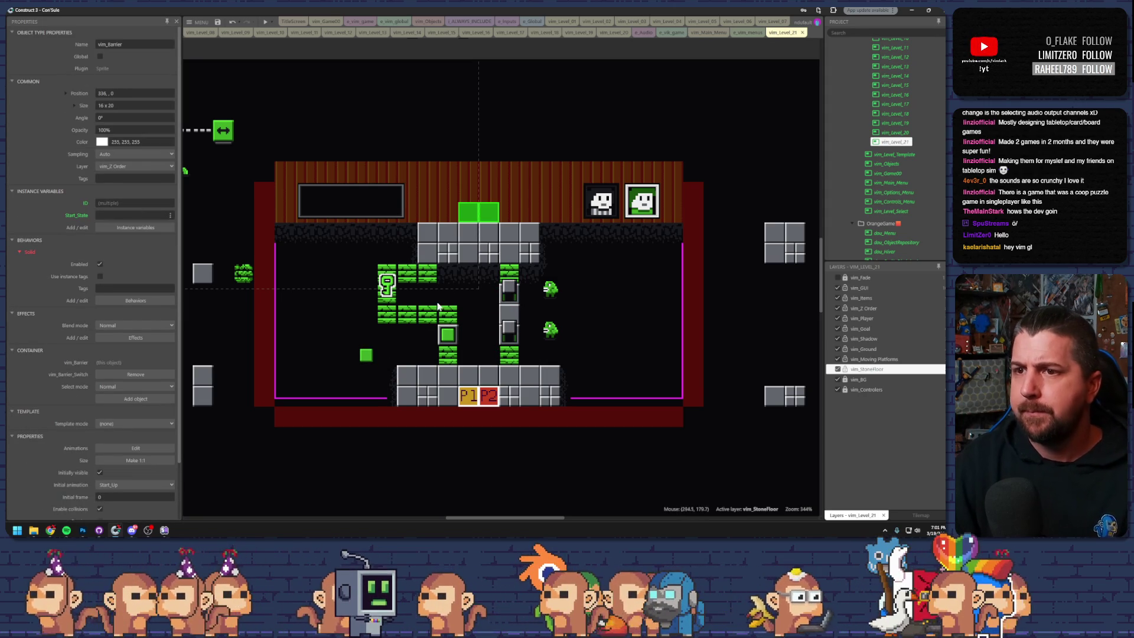
- Test-move the P1 box onto the green tiles and the P2 box into the right column
{"action": "left_click", "coordinate": [365, 354]}
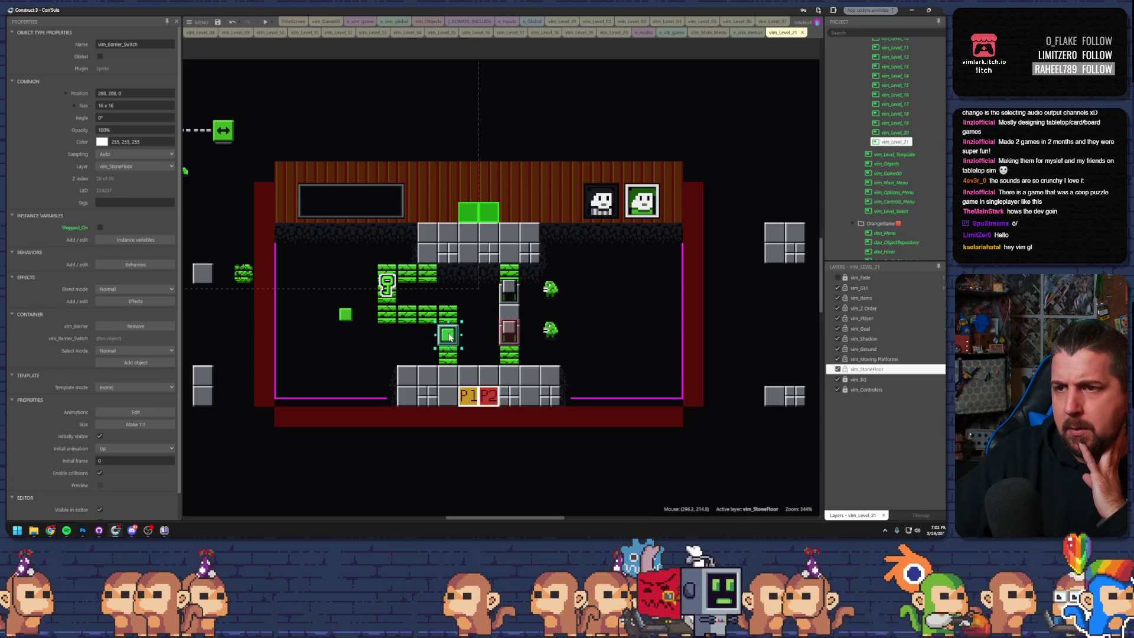
{"action": "left_click", "coordinate": [446, 322]}
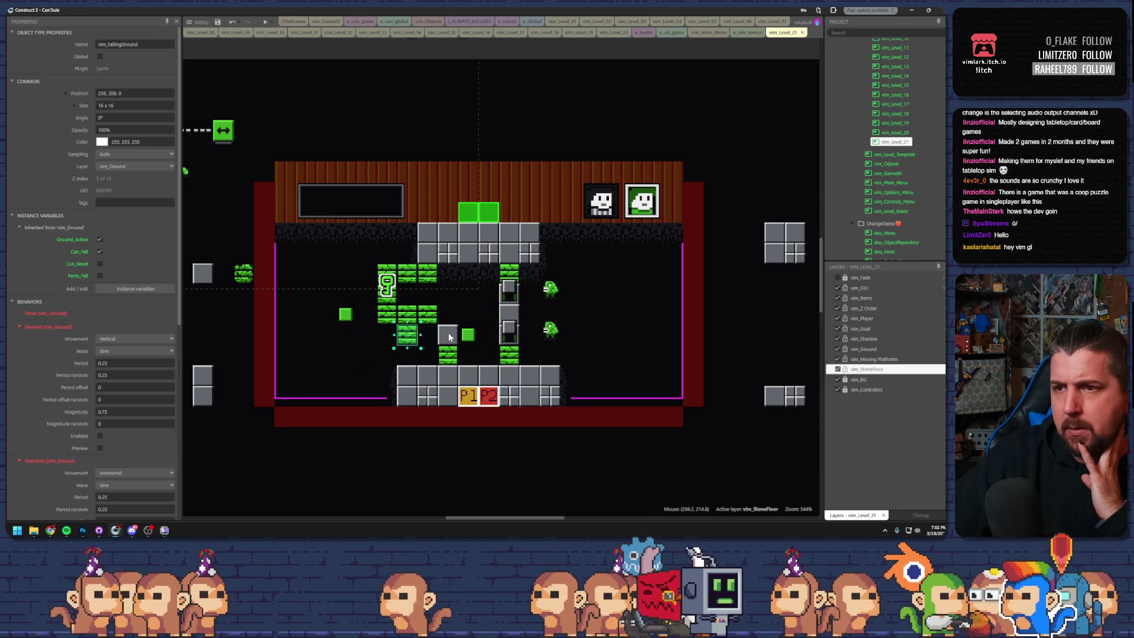
{"action": "left_click", "coordinate": [479, 349]}
{"action": "left_click_drag", "start_coordinate": [466, 394], "coordinate": [443, 321]}
{"action": "mouse_move", "coordinate": [489, 398]}
{"action": "left_mouse_down"}
{"action": "mouse_move", "coordinate": [506, 379]}
{"action": "mouse_move", "coordinate": [509, 321]}
{"action": "left_mouse_up"}
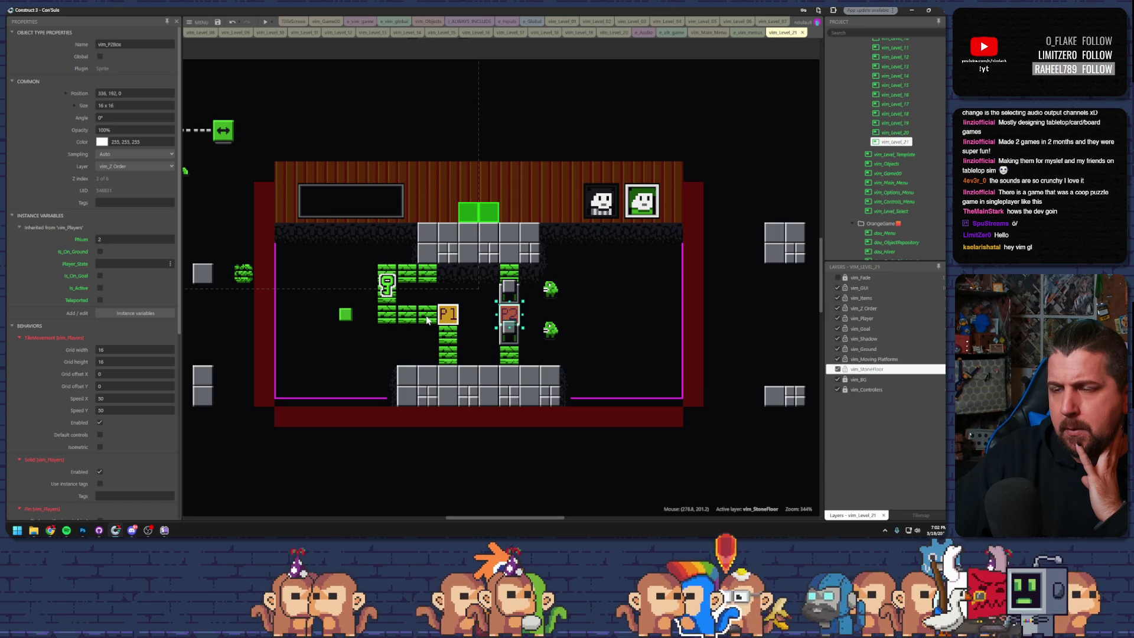
- Move the barrier switch up onto the upper grey platform and return P1 and P2 to the floor
{"action": "mouse_move", "coordinate": [346, 314]}
{"action": "left_mouse_down"}
{"action": "mouse_move", "coordinate": [424, 335]}
{"action": "mouse_move", "coordinate": [496, 375]}
{"action": "left_mouse_up"}
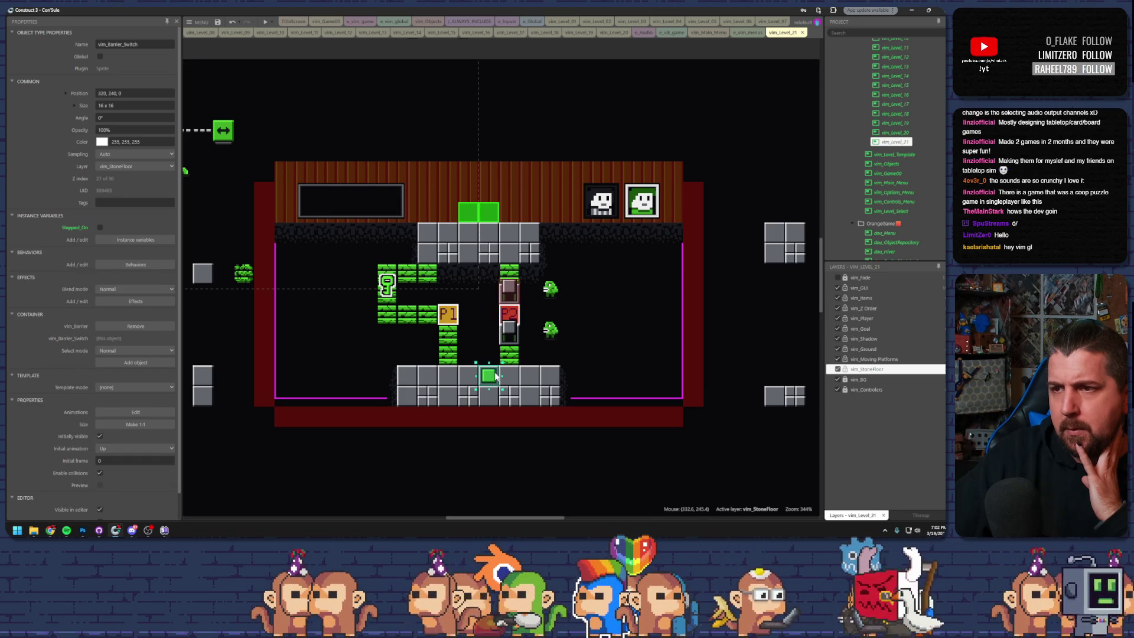
{"action": "mouse_move", "coordinate": [496, 375]}
{"action": "left_mouse_down"}
{"action": "mouse_move", "coordinate": [422, 348]}
{"action": "mouse_move", "coordinate": [466, 292]}
{"action": "mouse_move", "coordinate": [470, 261]}
{"action": "left_mouse_up"}
{"action": "left_click", "coordinate": [471, 296]}
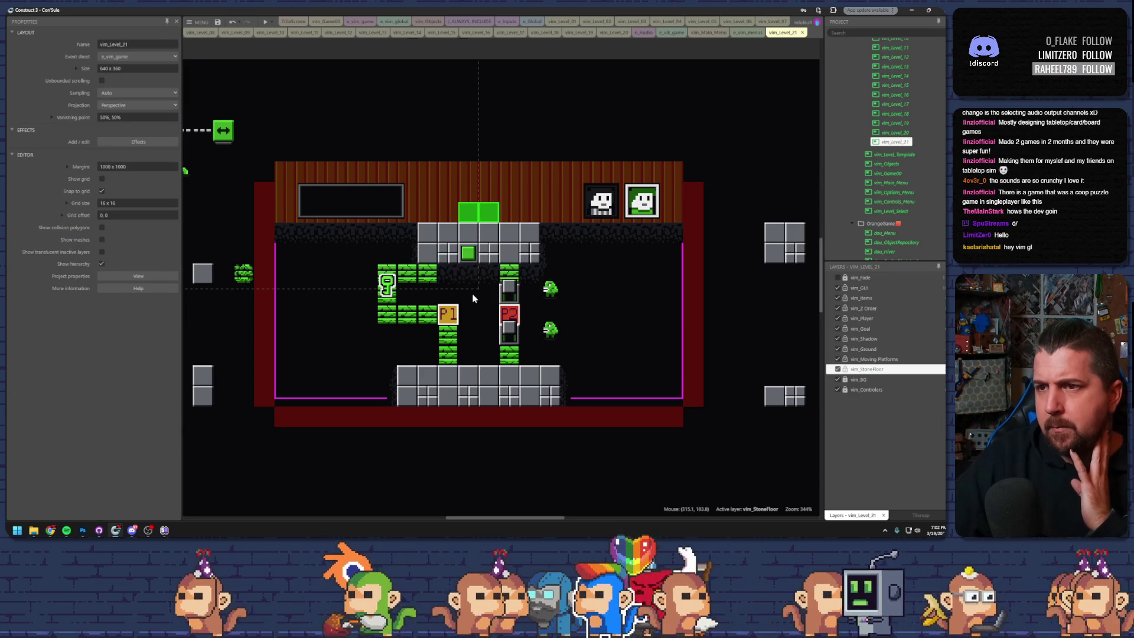
{"action": "left_click", "coordinate": [447, 329]}
{"action": "left_click_drag", "start_coordinate": [447, 329], "coordinate": [468, 411]}
{"action": "left_click_drag", "start_coordinate": [509, 317], "coordinate": [489, 399]}
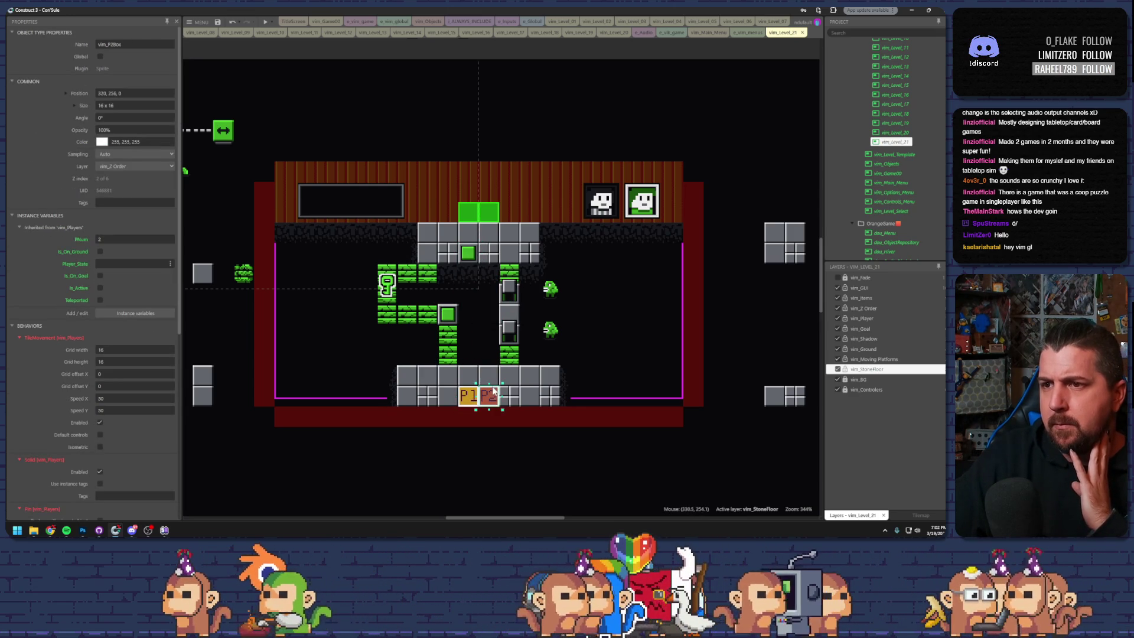
- Preview the level and walk both players onto the green tiles, switching between them
{"action": "key", "text": "F5"}
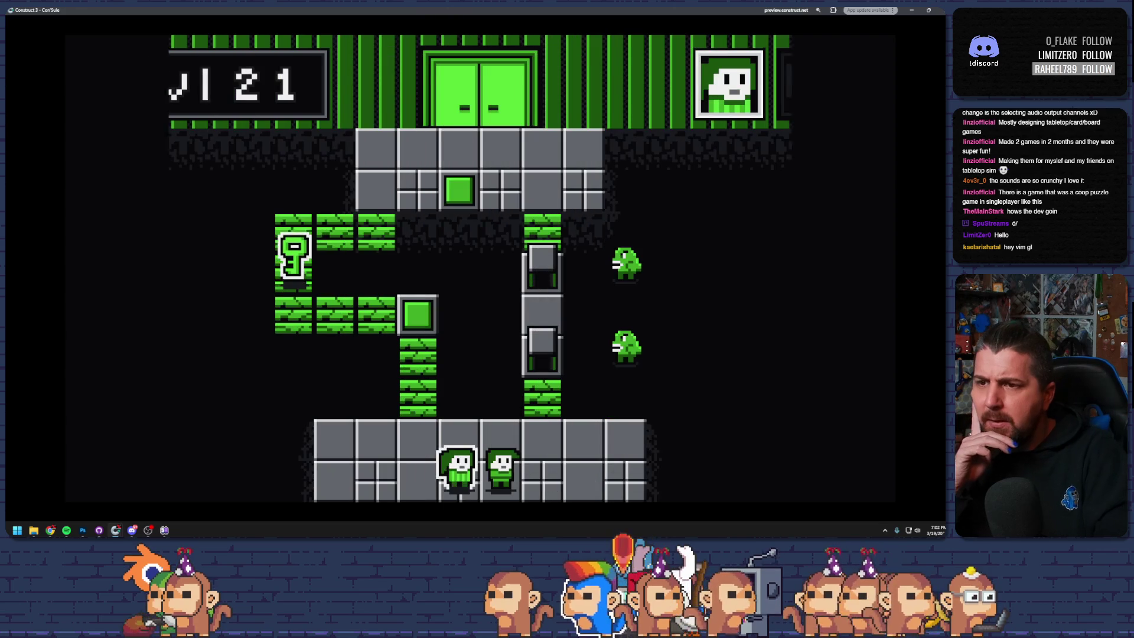
{"action": "key", "text": "Up"}
{"action": "key", "text": "Left"}
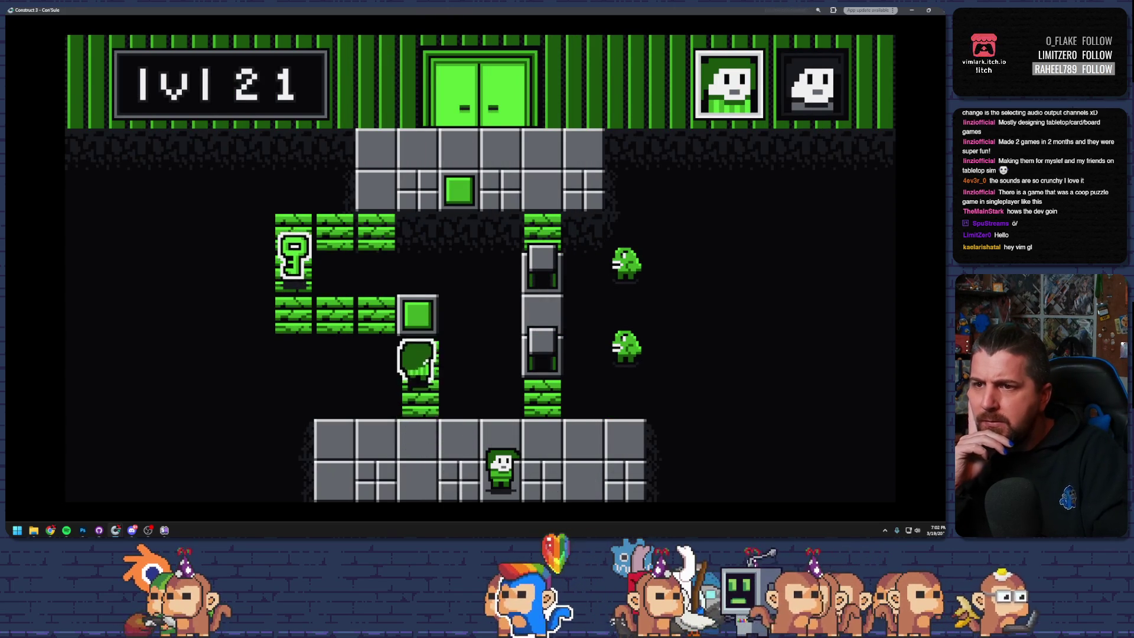
{"action": "key", "text": "space"}
{"action": "key", "text": "Right"}
{"action": "key", "text": "Up"}
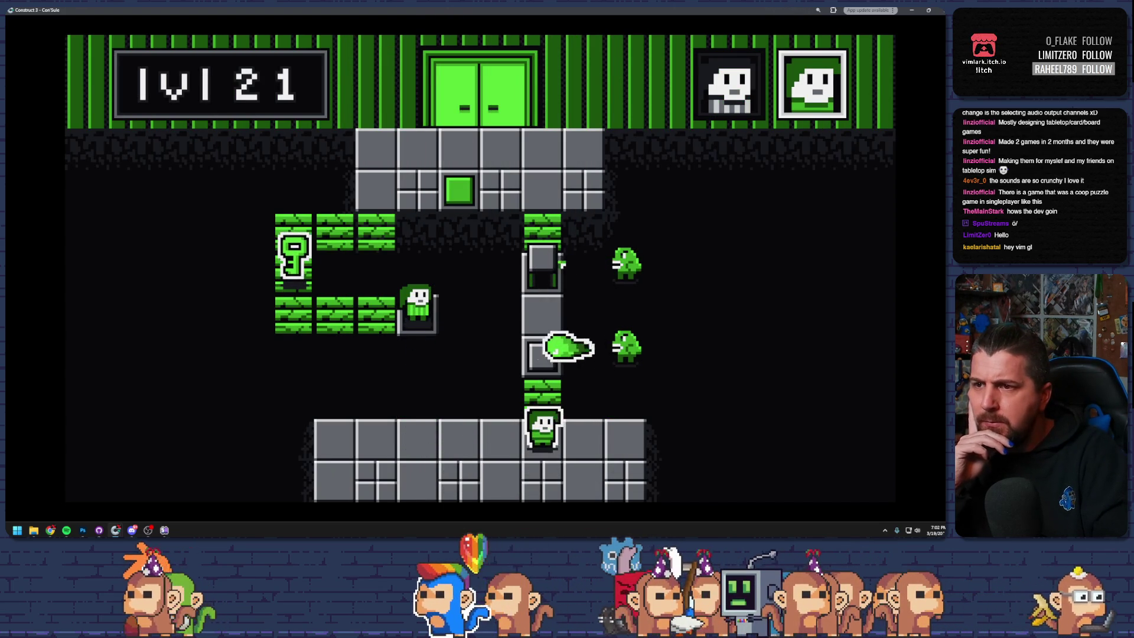
{"action": "key", "text": "Up"}
{"action": "key", "text": "space"}
{"action": "key", "text": "Left"}
{"action": "key", "text": "Left"}
{"action": "key", "text": "Left"}
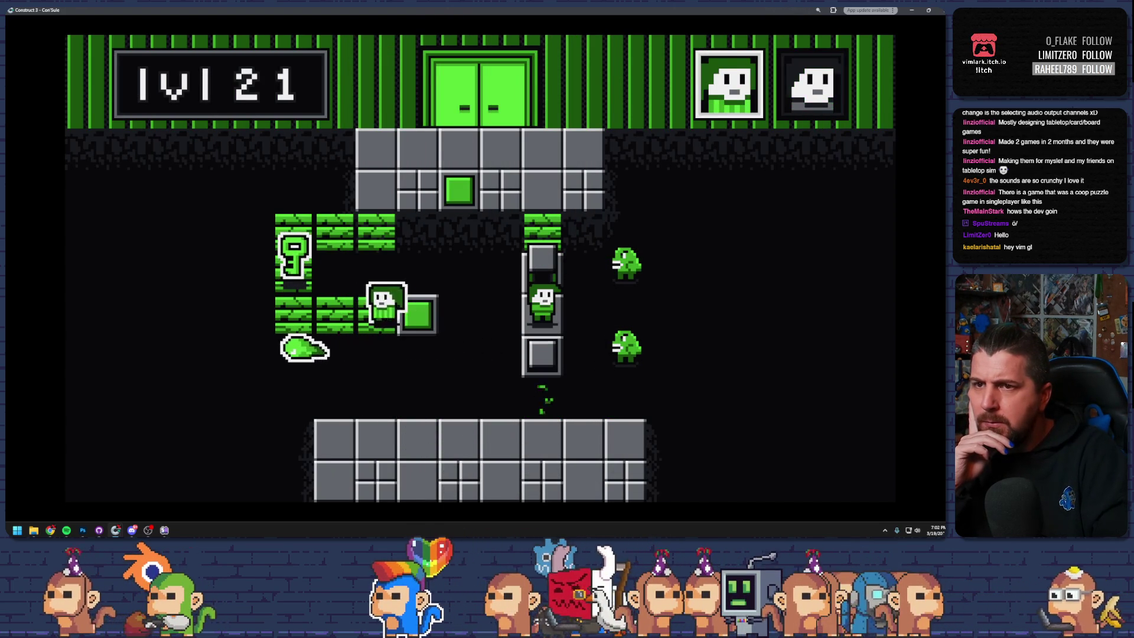
- Carry the key up to open the door, then move the barrier switch down a row
{"action": "key", "text": "Up"}
{"action": "key", "text": "Right"}
{"action": "key", "text": "Up"}
{"action": "key", "text": "Right"}
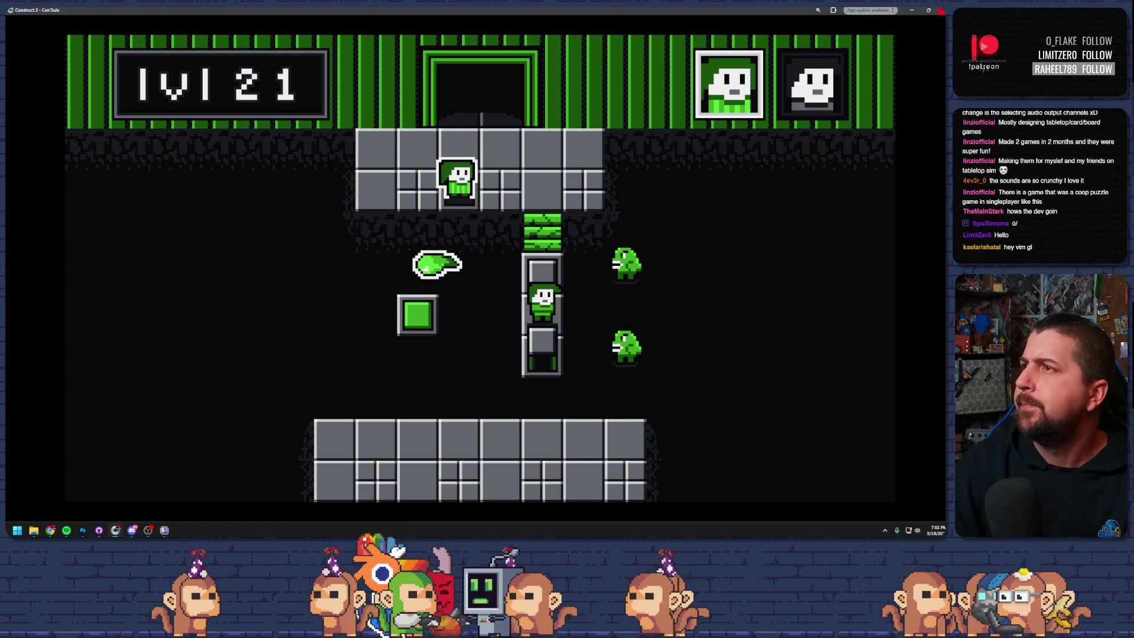
{"action": "key", "text": "Escape"}
{"action": "mouse_move", "coordinate": [476, 251]}
{"action": "left_mouse_down"}
{"action": "mouse_move", "coordinate": [480, 311]}
{"action": "mouse_move", "coordinate": [501, 311]}
{"action": "left_mouse_up"}
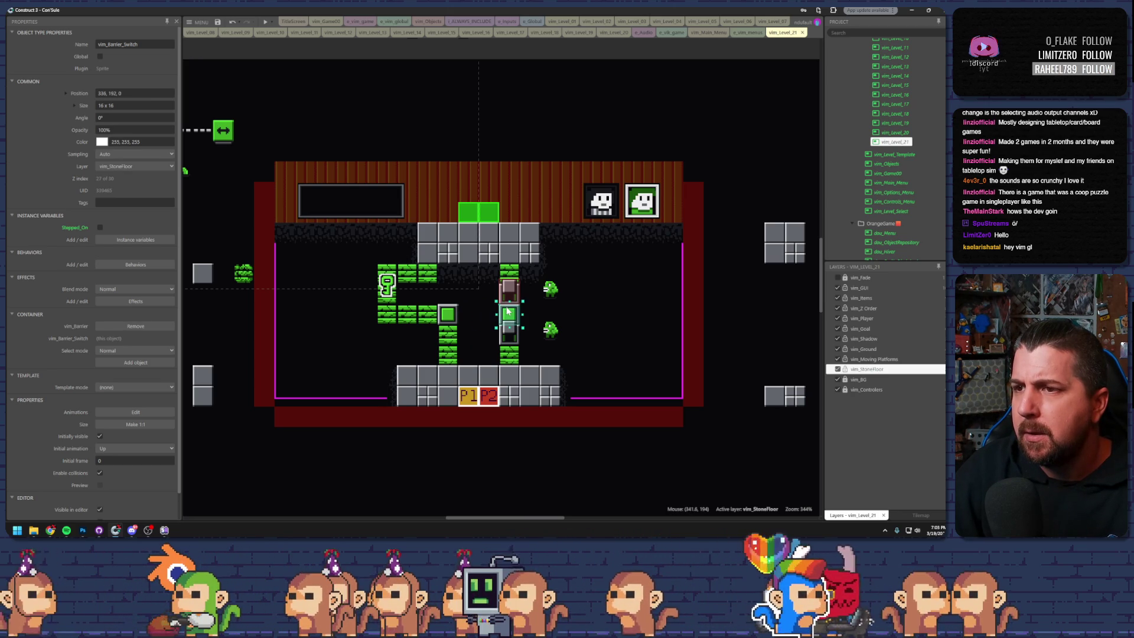
- Shift the barrier switch back into the right column and move a barrier out between the columns
{"action": "left_click_drag", "start_coordinate": [491, 312], "coordinate": [511, 313]}
{"action": "left_click", "coordinate": [506, 332]}
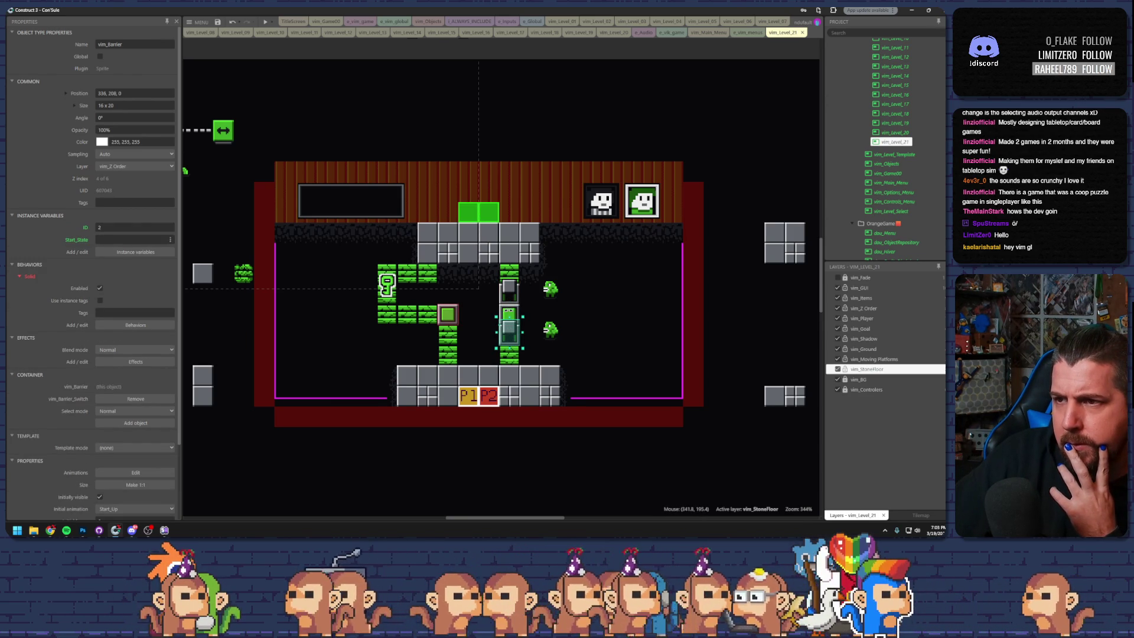
{"action": "left_click", "coordinate": [509, 312]}
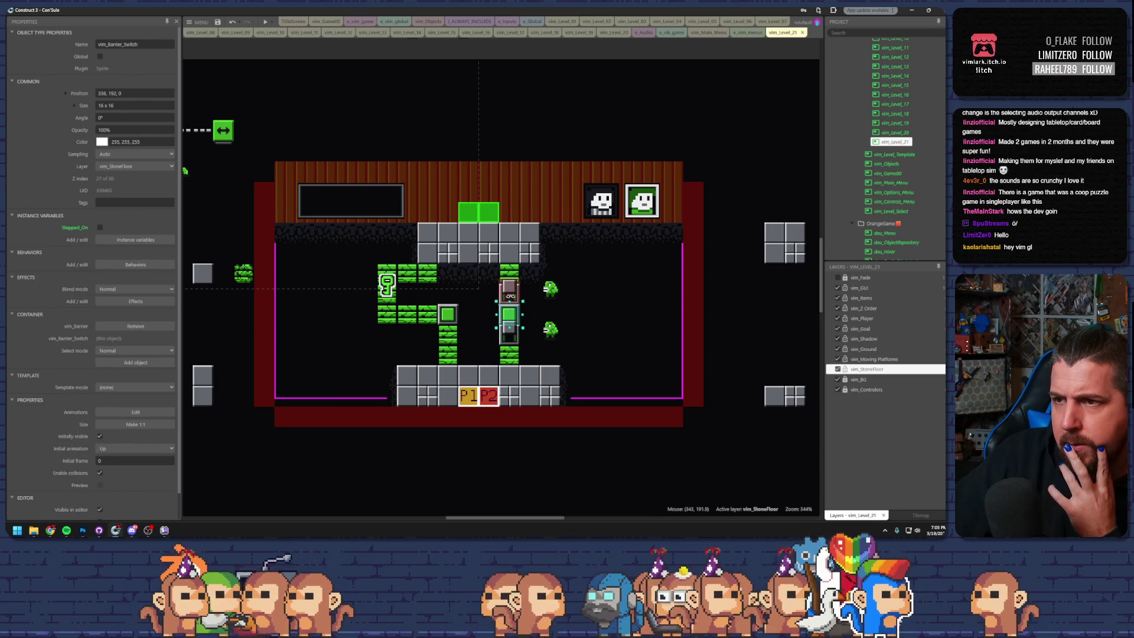
{"action": "left_click_drag", "start_coordinate": [509, 312], "coordinate": [476, 295]}
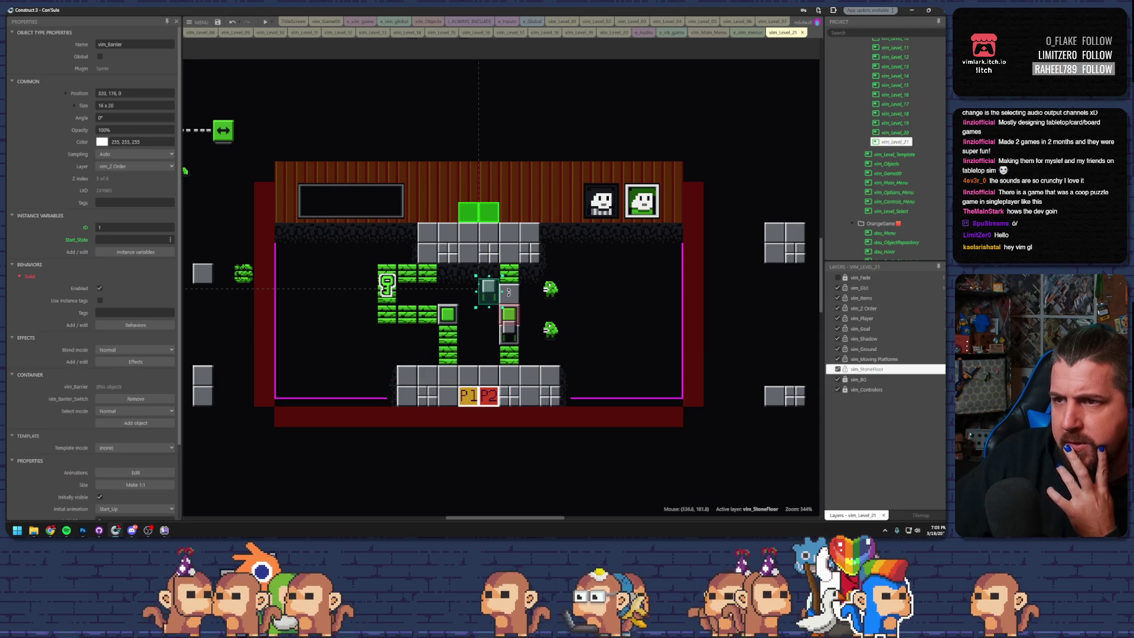
{"action": "left_click", "coordinate": [490, 298]}
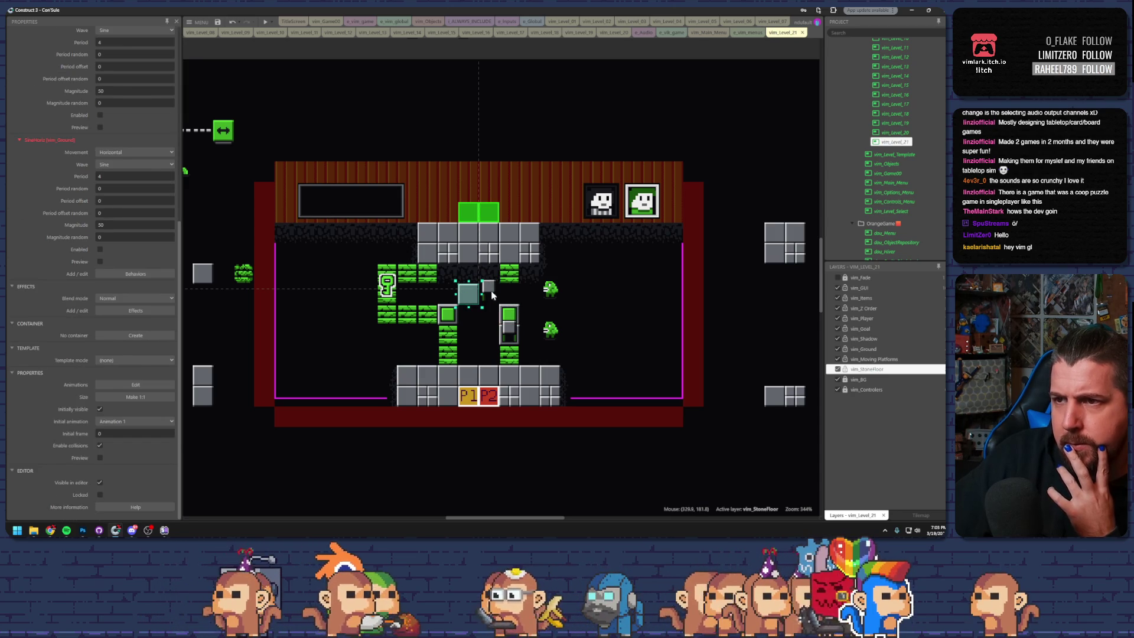
{"action": "left_click", "coordinate": [467, 289]}
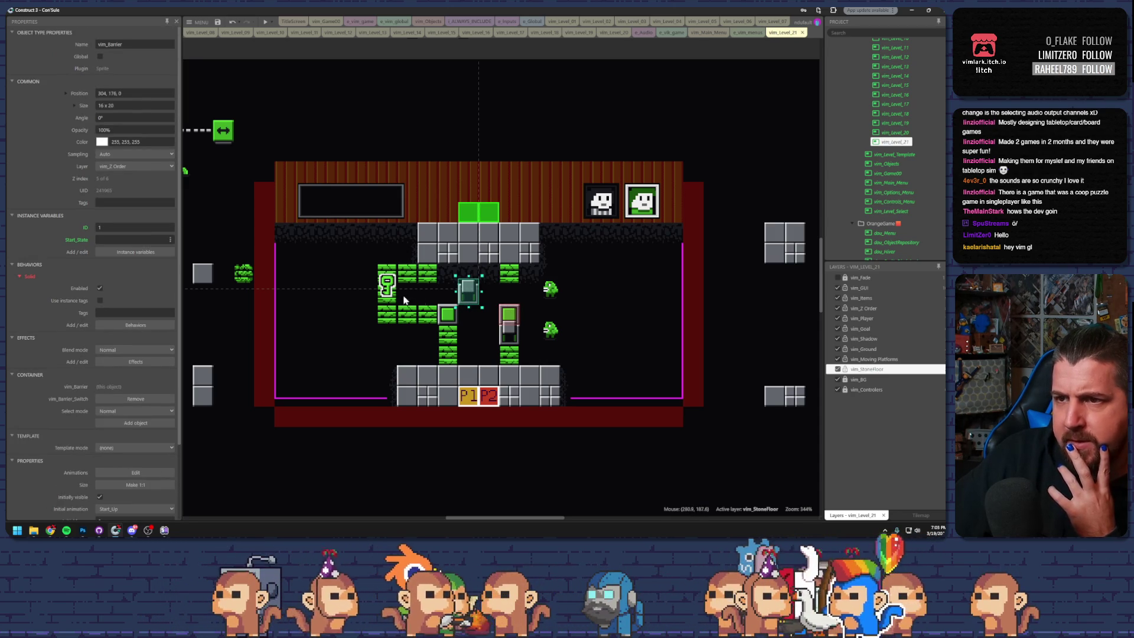
- Move a falling-ground tile up and left beside the key, then launch a preview
{"action": "left_click", "coordinate": [430, 316]}
{"action": "left_click_drag", "start_coordinate": [430, 316], "coordinate": [400, 313]}
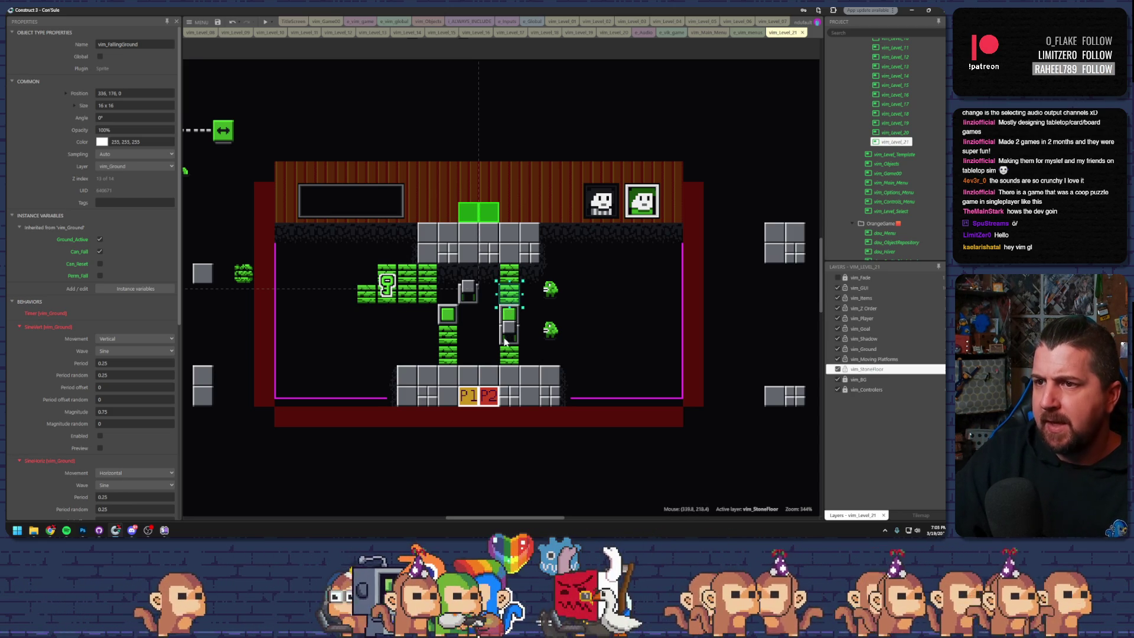
{"action": "left_click", "coordinate": [468, 291]}
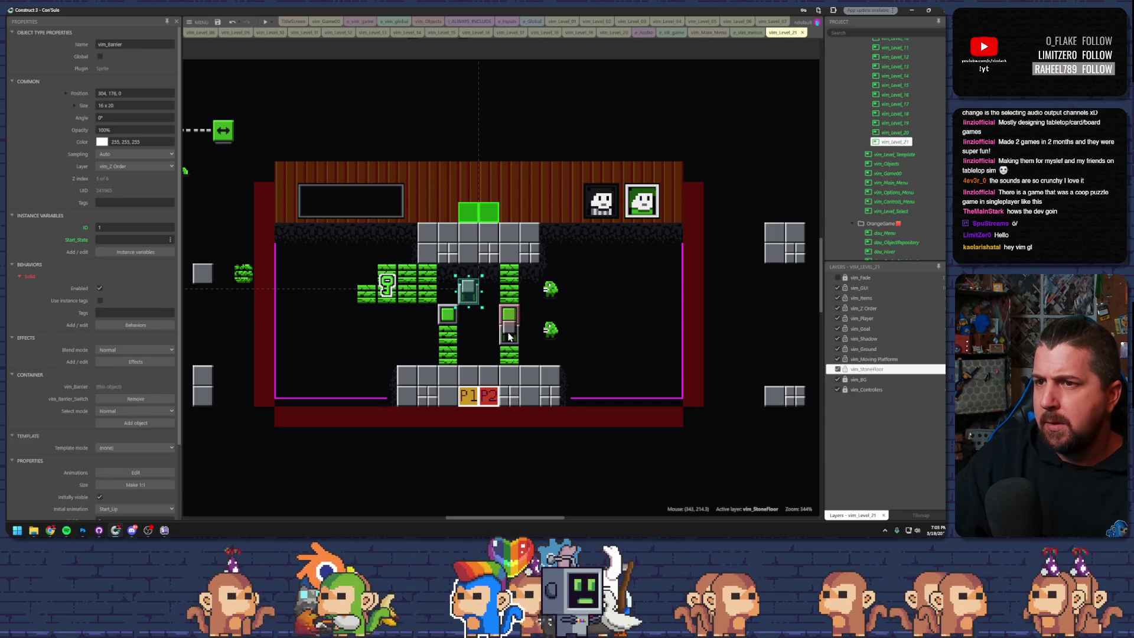
{"action": "scroll", "coordinate": [143, 474], "scroll_direction": "down", "scroll_amount": 3}
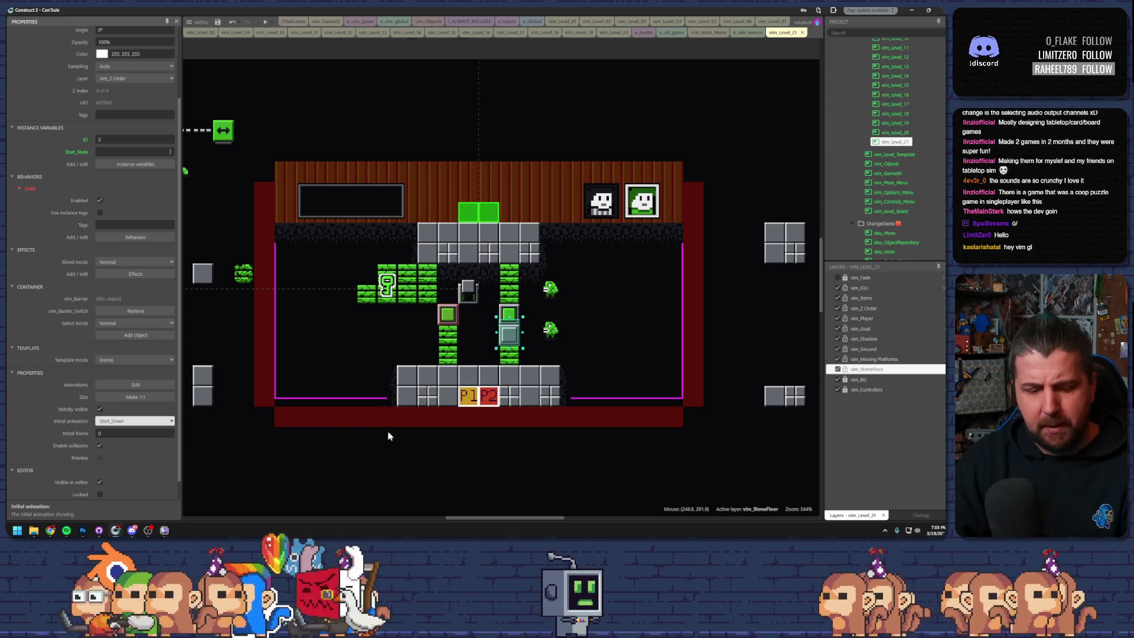
{"action": "left_click", "coordinate": [406, 375]}
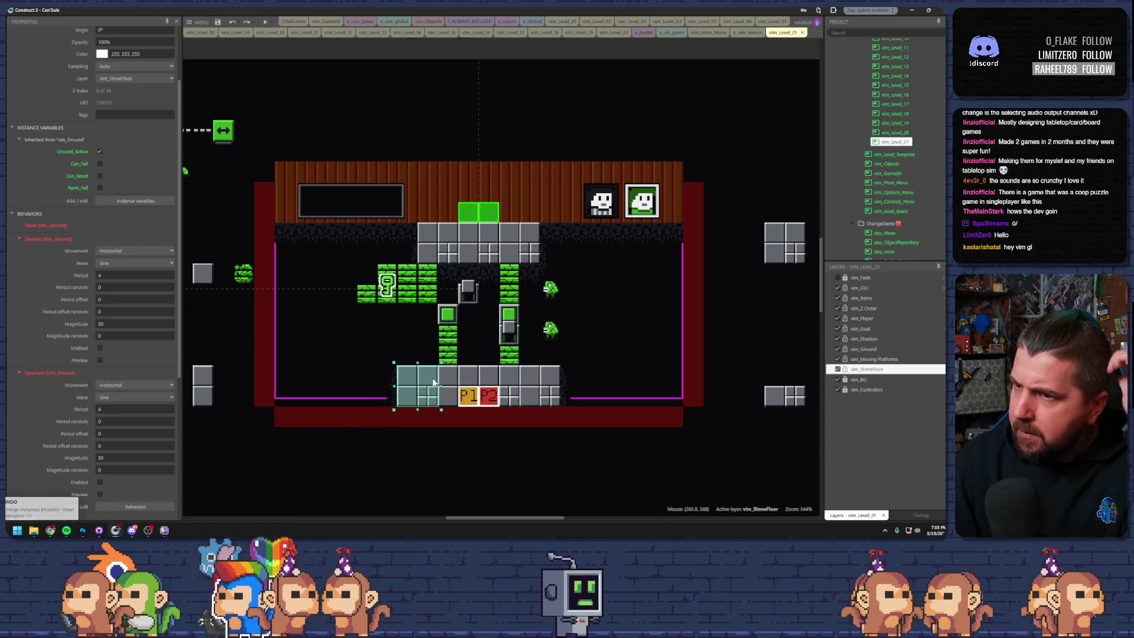
{"action": "left_click", "coordinate": [417, 291]}
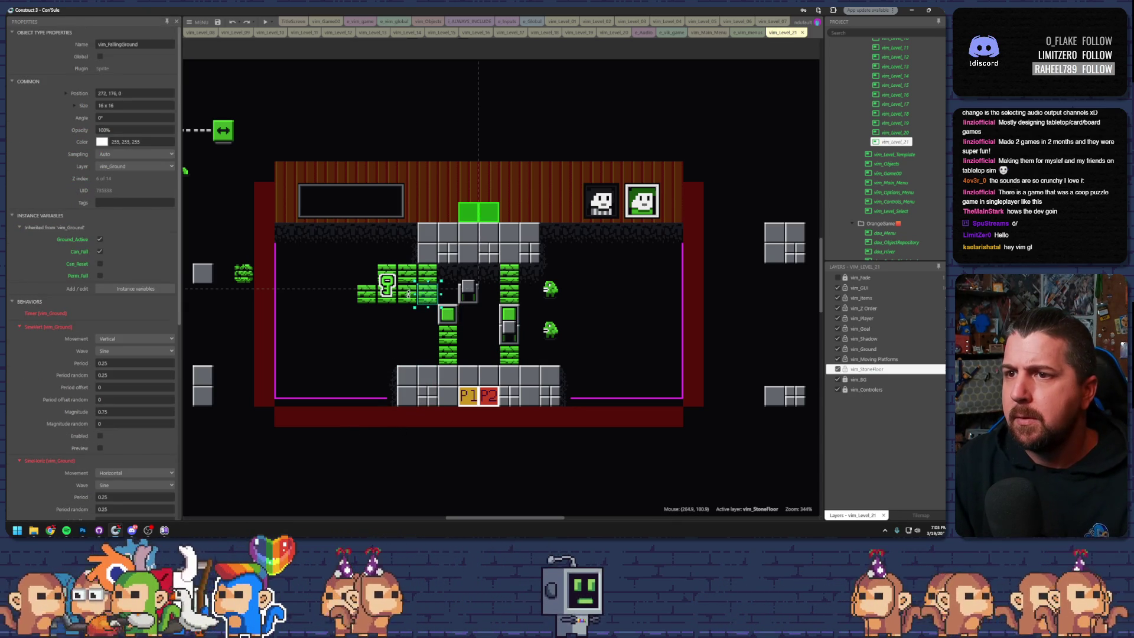
{"action": "left_click", "coordinate": [268, 22]}
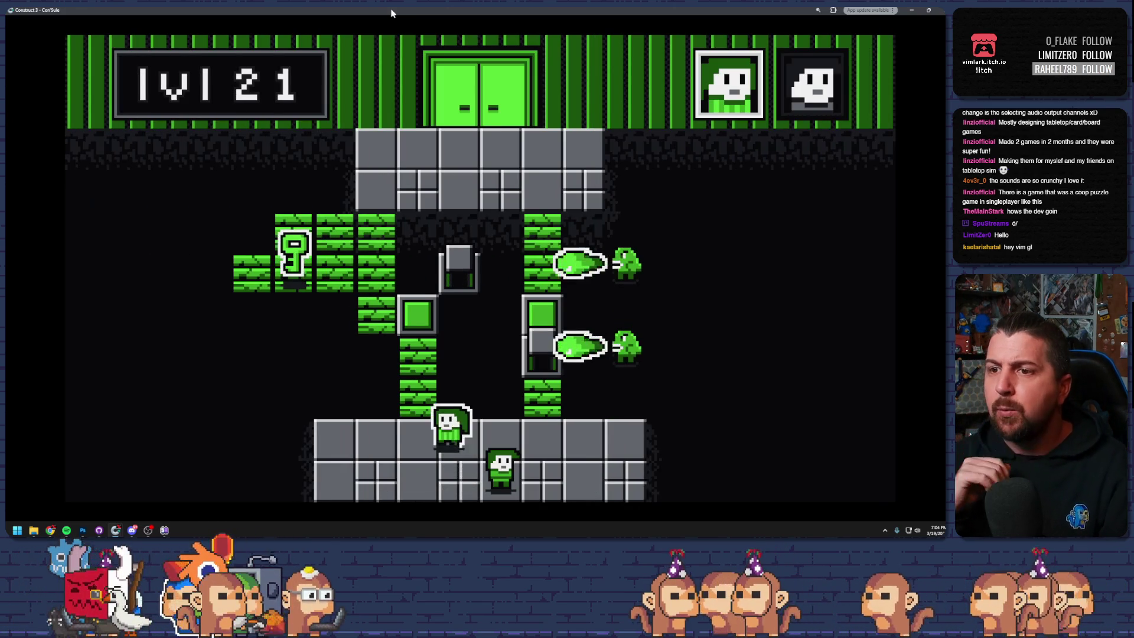
- Switch players and move the bottom player up through the green blocks
{"action": "key", "text": "Up"}
{"action": "key", "text": "Up"}
{"action": "key", "text": "Tab"}
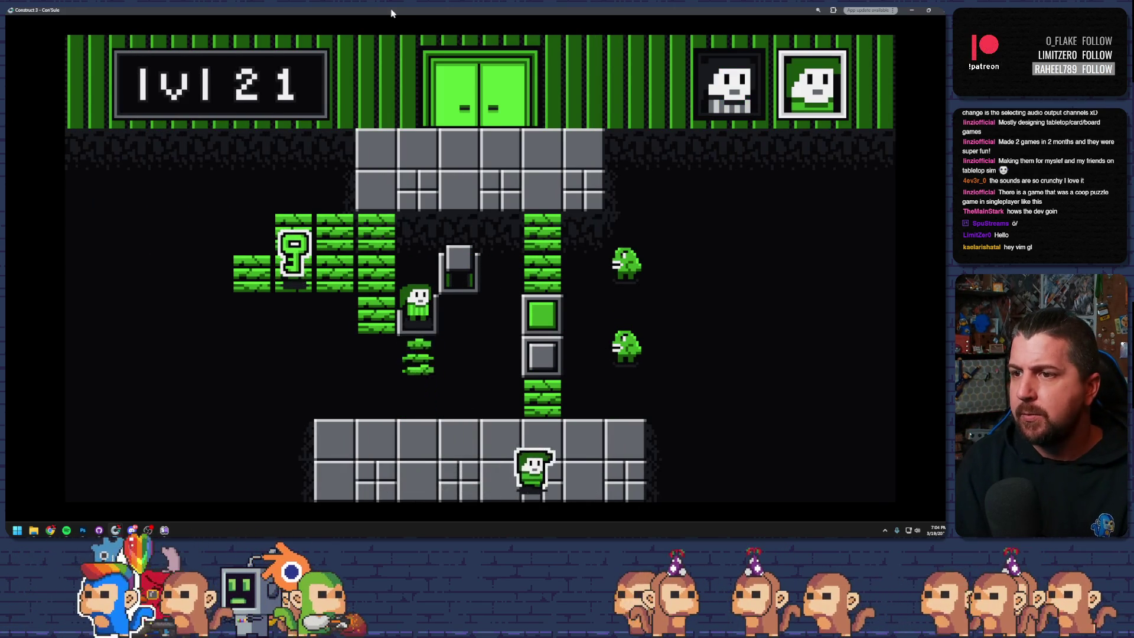
{"action": "key", "text": "Up"}
{"action": "key", "text": "Up"}
{"action": "key", "text": "Up"}
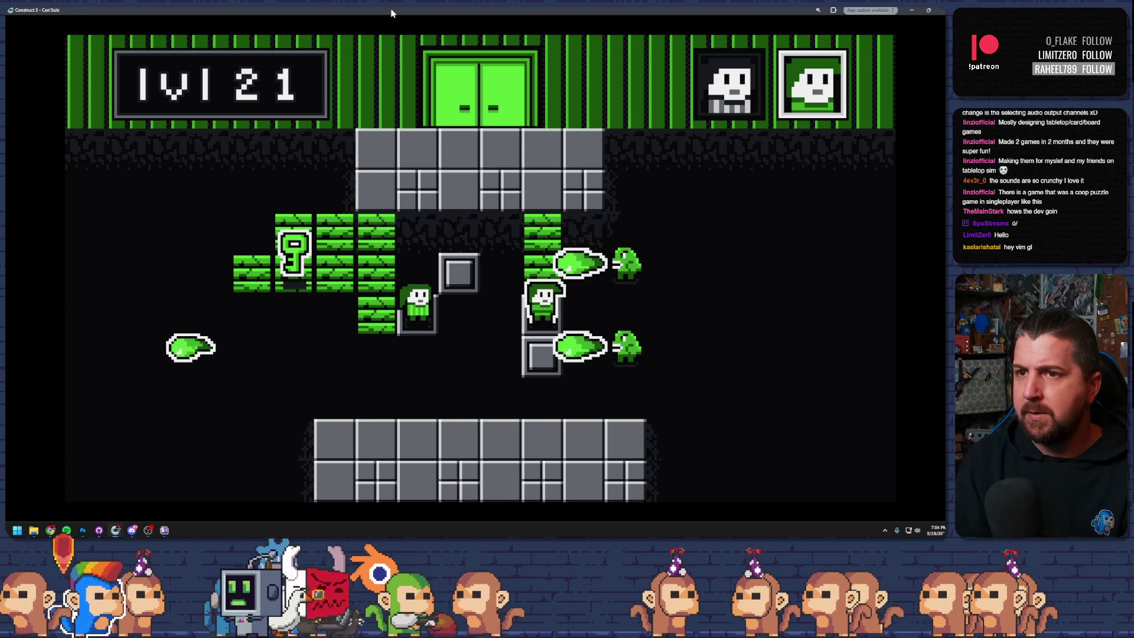
- Walk the left player toward the key, then close the game preview
{"action": "key", "text": "Tab"}
{"action": "key", "text": "Left"}
{"action": "key", "text": "Up"}
{"action": "key", "text": "Left"}
{"action": "key", "text": "Up"}
{"action": "key", "text": "Right"}
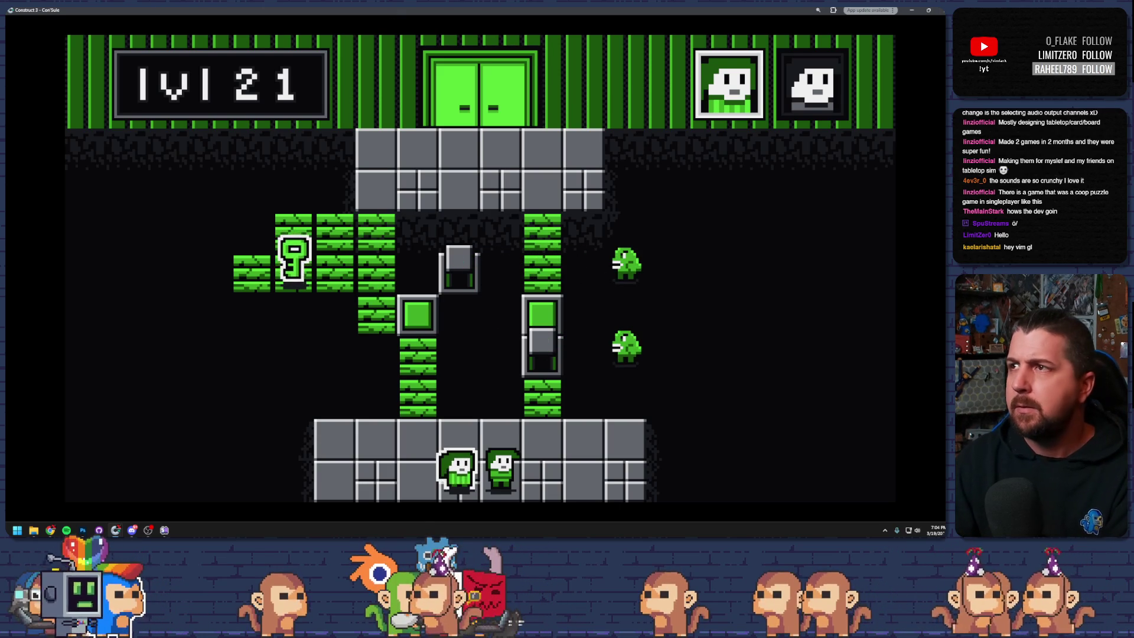
{"action": "left_click", "coordinate": [931, 10]}
{"action": "key", "text": "Escape"}
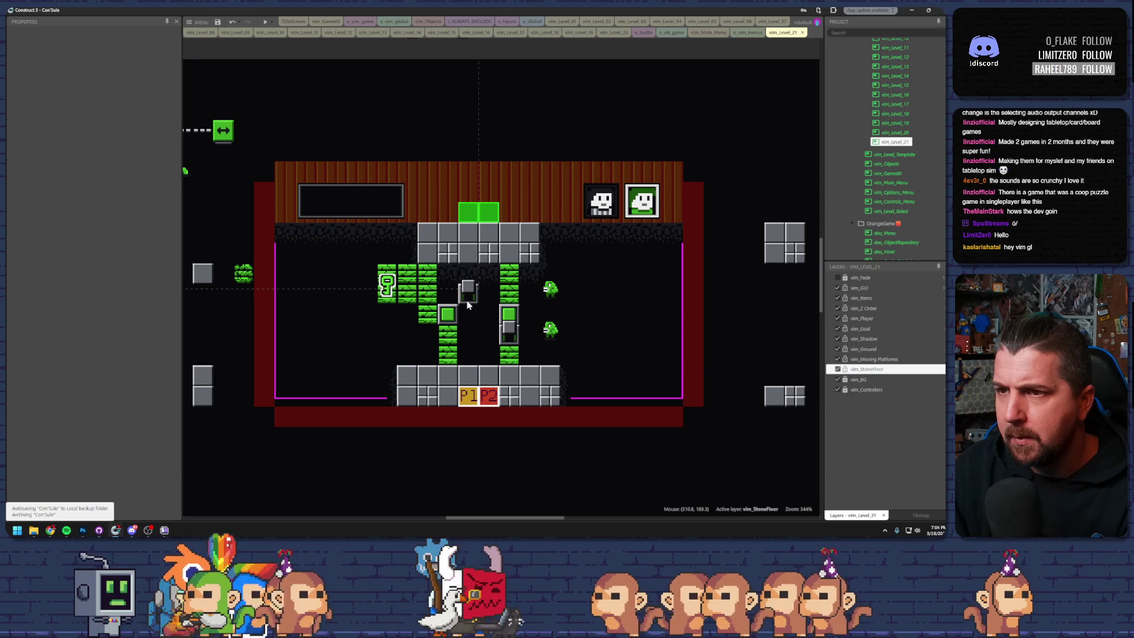
- Move the grey barrier block beside the left vine column
{"action": "left_click", "coordinate": [425, 294]}
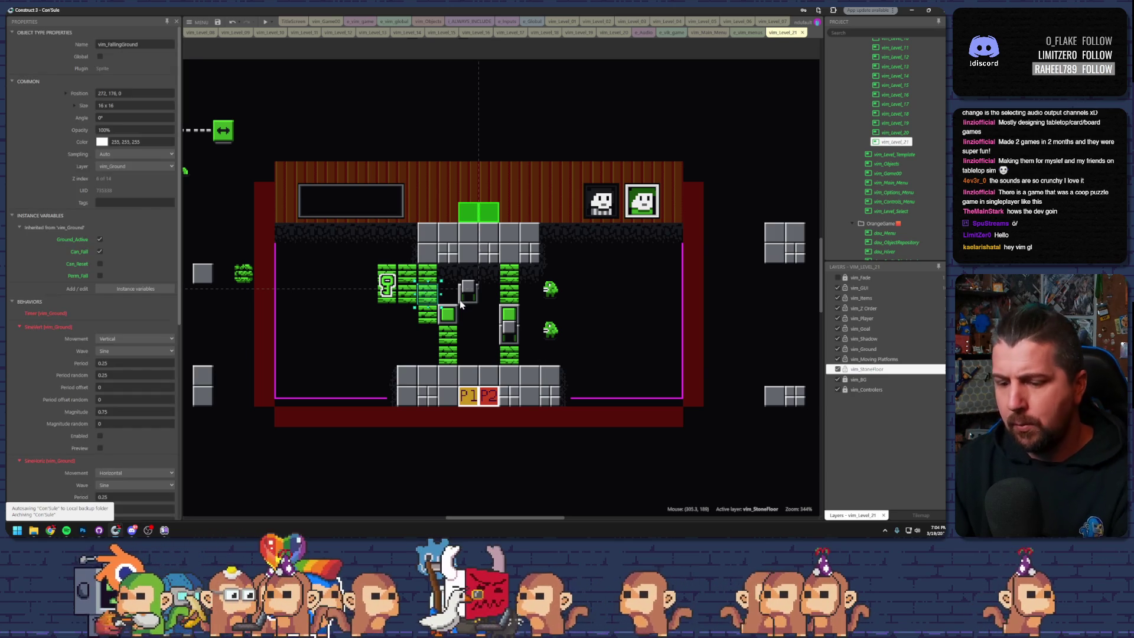
{"action": "left_click", "coordinate": [468, 292]}
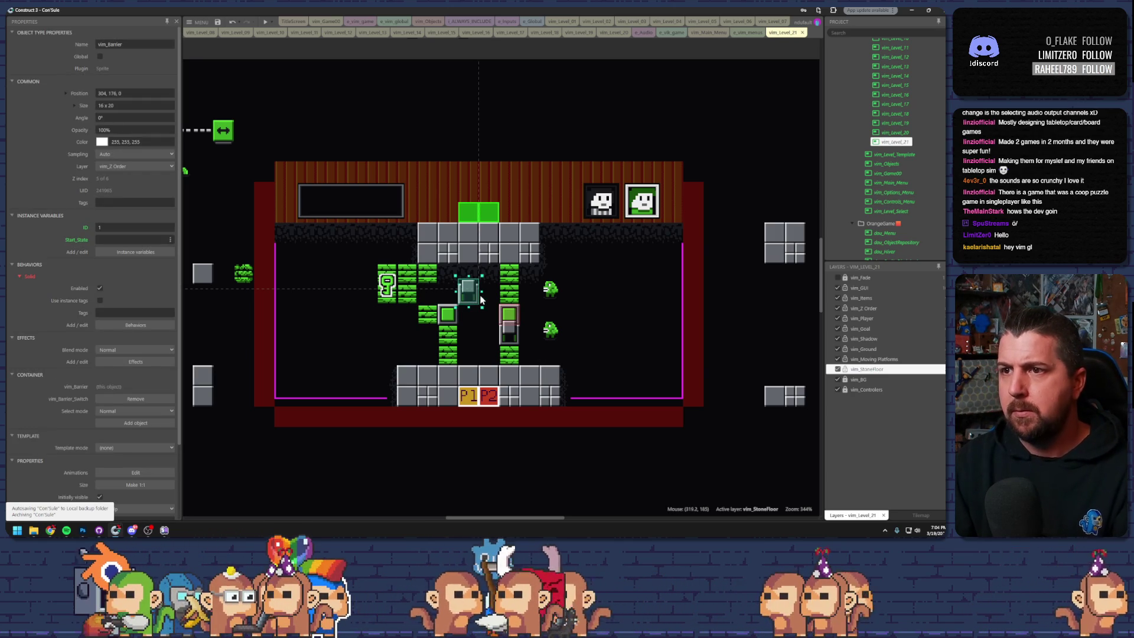
{"action": "left_click", "coordinate": [436, 298]}
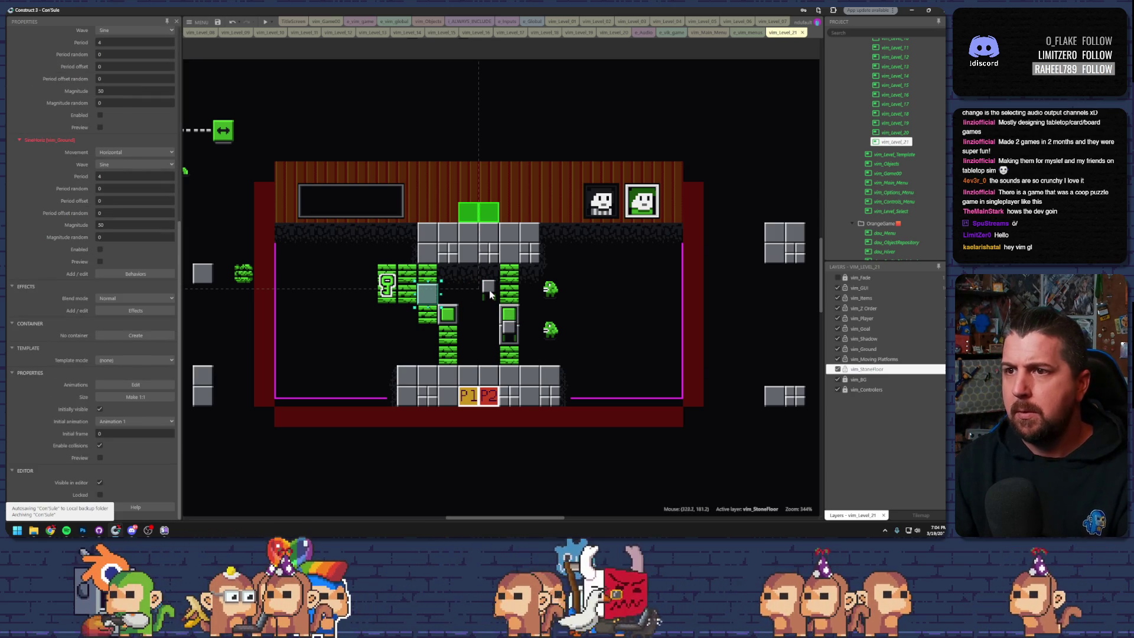
{"action": "left_click_drag", "start_coordinate": [489, 295], "coordinate": [440, 293]}
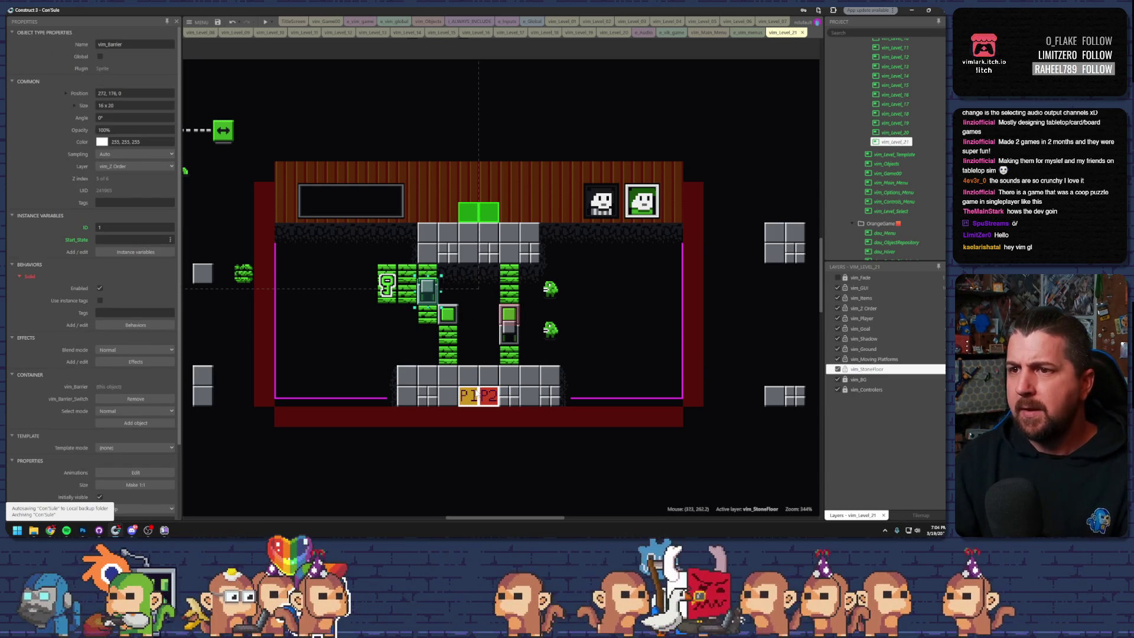
- Save the project, dismiss the autosave warning, and start a preview
{"action": "left_click", "coordinate": [218, 22]}
{"action": "left_click", "coordinate": [480, 282]}
{"action": "left_click", "coordinate": [266, 23]}
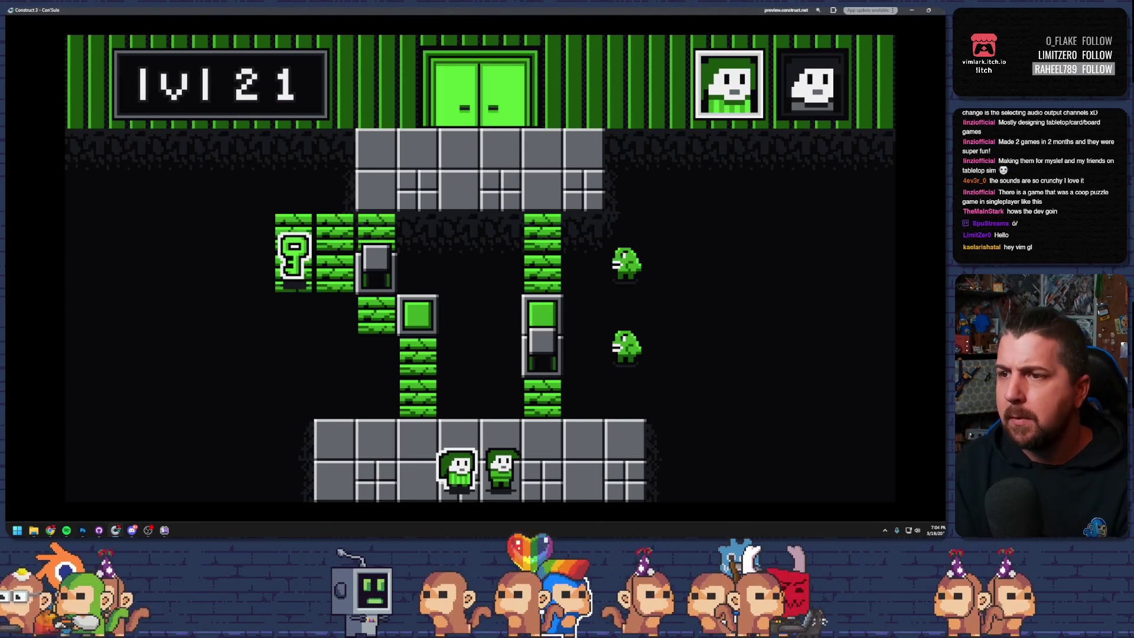
- Climb the first player up the vines, then switch and move the second toward the green block
{"action": "key", "text": "Up"}
{"action": "key", "text": "Left"}
{"action": "key", "text": "Up"}
{"action": "key", "text": "Up"}
{"action": "key", "text": "Up"}
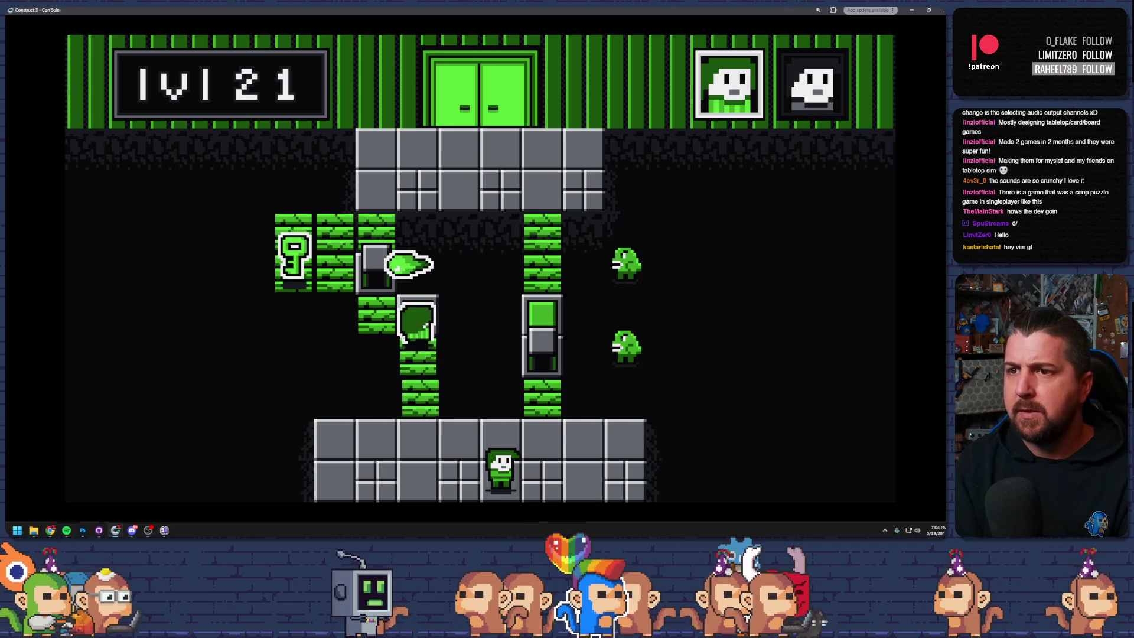
{"action": "key", "text": "Tab"}
{"action": "key", "text": "Right"}
{"action": "key", "text": "Up"}
{"action": "key", "text": "Up"}
{"action": "key", "text": "Up"}
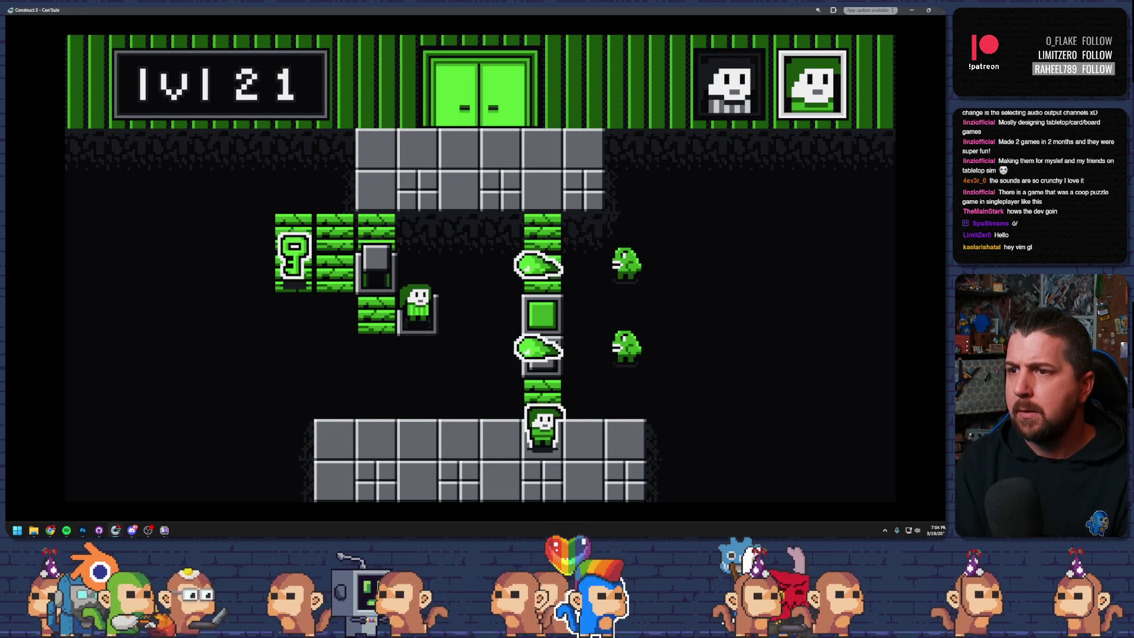
{"action": "key", "text": "Up"}
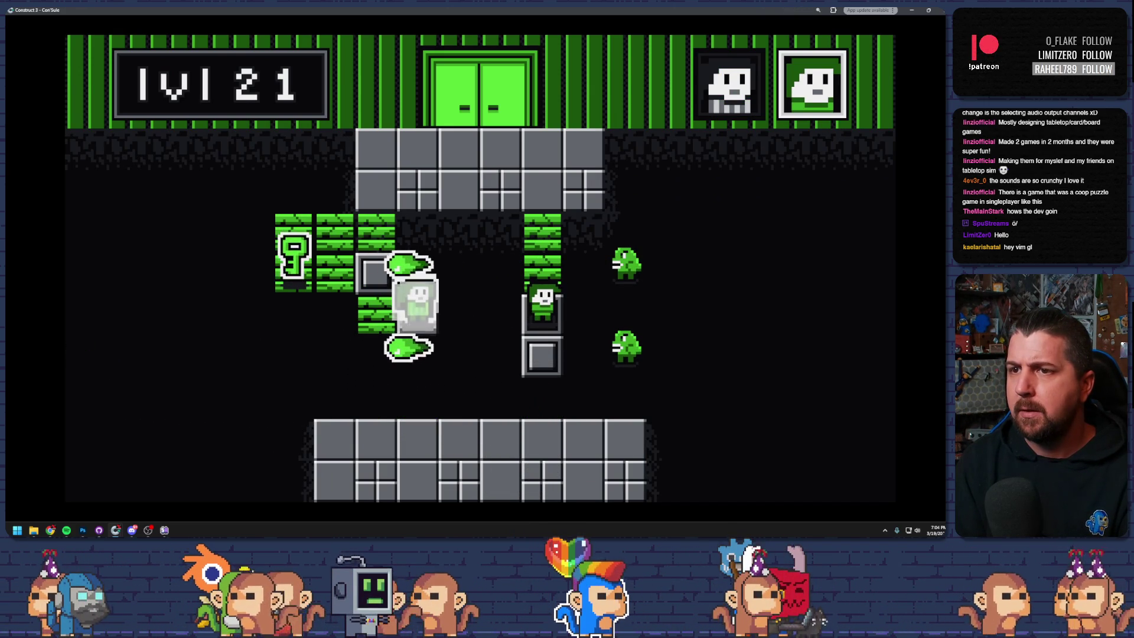
- Switch characters, move it up the left vines and right, then leave the preview
{"action": "key", "text": "Tab"}
{"action": "key", "text": "Left"}
{"action": "key", "text": "Up"}
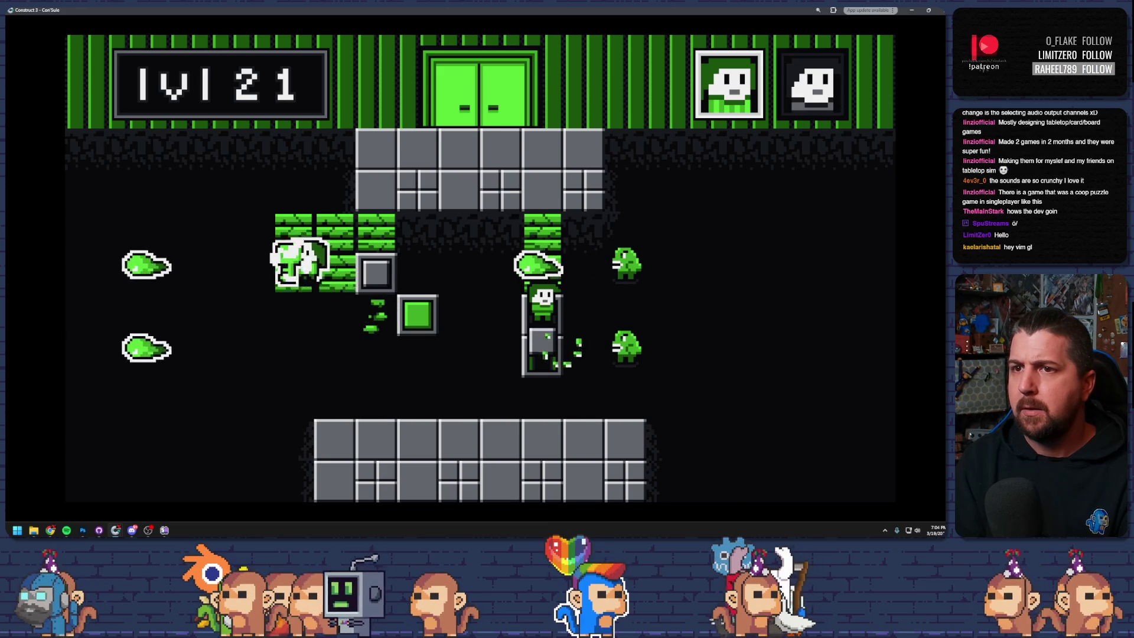
{"action": "key", "text": "Right"}
{"action": "key", "text": "Right"}
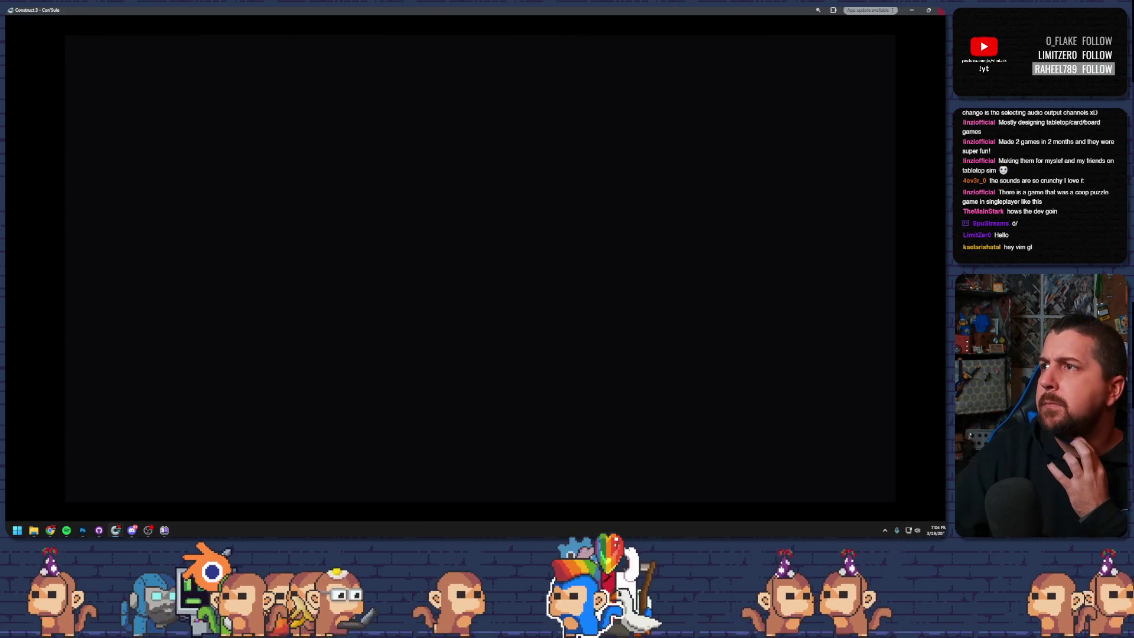
{"action": "key", "text": "alt+Tab"}
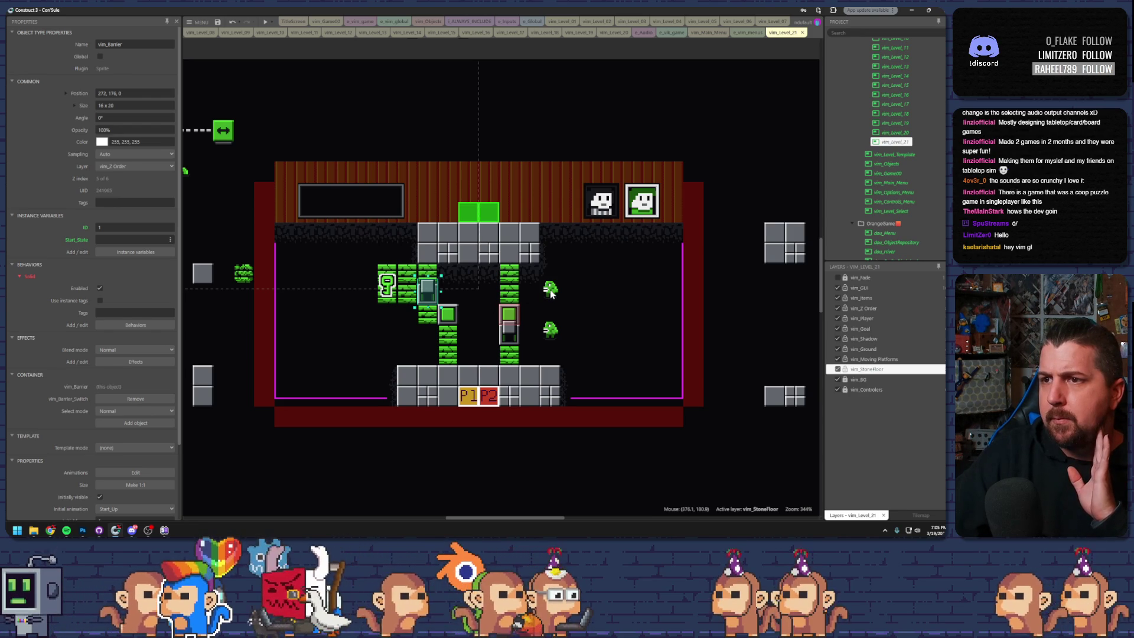
- Review the upper spitter's instance variables in a widened Add/edit window
{"action": "left_click", "coordinate": [551, 290]}
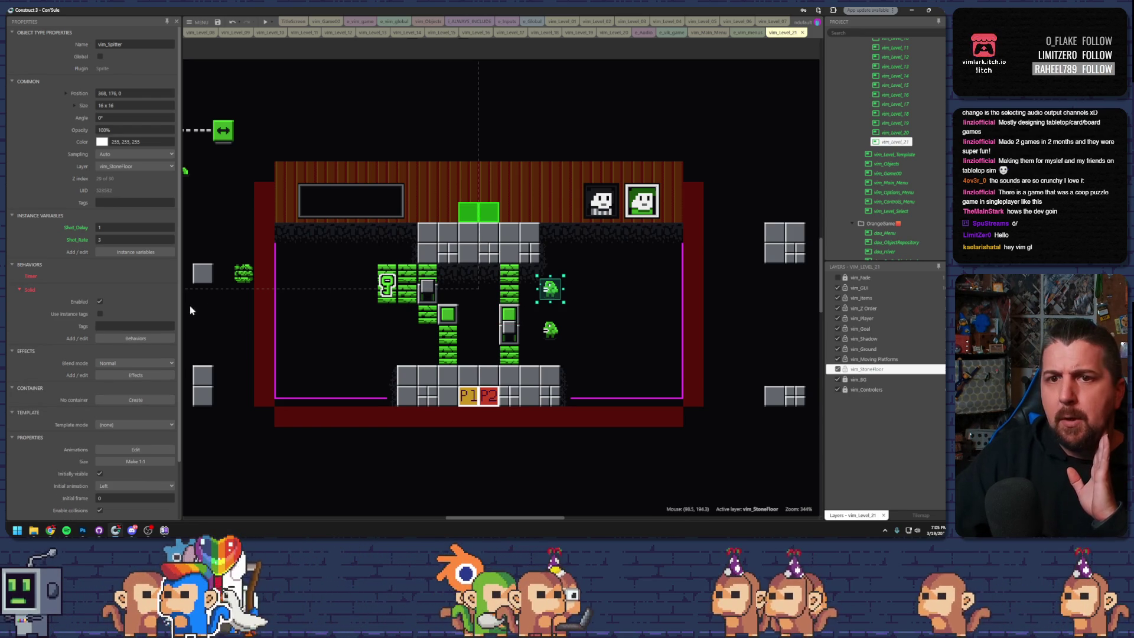
{"action": "left_click", "coordinate": [121, 252]}
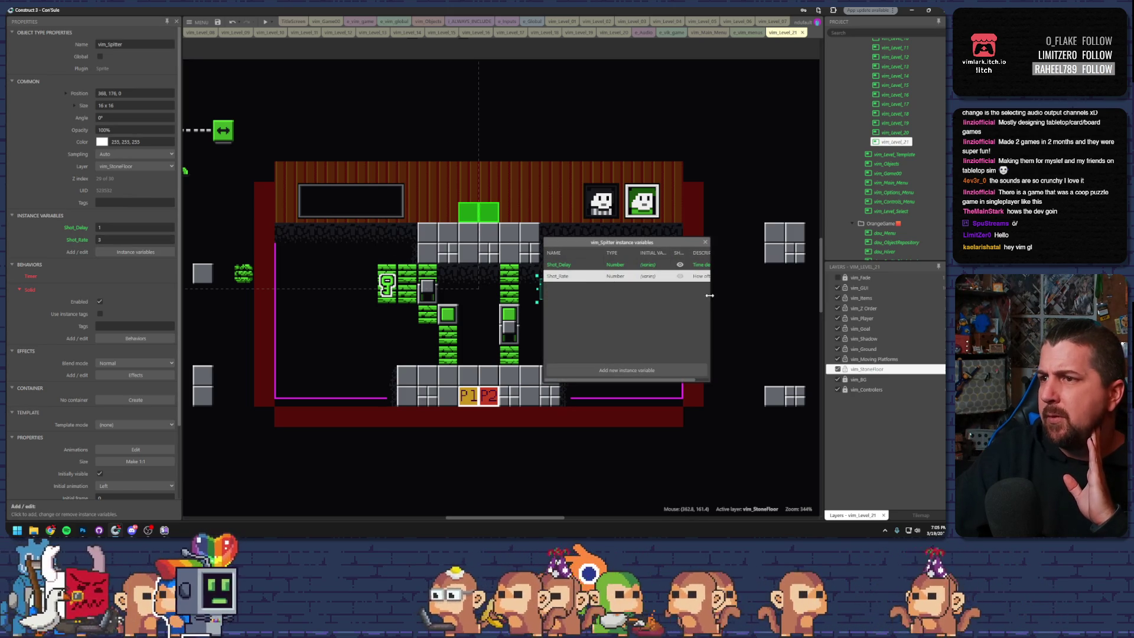
{"action": "left_click_drag", "start_coordinate": [709, 295], "coordinate": [785, 301]}
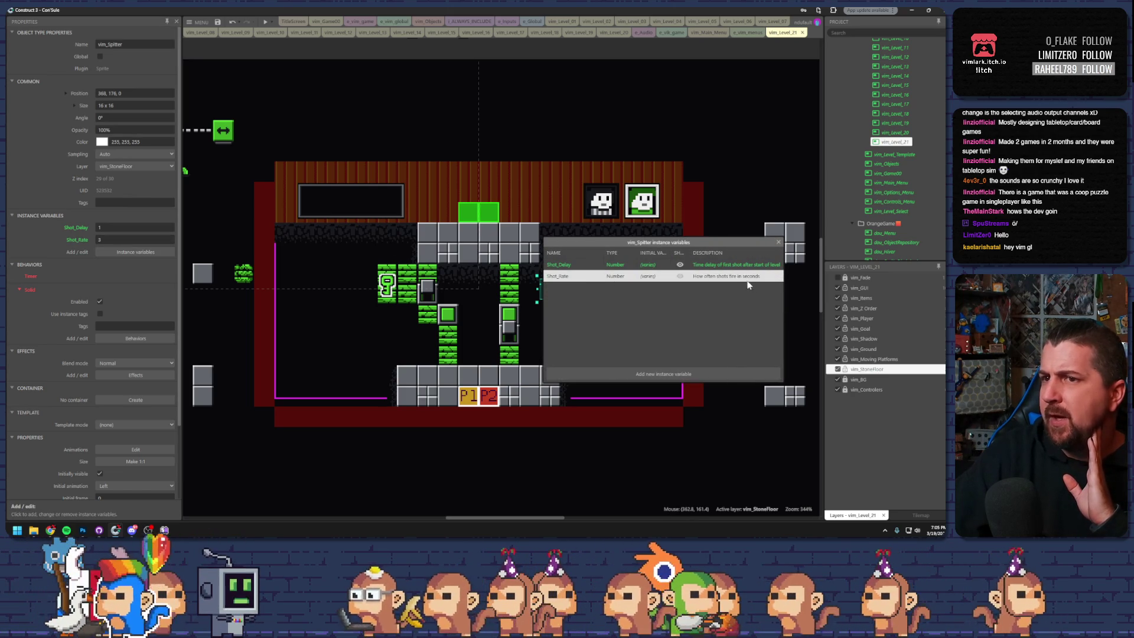
{"action": "left_click", "coordinate": [778, 242]}
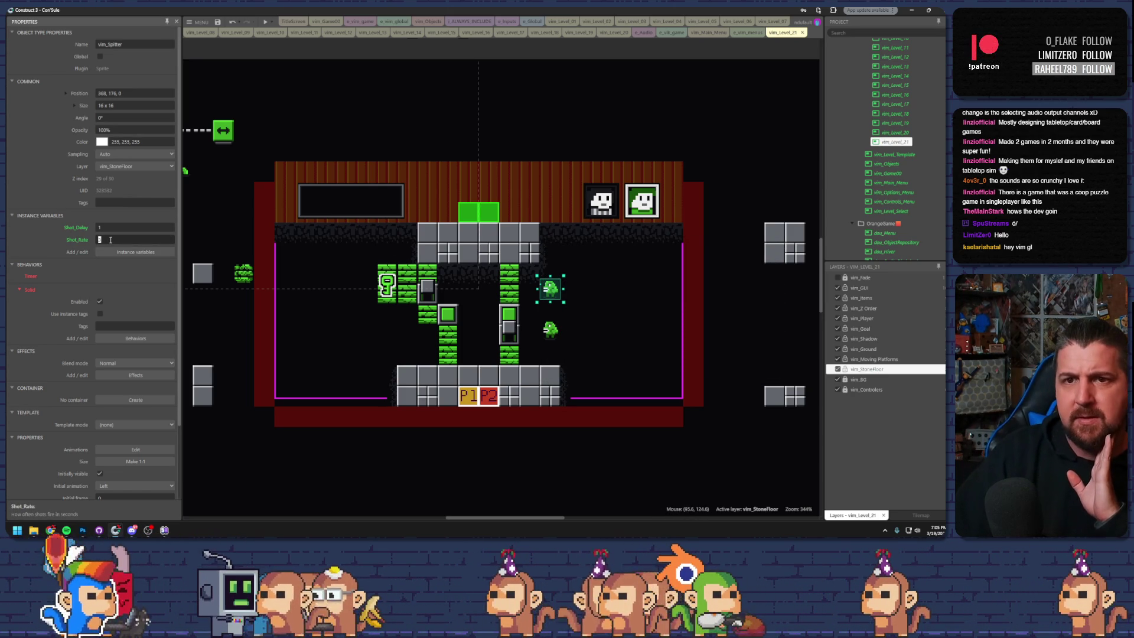
- Select the lower spitter and launch an enlarged preview of the level
{"action": "left_click", "coordinate": [550, 329]}
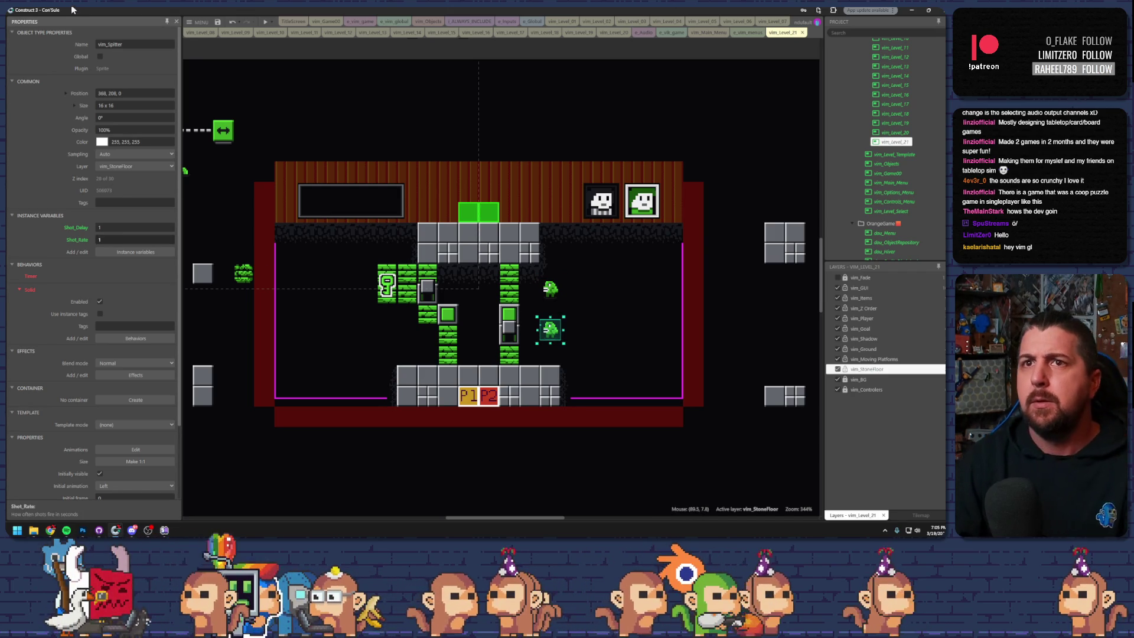
{"action": "left_click", "coordinate": [265, 22]}
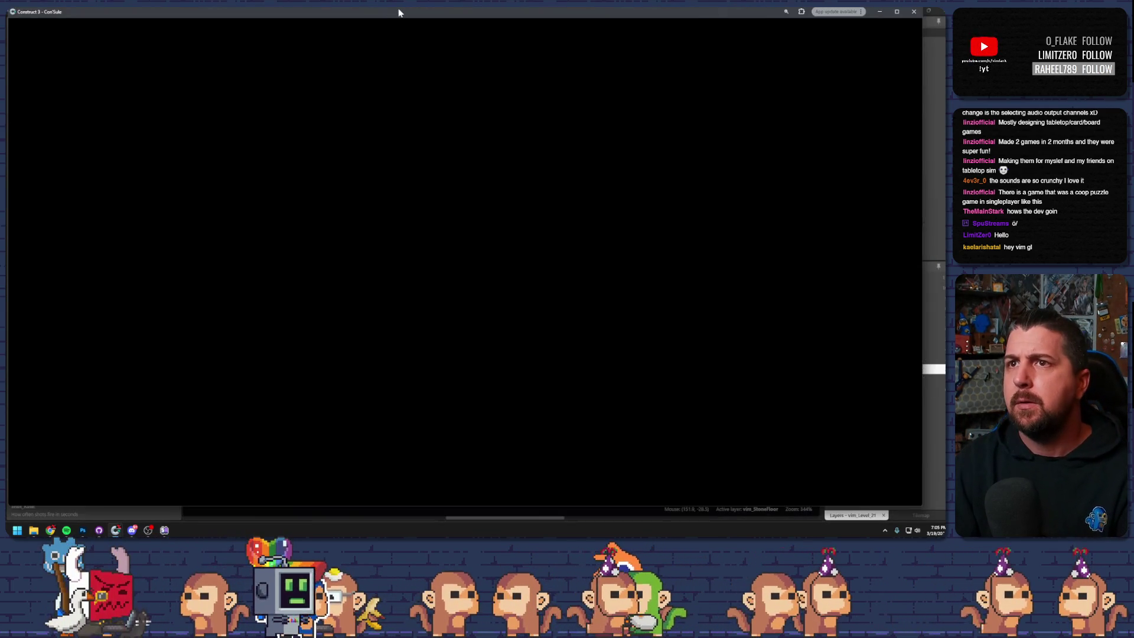
{"action": "double_click", "coordinate": [399, 12]}
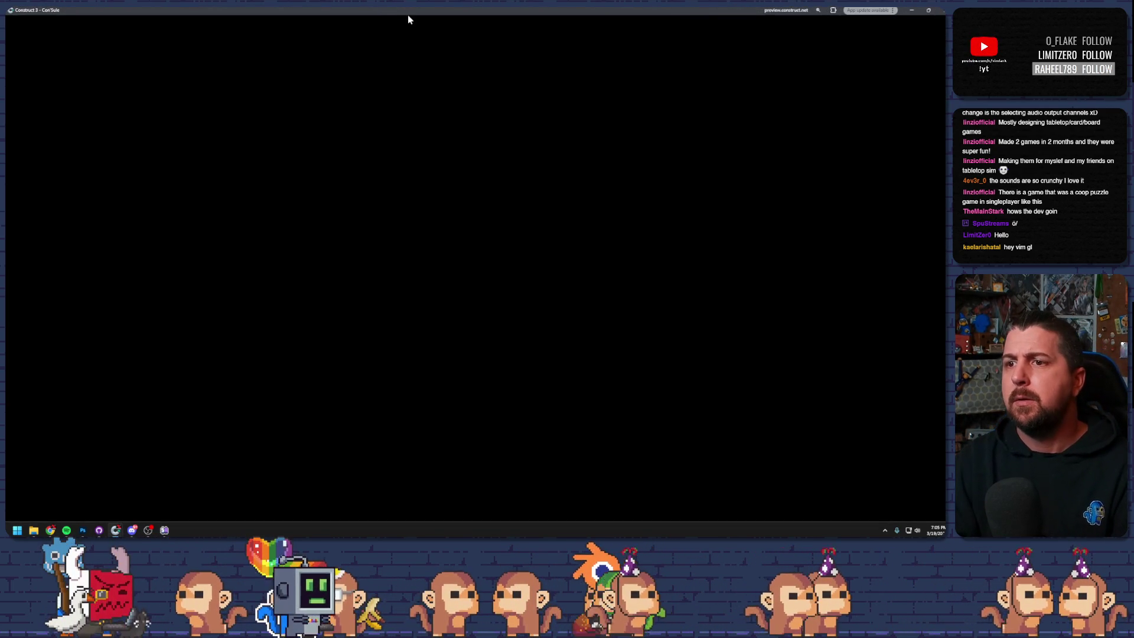
- Move the first player into the vine column, step the second right, then close the preview
{"action": "key", "text": "Up"}
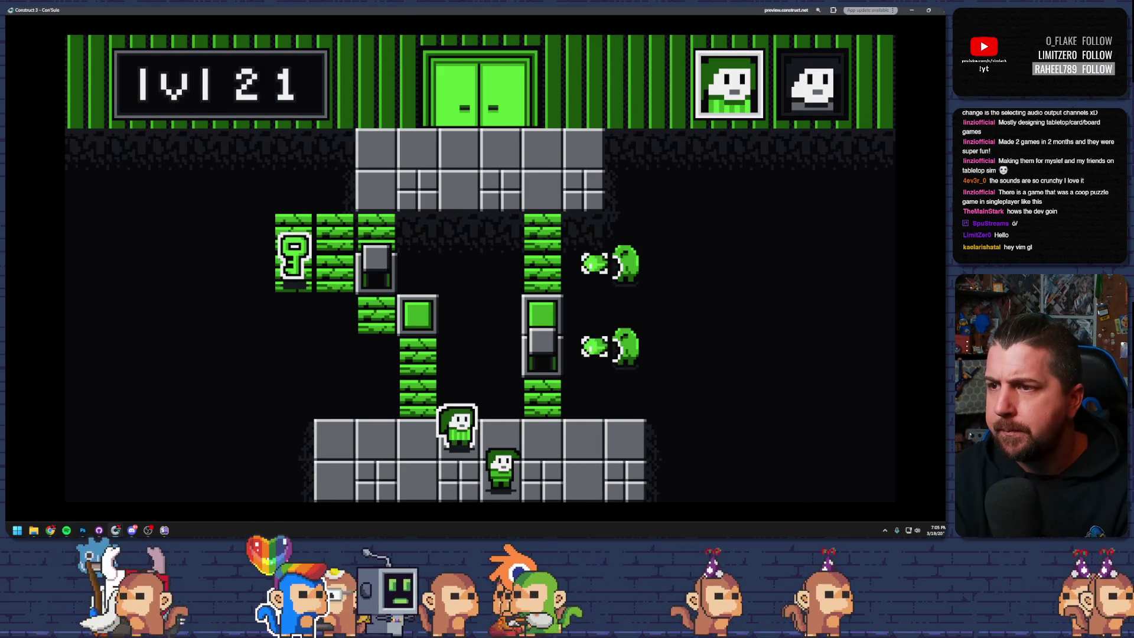
{"action": "key", "text": "Left"}
{"action": "key", "text": "Up"}
{"action": "key", "text": "Up"}
{"action": "key", "text": "Up"}
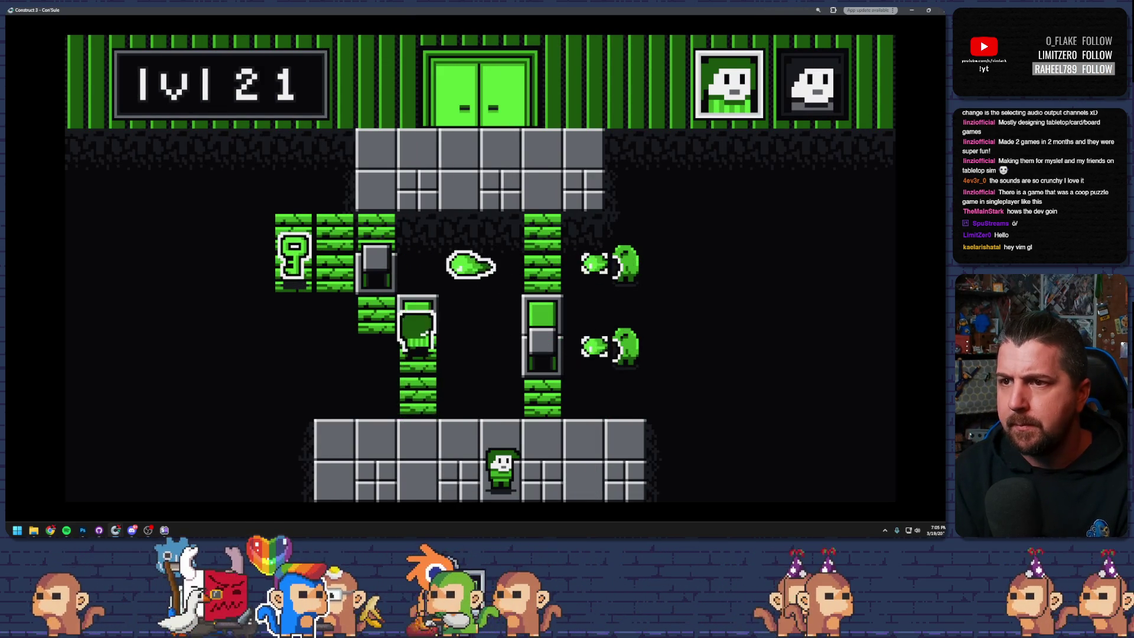
{"action": "key", "text": "space"}
{"action": "key", "text": "Right"}
{"action": "key", "text": "Up"}
{"action": "key", "text": "Up"}
{"action": "key", "text": "Up"}
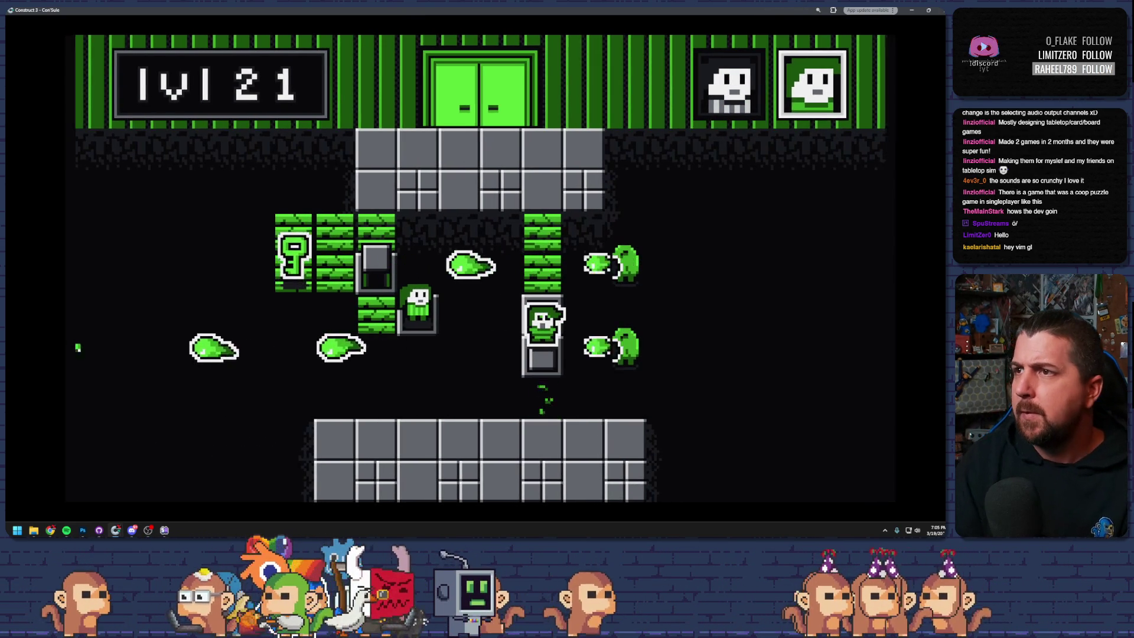
{"action": "key", "text": "Escape"}
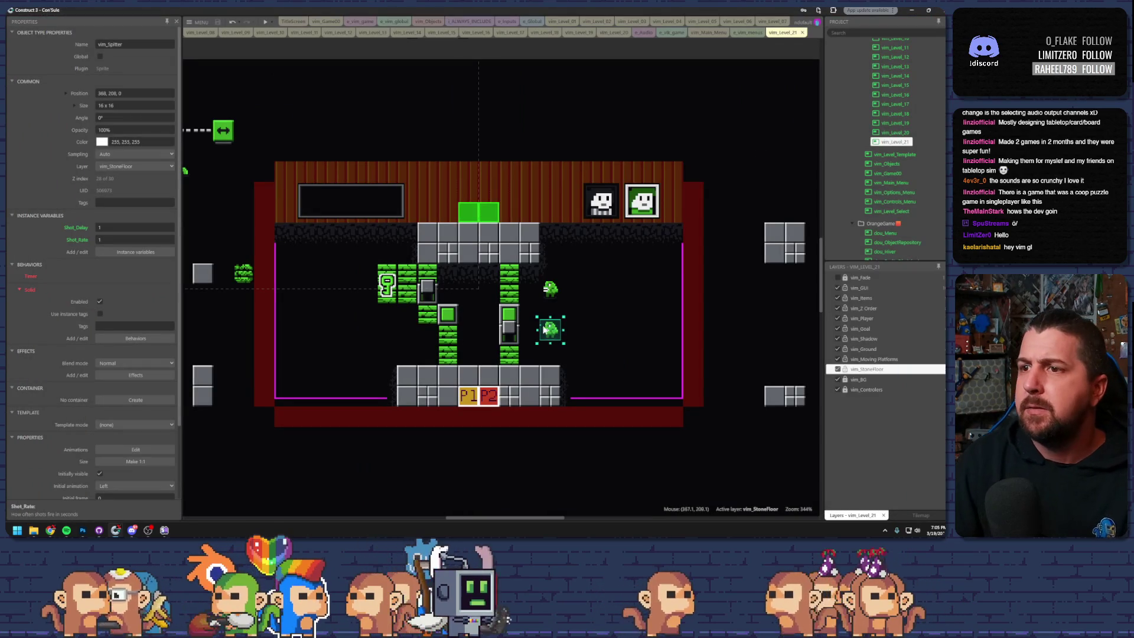
- Set the upper spitter's Shot_Rate to 2 and preview the level again
{"action": "left_click_drag", "start_coordinate": [550, 329], "coordinate": [551, 288]}
{"action": "left_click", "coordinate": [134, 214]}
{"action": "type", "text": "2"}
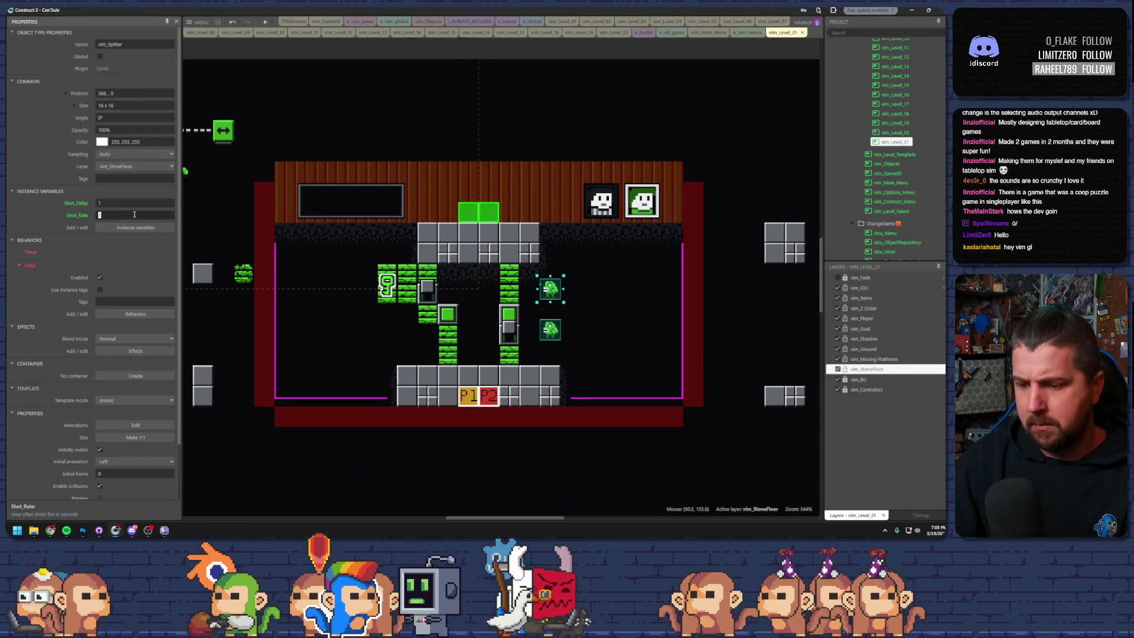
{"action": "left_click", "coordinate": [264, 23]}
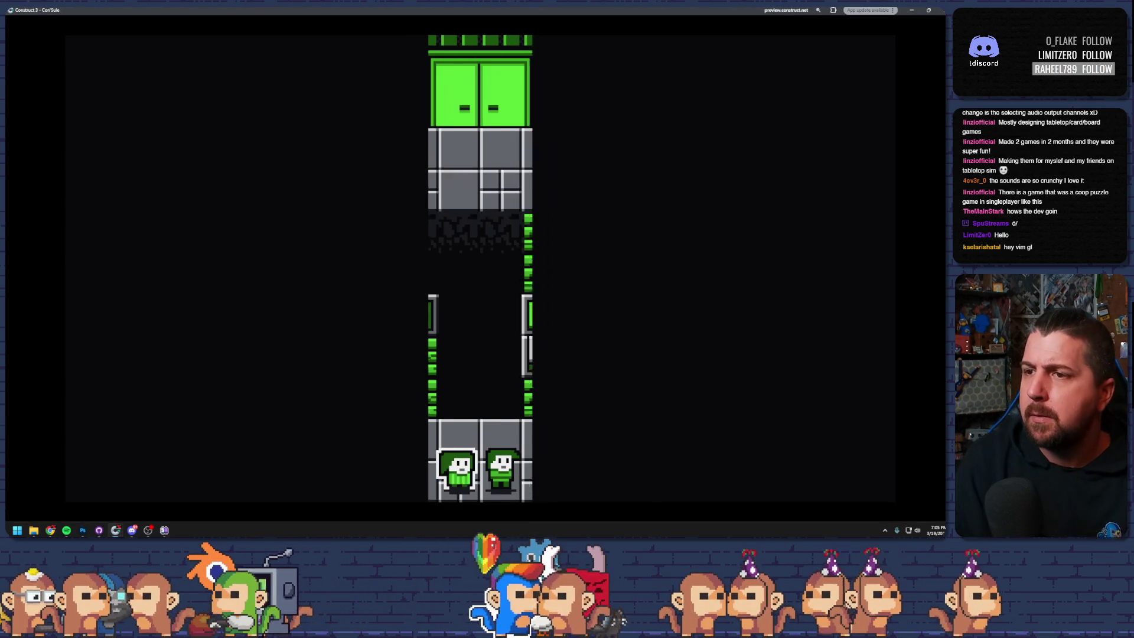
- Climb the first character up the vines and bring the second to the middle block
{"action": "key", "text": "Left"}
{"action": "key", "text": "Up"}
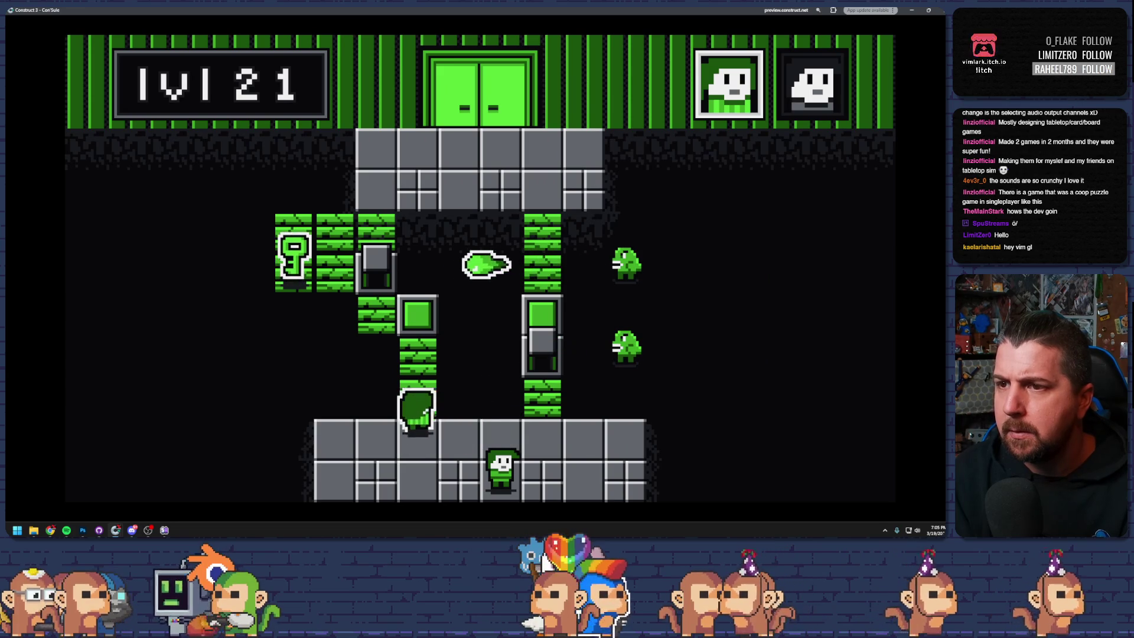
{"action": "key", "text": "Tab"}
{"action": "key", "text": "Right"}
{"action": "key", "text": "Up"}
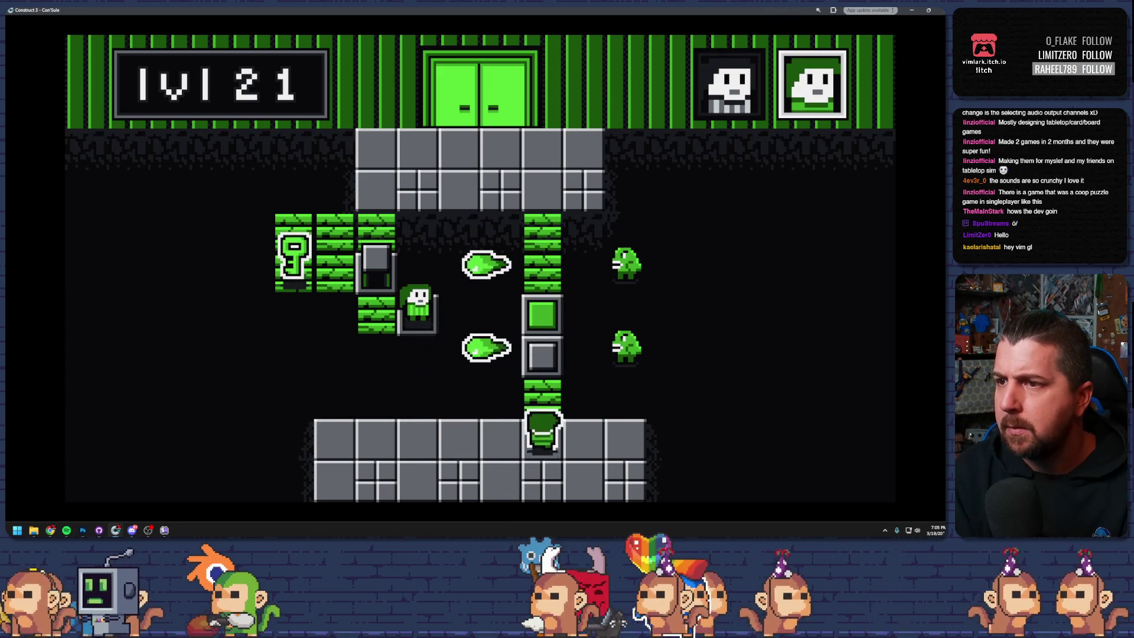
{"action": "key", "text": "Tab"}
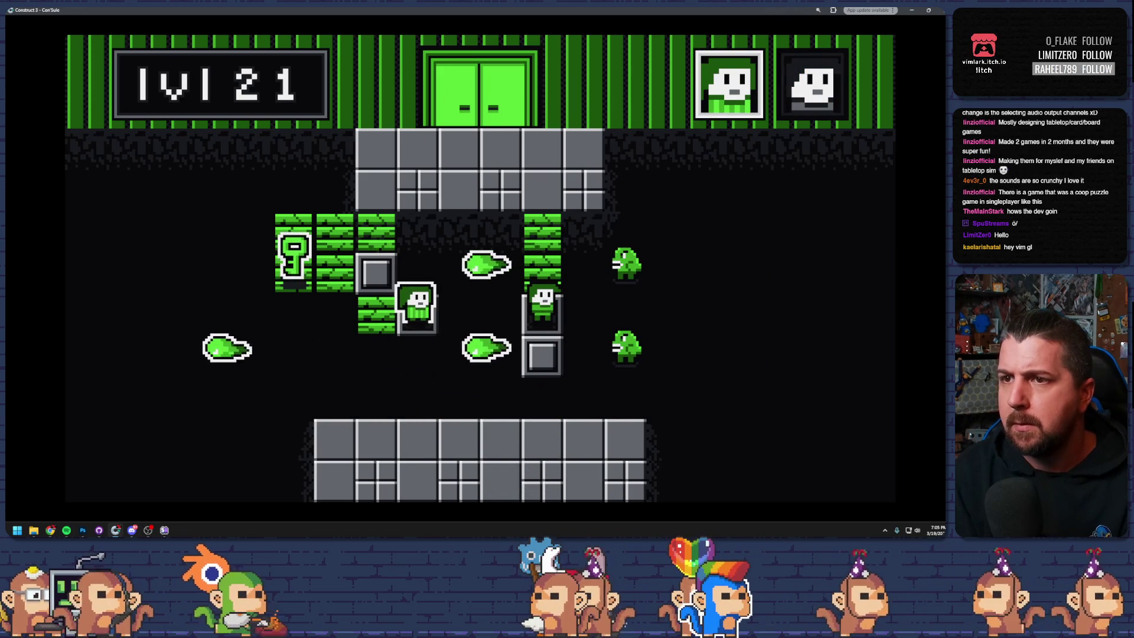
- Take the first character onto the key and through the top door, then close the preview
{"action": "key", "text": "Left"}
{"action": "key", "text": "Left"}
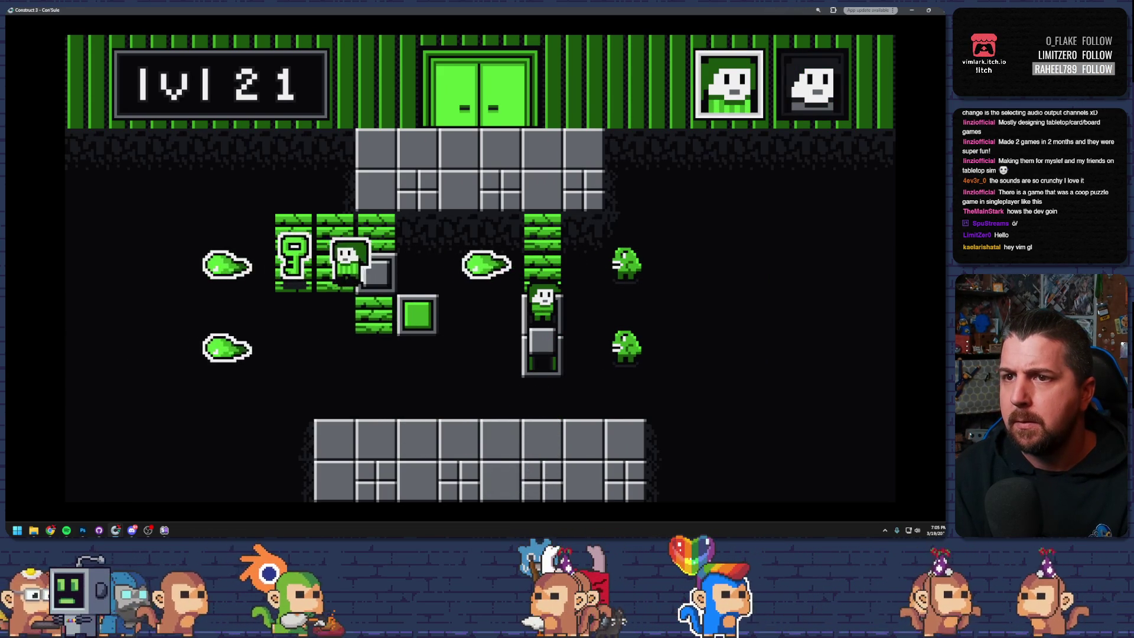
{"action": "key", "text": "Up"}
{"action": "key", "text": "Up"}
{"action": "key", "text": "Up"}
{"action": "key", "text": "Right"}
{"action": "key", "text": "Right"}
{"action": "key", "text": "Up"}
{"action": "key", "text": "Tab"}
{"action": "key", "text": "Up"}
{"action": "key", "text": "Up"}
{"action": "key", "text": "Up"}
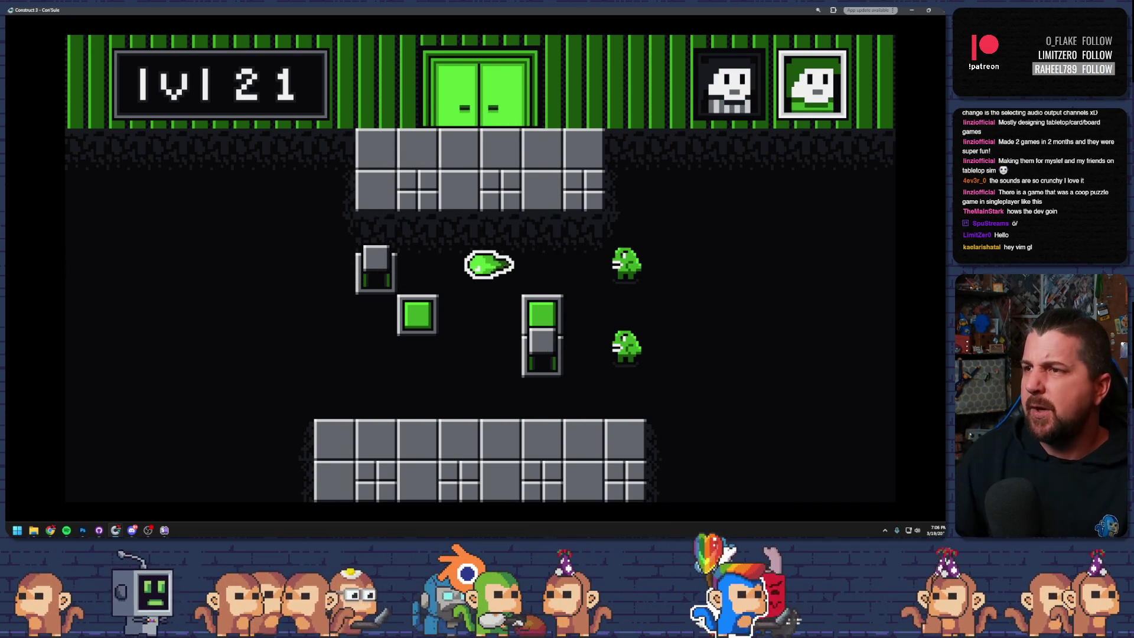
{"action": "key", "text": "Escape"}
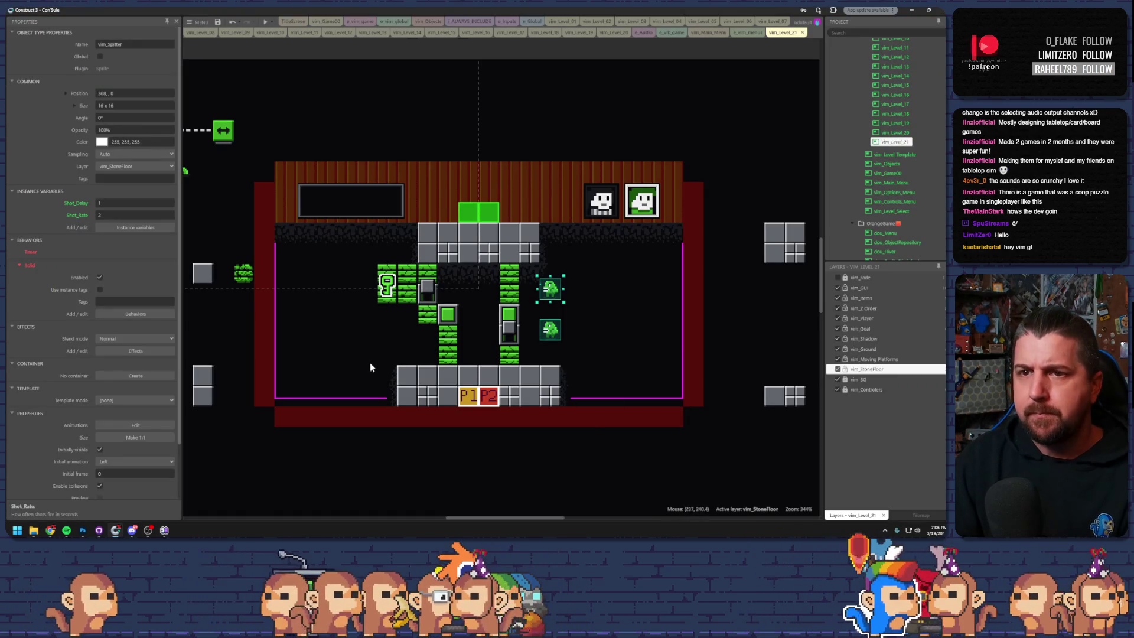
- Move a tall grey block into the corridor and place a small grey block under the enemy
{"action": "left_click", "coordinate": [200, 274]}
{"action": "left_click_drag", "start_coordinate": [198, 391], "coordinate": [399, 352]}
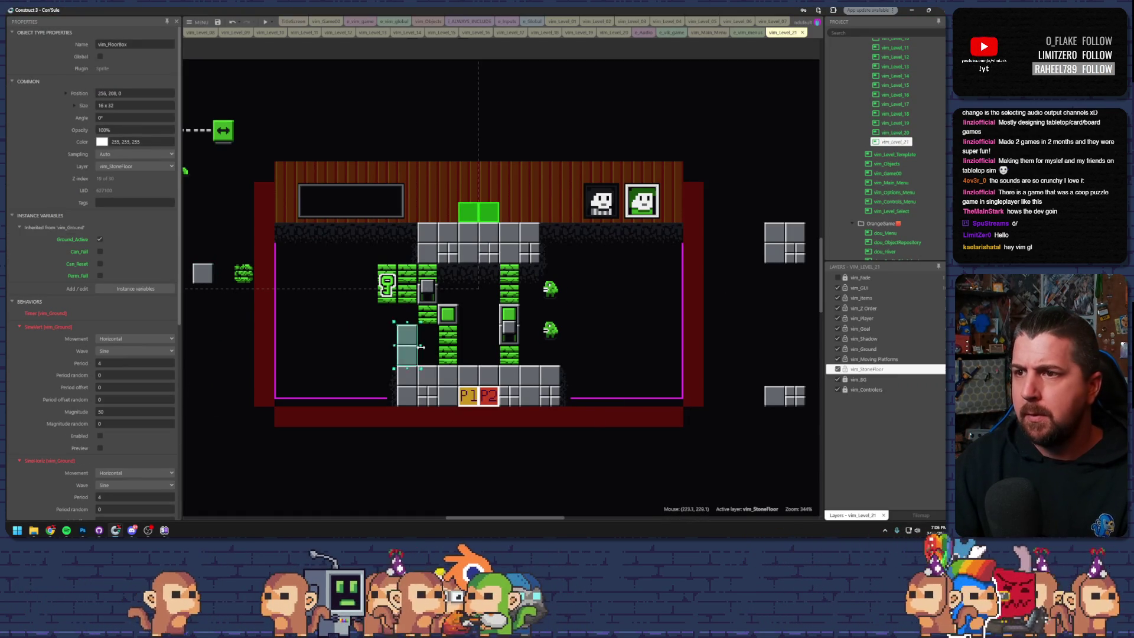
{"action": "left_click_drag", "start_coordinate": [202, 273], "coordinate": [549, 291]}
{"action": "left_click", "coordinate": [613, 339]}
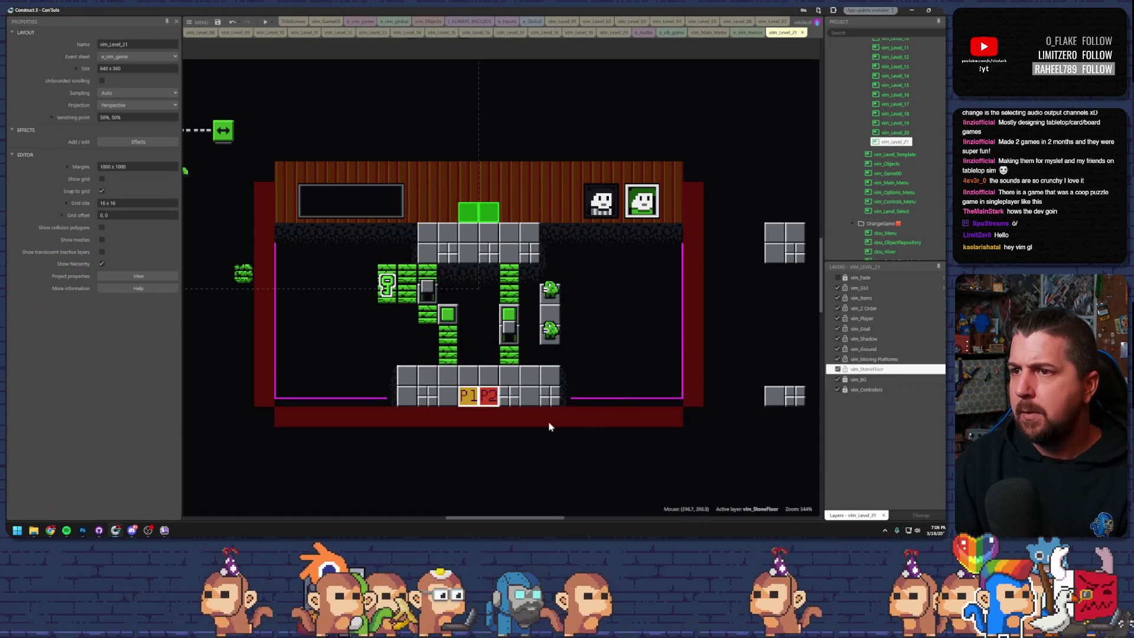
- Place a falling-ground block on the column, delete another, and move one into the right column
{"action": "left_click", "coordinate": [460, 348]}
{"action": "mouse_move", "coordinate": [251, 287]}
{"action": "left_mouse_down"}
{"action": "mouse_move", "coordinate": [391, 343]}
{"action": "mouse_move", "coordinate": [454, 349]}
{"action": "left_mouse_up"}
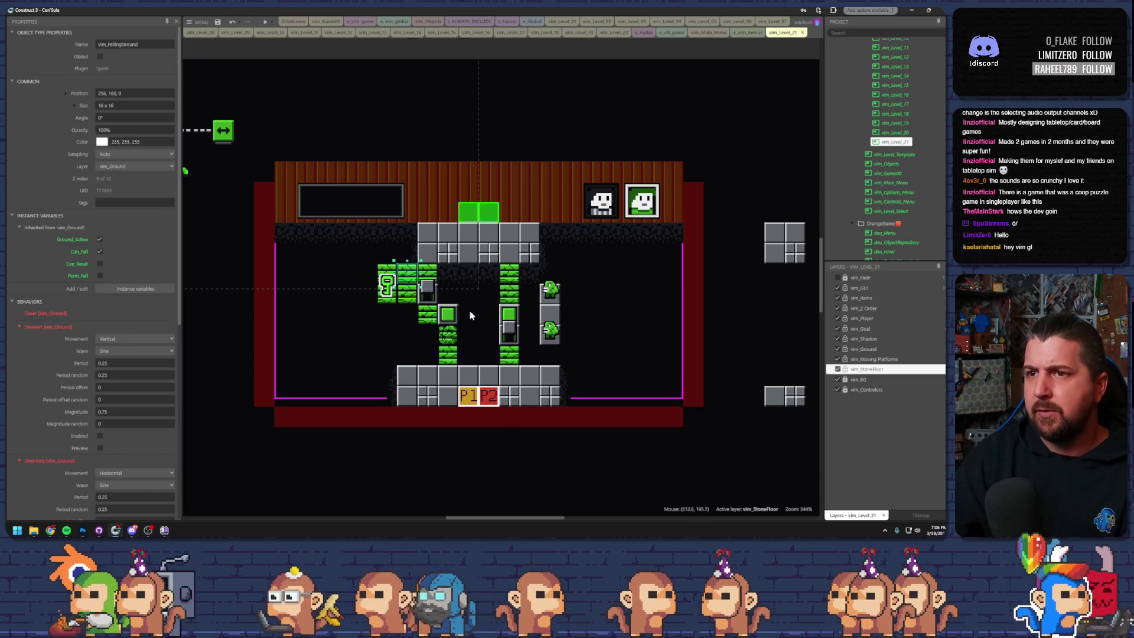
{"action": "left_click", "coordinate": [468, 323]}
{"action": "left_click", "coordinate": [410, 294]}
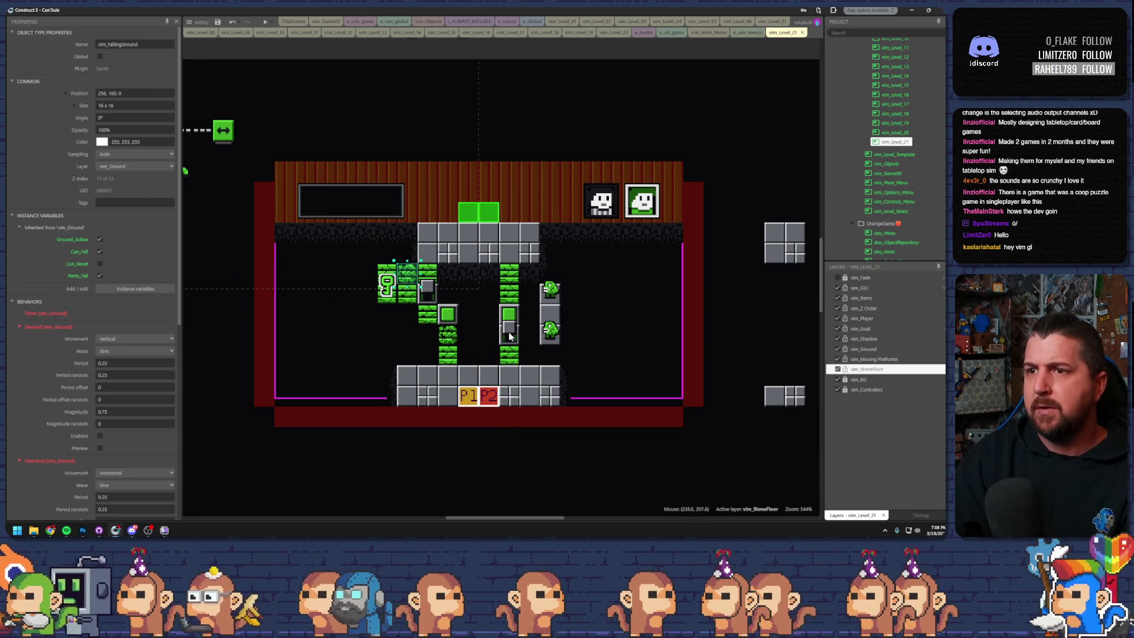
{"action": "key", "text": "Delete"}
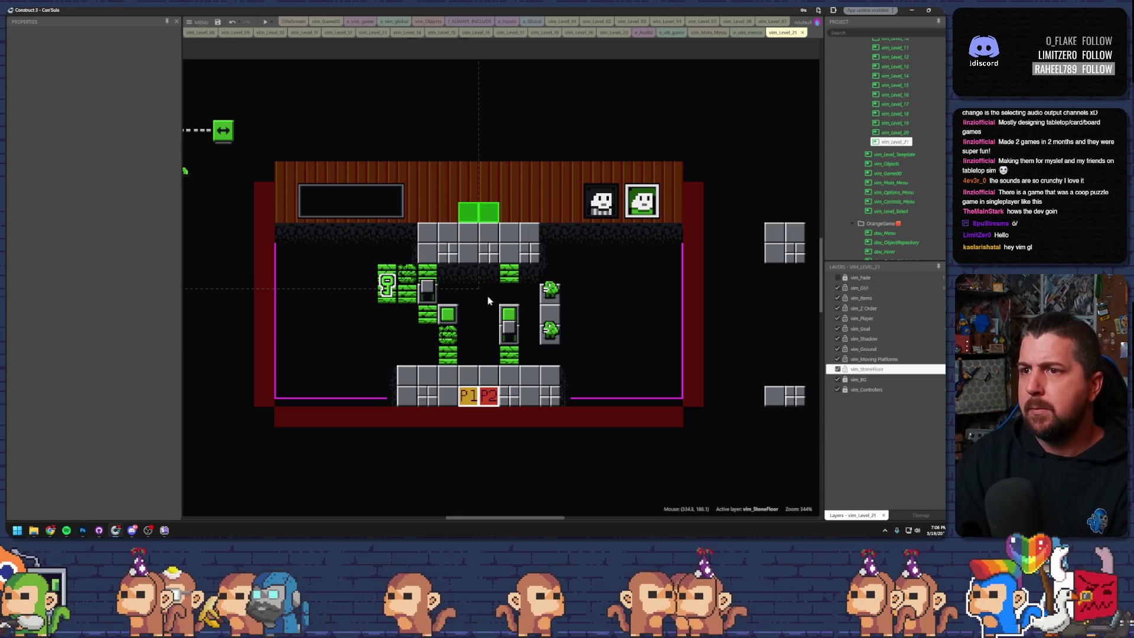
{"action": "left_click_drag", "start_coordinate": [412, 276], "coordinate": [488, 294]}
{"action": "left_click", "coordinate": [645, 456]}
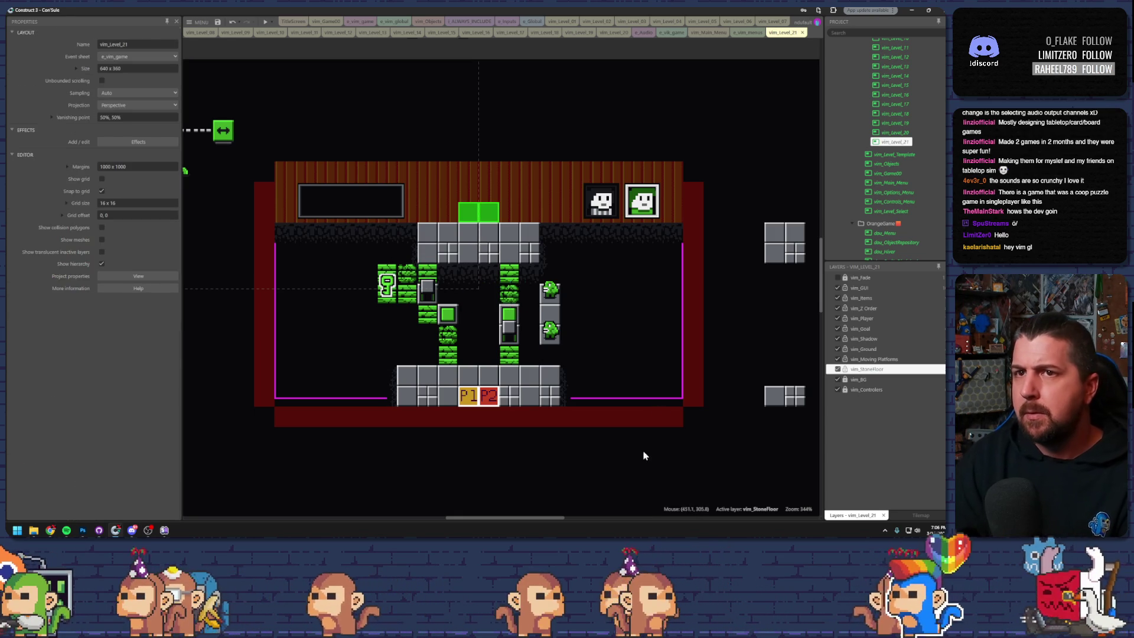
- Inspect the level's tiles and switch, then hide the vim_Ground layer
{"action": "left_click_drag", "start_coordinate": [406, 414], "coordinate": [593, 430]}
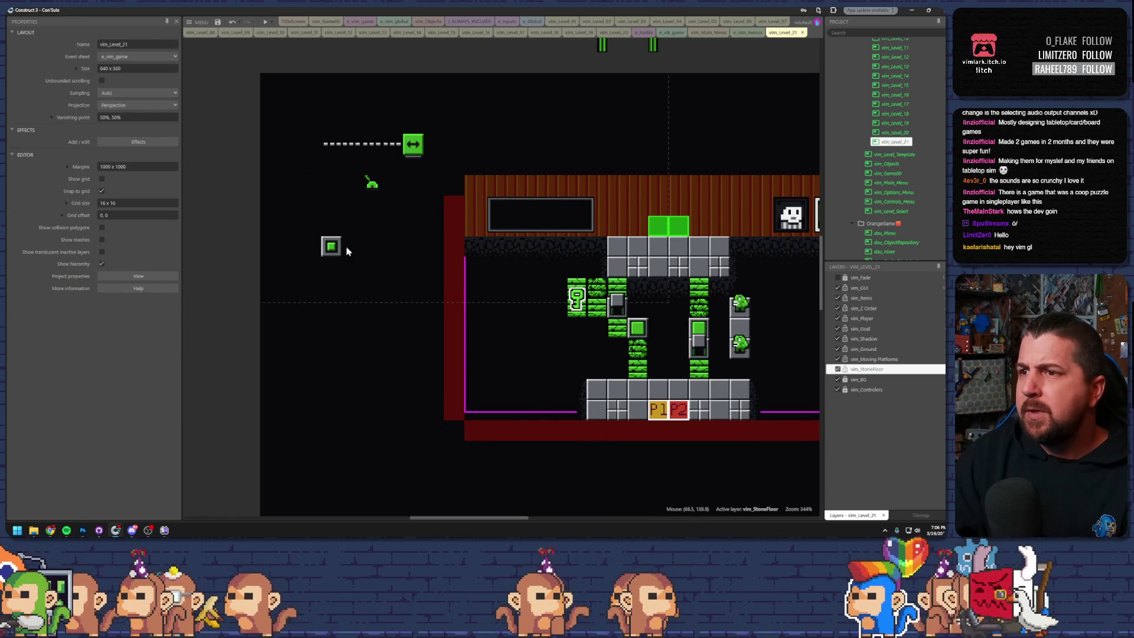
{"action": "left_click_drag", "start_coordinate": [544, 321], "coordinate": [439, 297]}
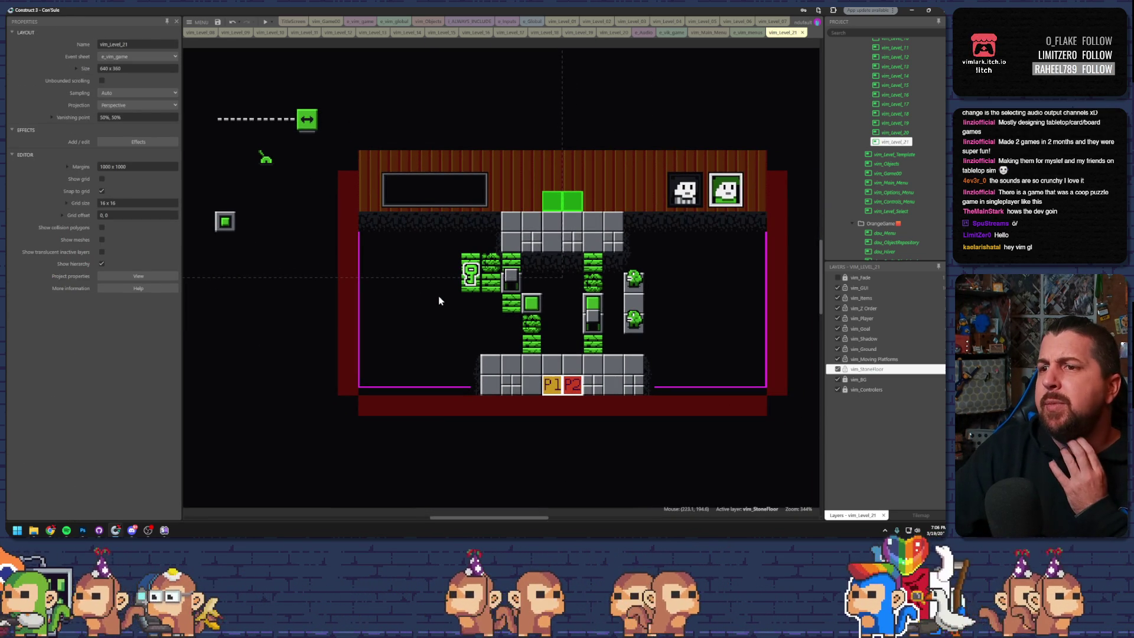
{"action": "left_click_drag", "start_coordinate": [556, 335], "coordinate": [480, 319]}
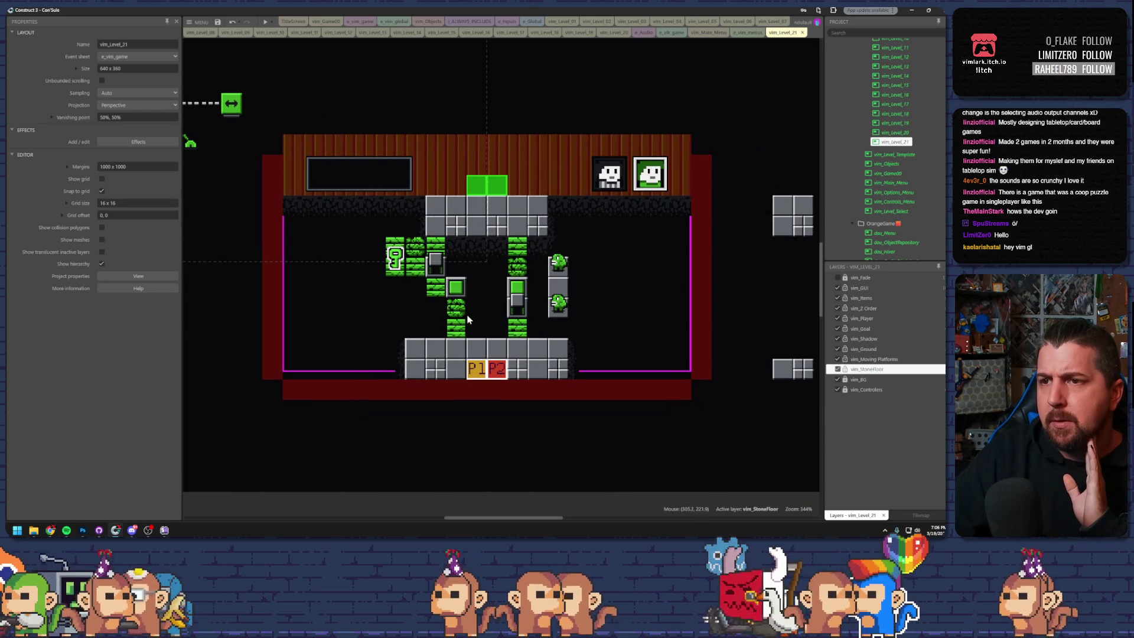
{"action": "left_click", "coordinate": [454, 313]}
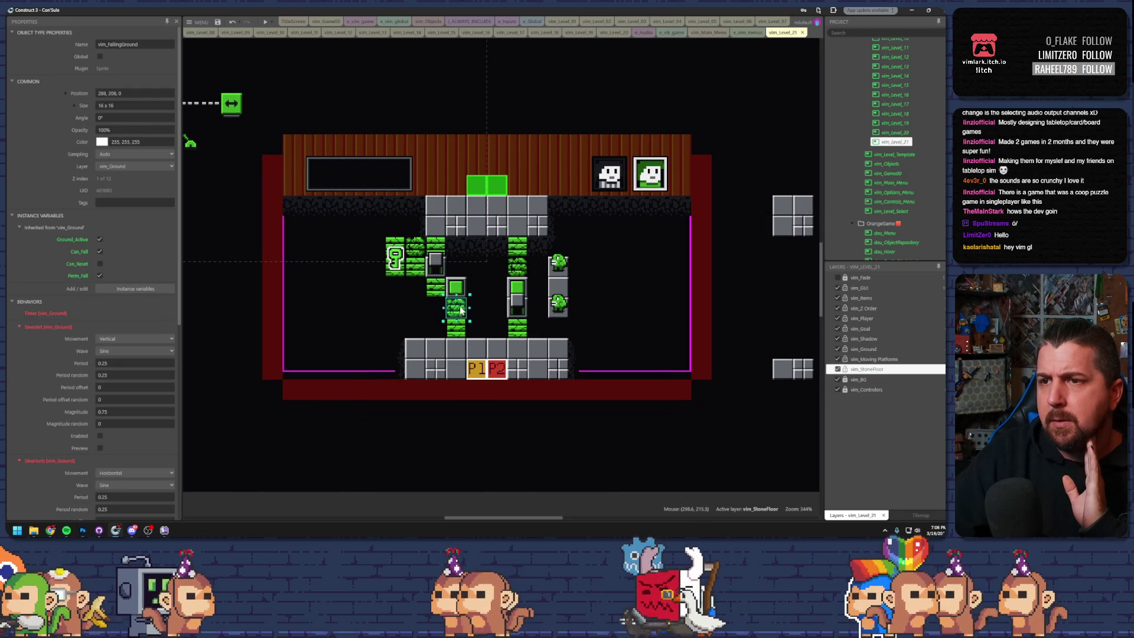
{"action": "left_click", "coordinate": [463, 288]}
{"action": "left_click", "coordinate": [506, 395]}
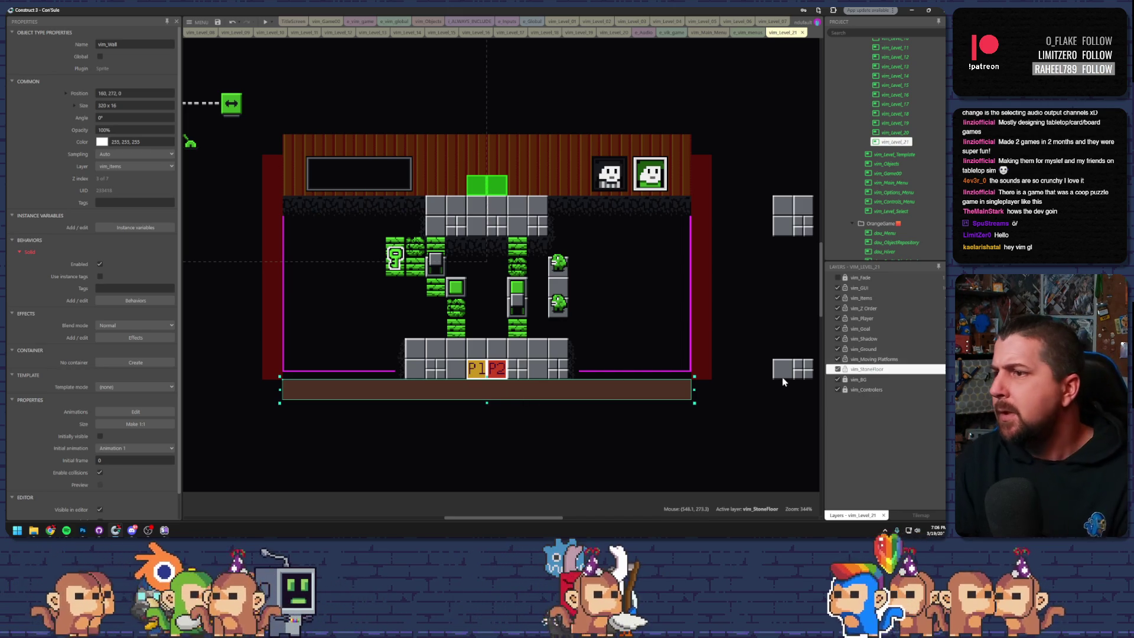
{"action": "left_click", "coordinate": [837, 350]}
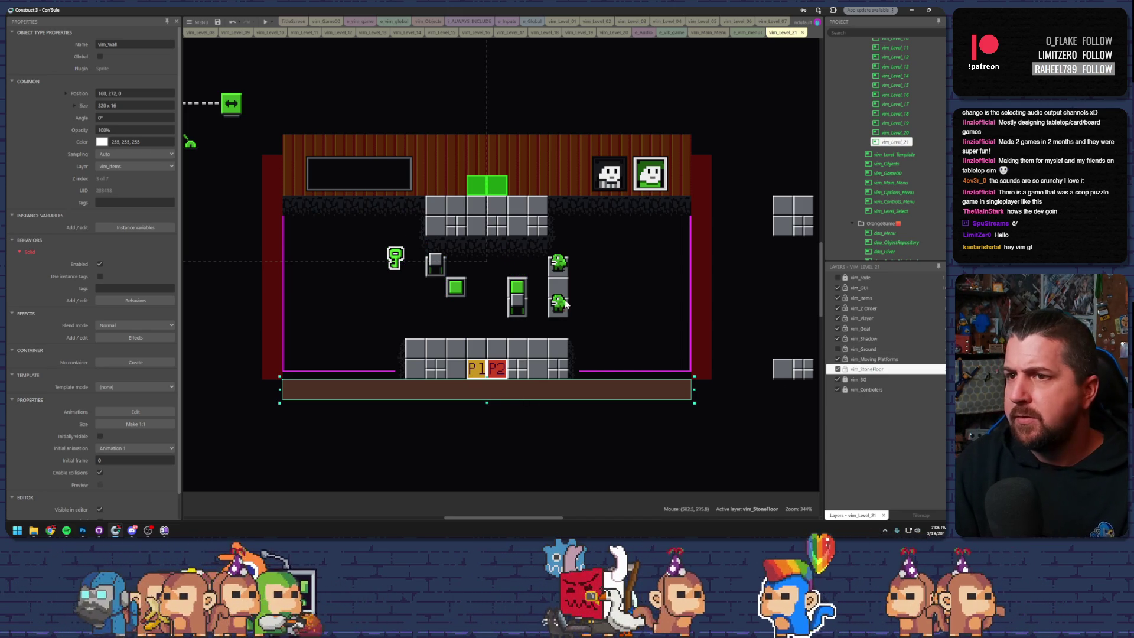
- Select the background layer and pick a wall tile from the enlarged vim_Edge palette
{"action": "key", "text": "plus"}
{"action": "key", "text": "plus"}
{"action": "key", "text": "plus"}
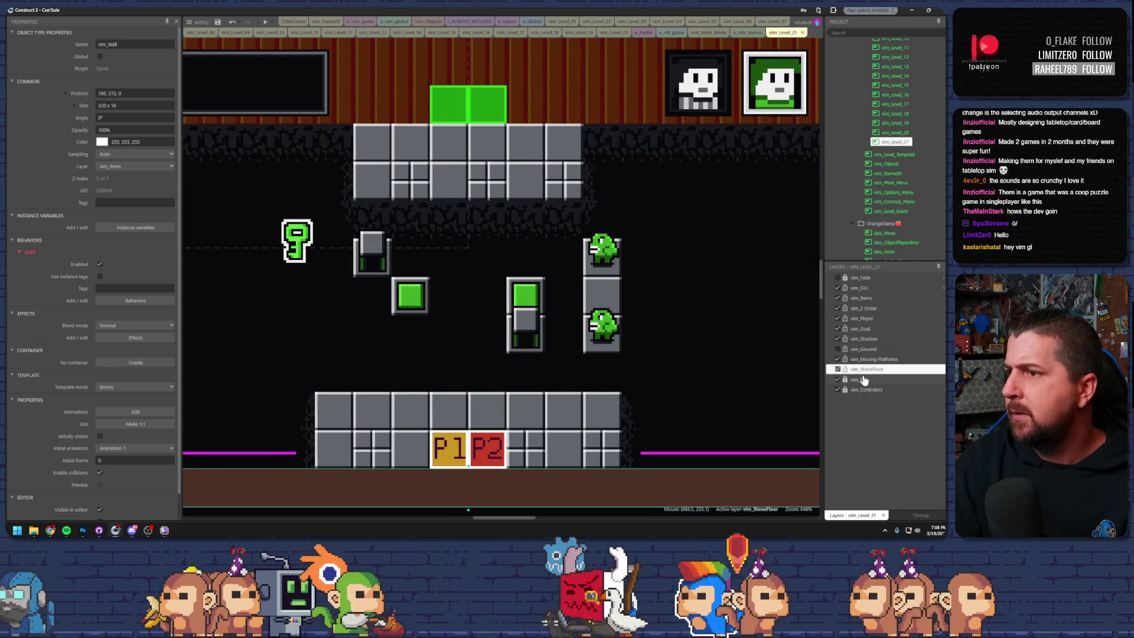
{"action": "left_click", "coordinate": [863, 380]}
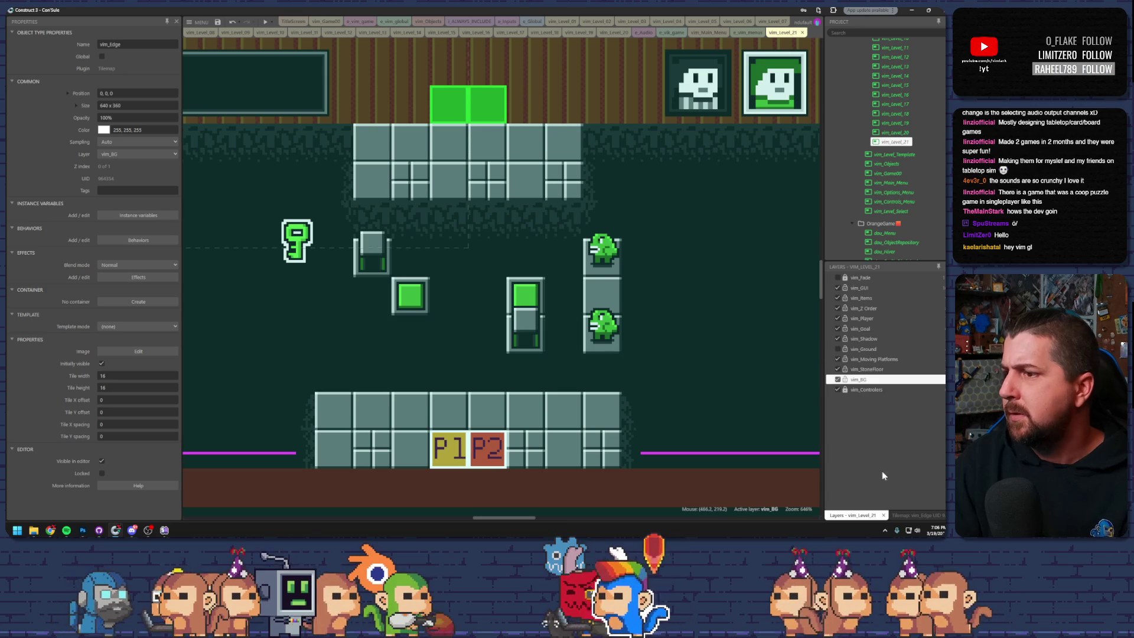
{"action": "left_click", "coordinate": [904, 517]}
{"action": "left_click", "coordinate": [867, 289]}
{"action": "left_click", "coordinate": [866, 290]}
{"action": "left_click", "coordinate": [863, 329]}
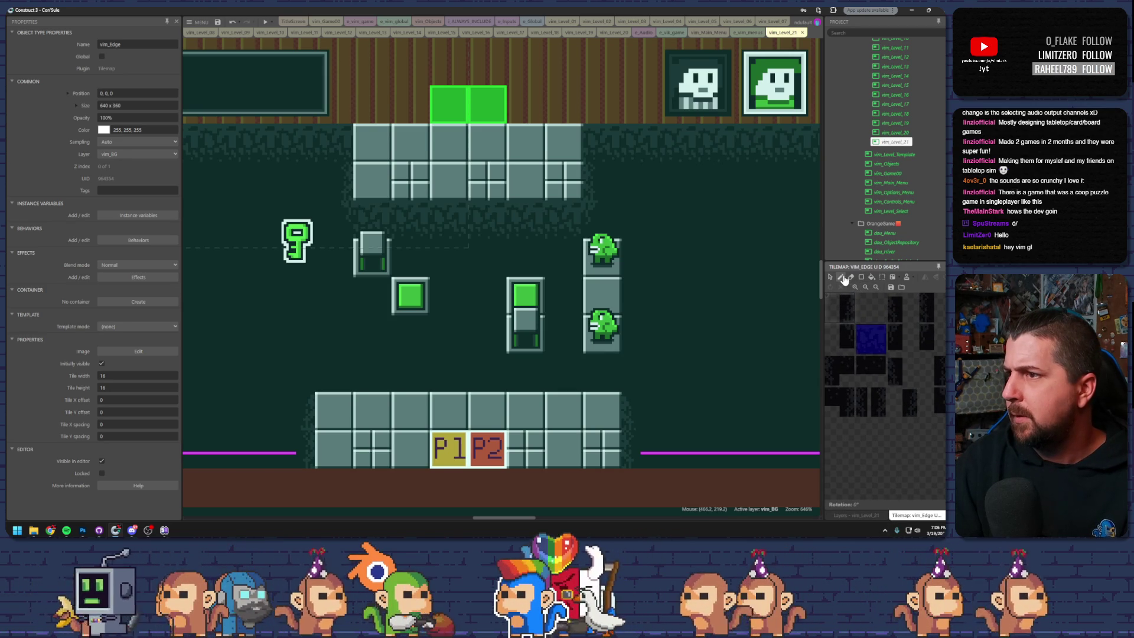
- Paint dark wall tiles into the empty cells around the blocks
{"action": "left_click", "coordinate": [844, 278]}
{"action": "left_click", "coordinate": [417, 342]}
{"action": "left_click", "coordinate": [373, 308]}
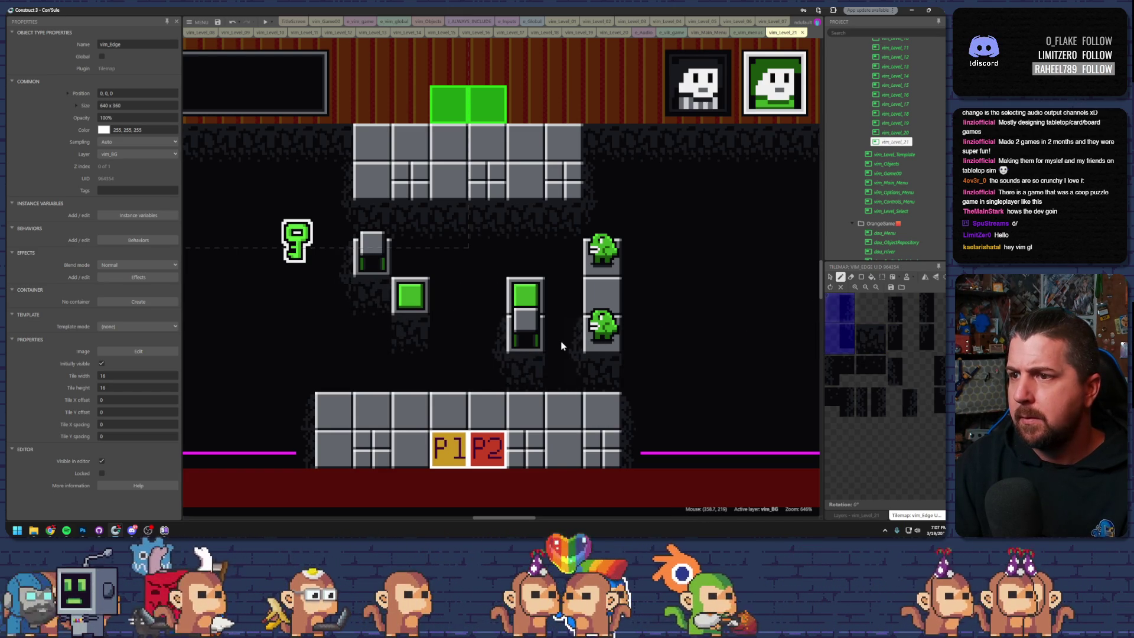
- Pick other wall and edge tiles, including the top-right edge, and finish painting
{"action": "left_click", "coordinate": [933, 368]}
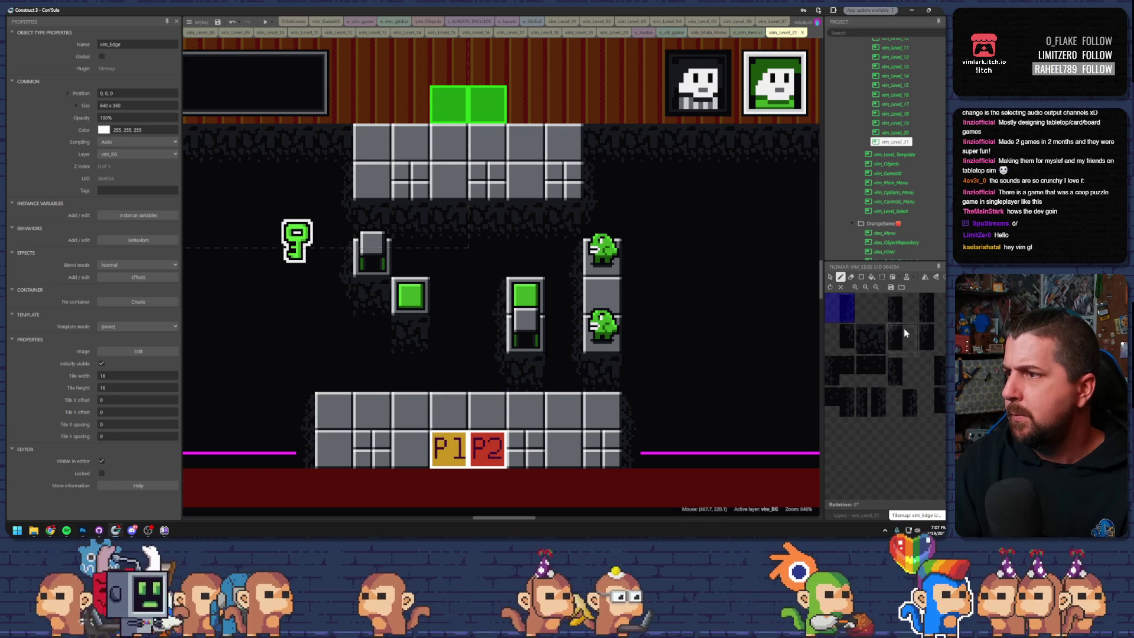
{"action": "left_click", "coordinate": [934, 364]}
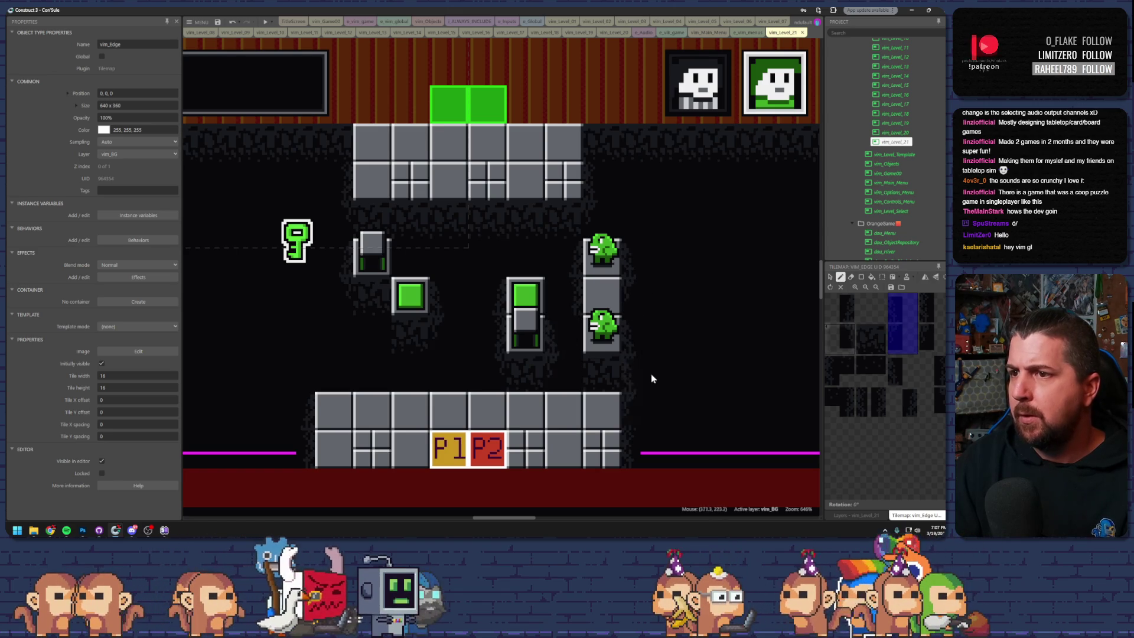
{"action": "left_click", "coordinate": [863, 405]}
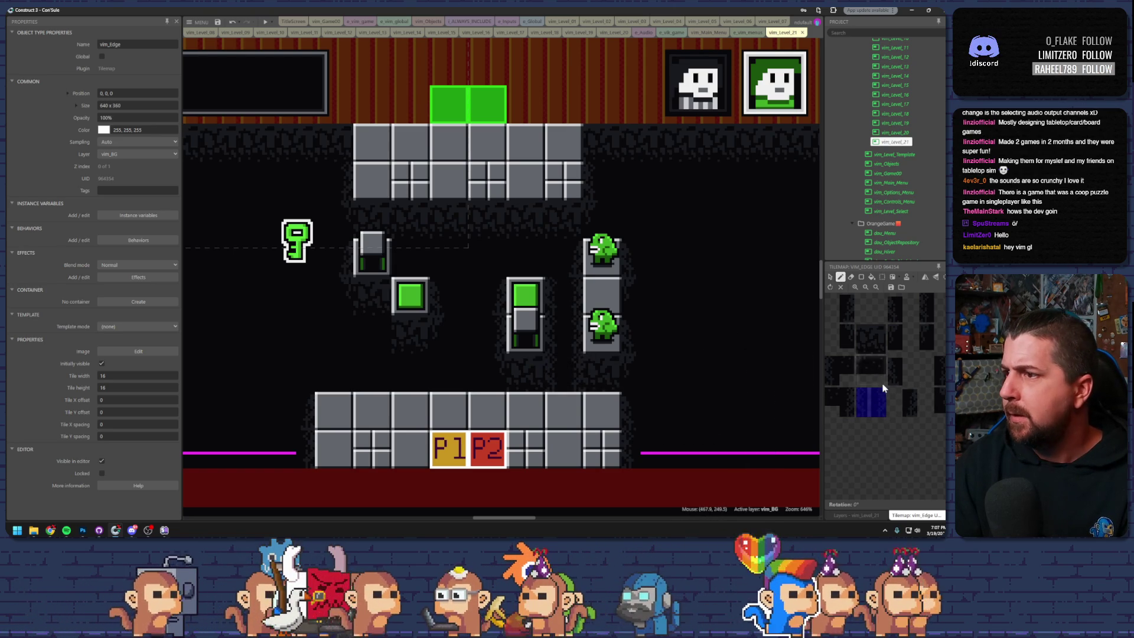
{"action": "left_click", "coordinate": [932, 307]}
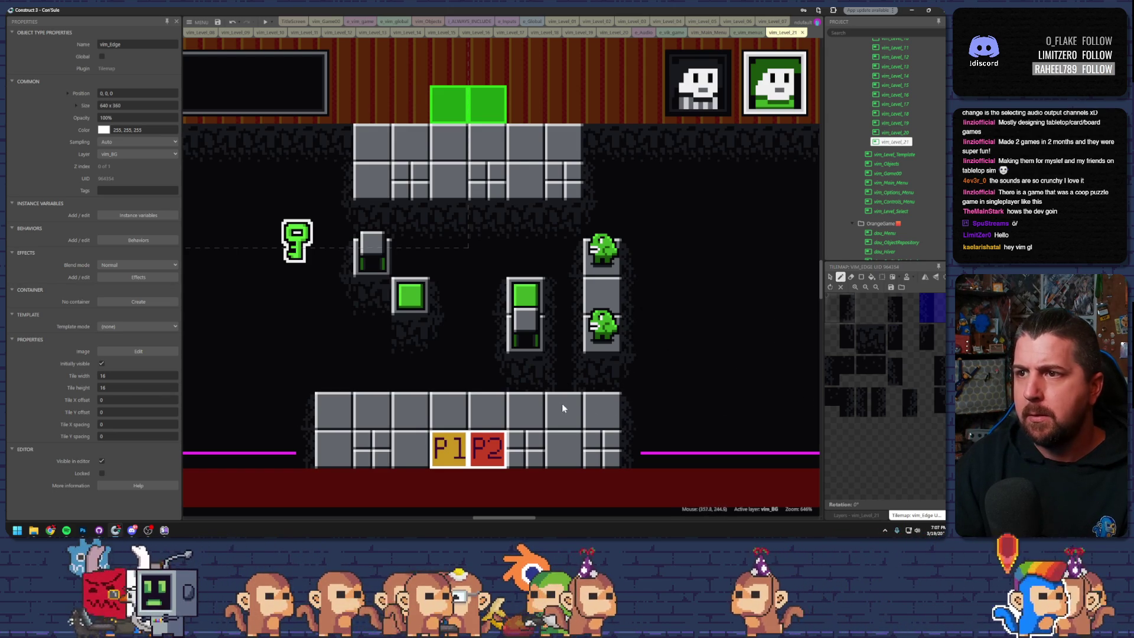
{"action": "scroll", "coordinate": [477, 376], "scroll_direction": "down", "scroll_amount": 1}
{"action": "scroll", "coordinate": [477, 376], "scroll_direction": "up", "scroll_amount": 1}
{"action": "scroll", "coordinate": [477, 376], "scroll_direction": "down", "scroll_amount": 1}
{"action": "scroll", "coordinate": [478, 378], "scroll_direction": "down", "scroll_amount": 1}
{"action": "left_click", "coordinate": [831, 278]}
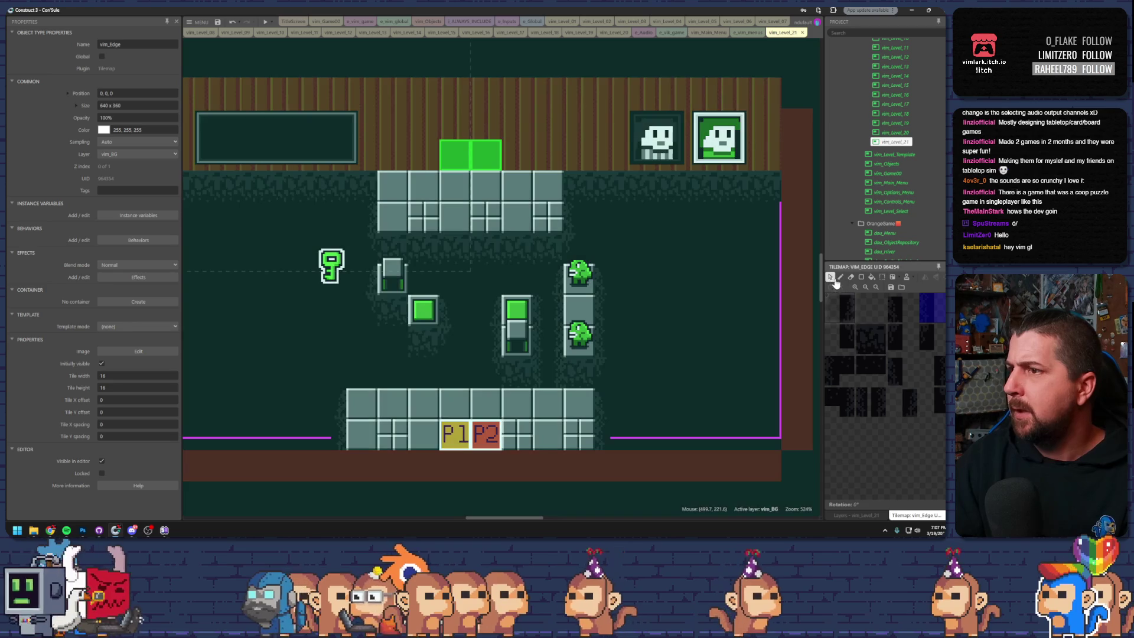
- Hide the vim_BG layer and show the vim_Ground layer again
{"action": "left_click", "coordinate": [881, 515]}
{"action": "left_click", "coordinate": [839, 380]}
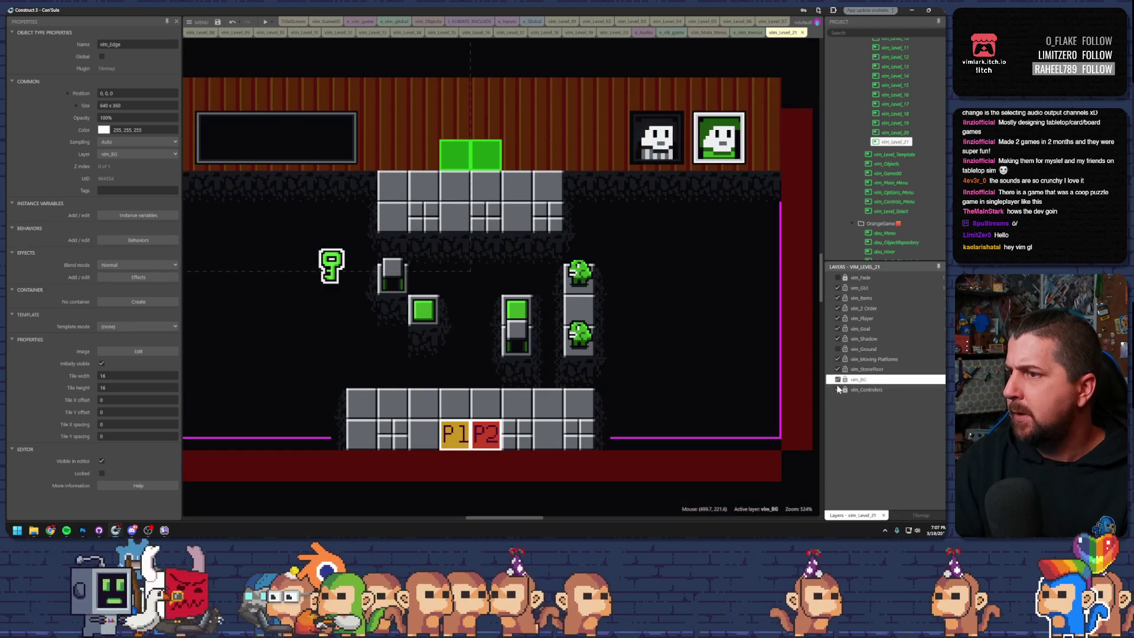
{"action": "left_click", "coordinate": [837, 349]}
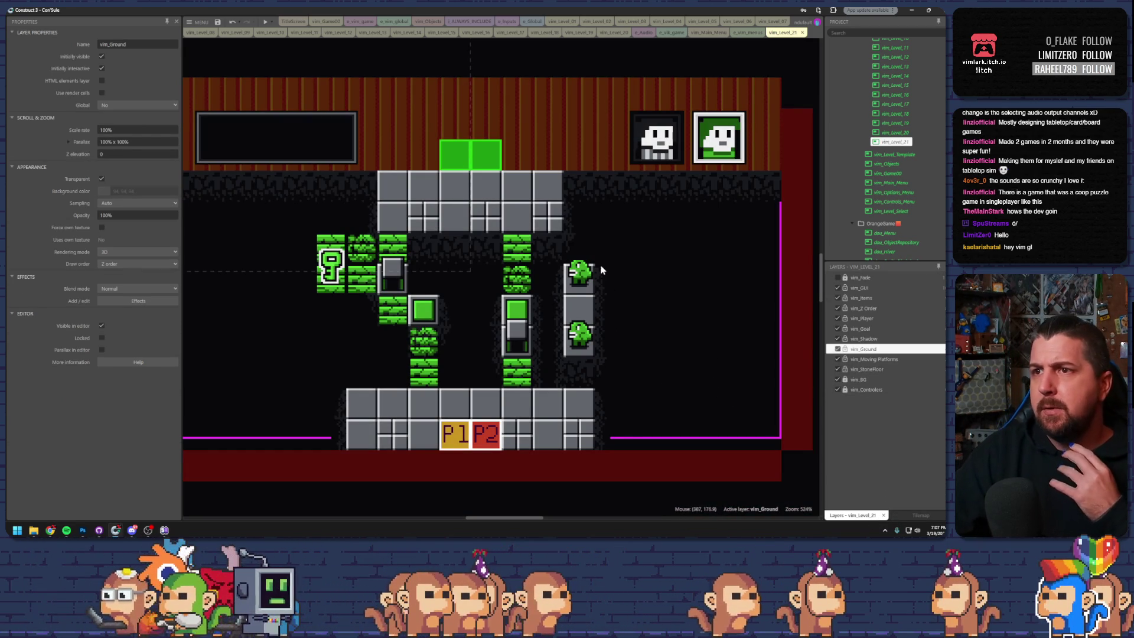
{"action": "scroll", "coordinate": [534, 298], "scroll_direction": "down", "scroll_amount": 1}
{"action": "scroll", "coordinate": [405, 160], "scroll_direction": "up", "scroll_amount": 1}
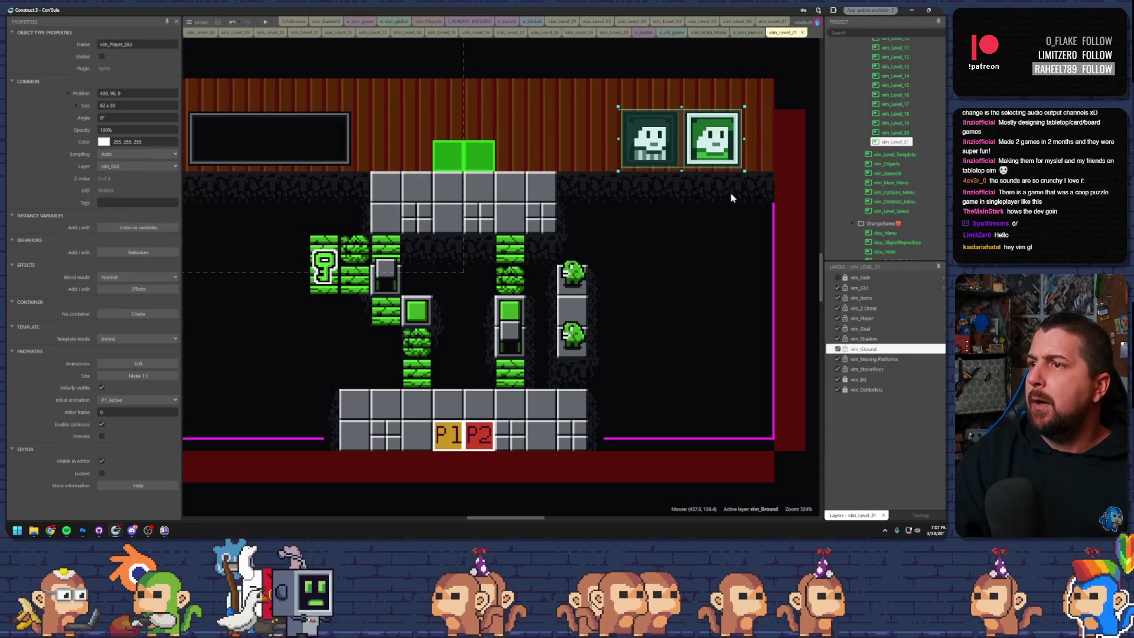
- Duplicate the vim_Level_21 layout as a new vim_Level_22 layout
{"action": "left_click", "coordinate": [732, 210]}
{"action": "scroll", "coordinate": [644, 242], "scroll_direction": "down", "scroll_amount": 1}
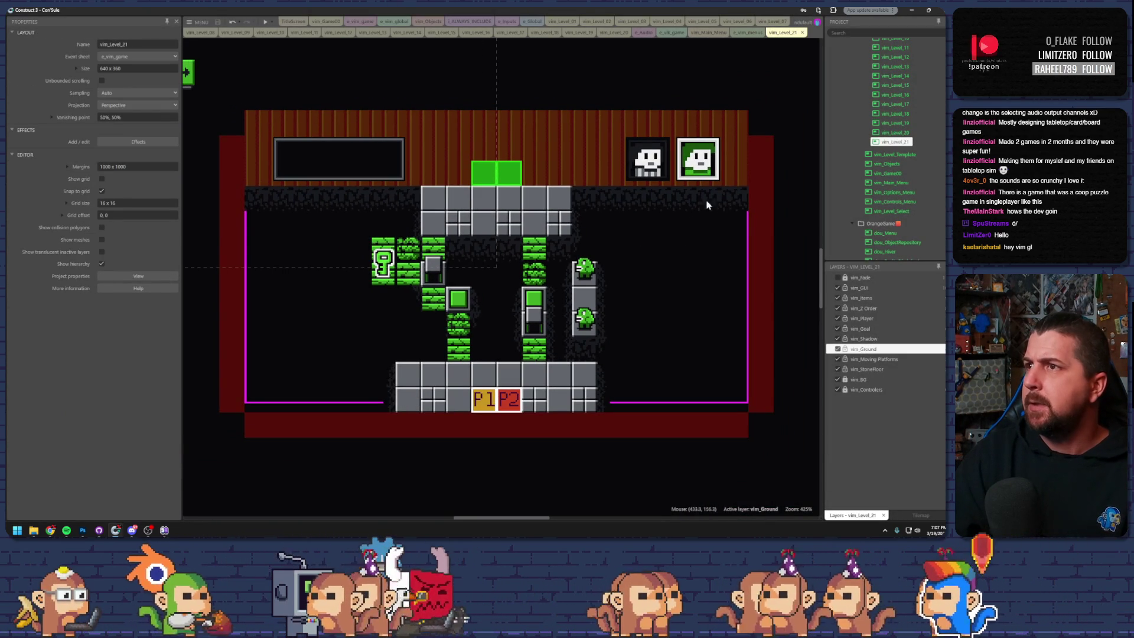
{"action": "right_click", "coordinate": [834, 144]}
{"action": "left_click", "coordinate": [863, 187]}
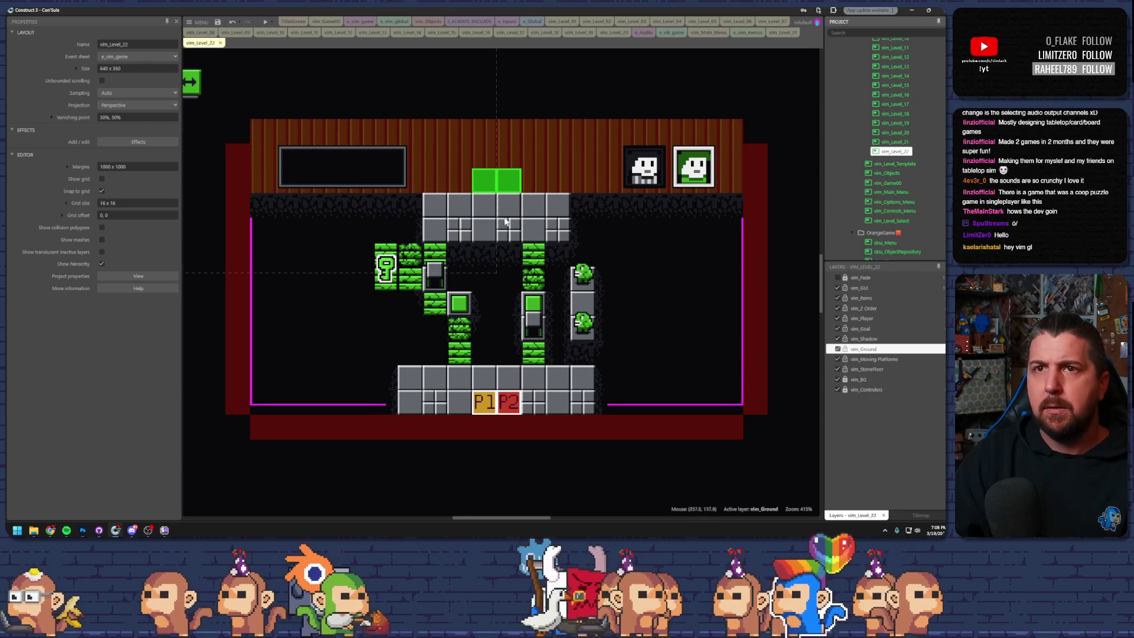
- Park the key, barrier block and switch outside the level on the left
{"action": "scroll", "coordinate": [593, 326], "scroll_direction": "up", "scroll_amount": 1}
{"action": "scroll", "coordinate": [584, 322], "scroll_direction": "down", "scroll_amount": 1}
{"action": "scroll", "coordinate": [583, 319], "scroll_direction": "down", "scroll_amount": 1}
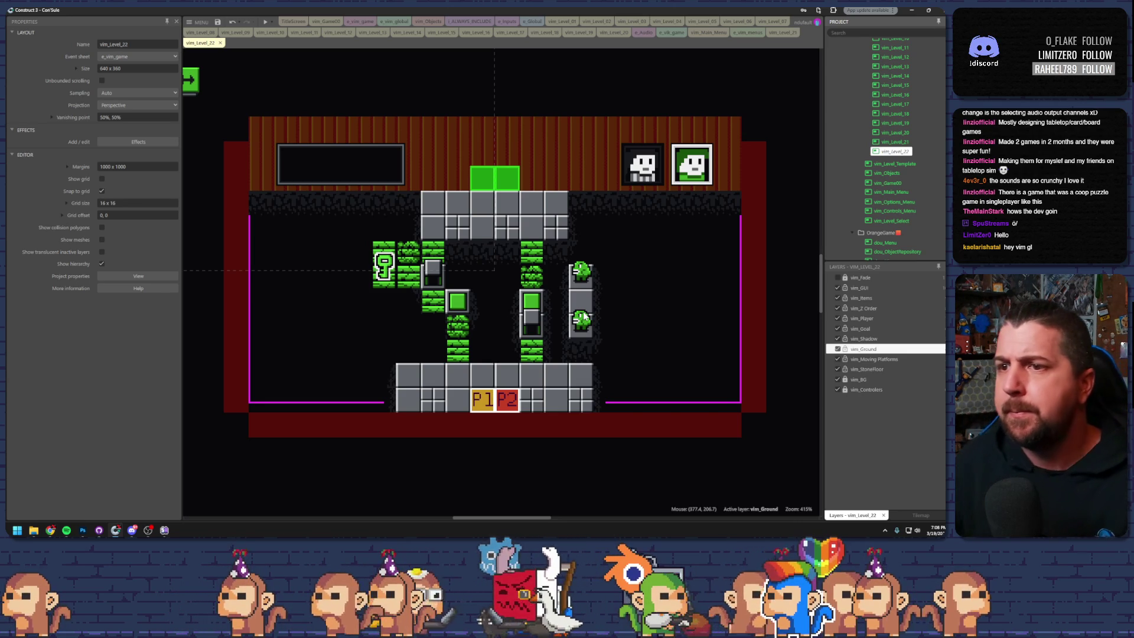
{"action": "scroll", "coordinate": [494, 339], "scroll_direction": "up", "scroll_amount": 2}
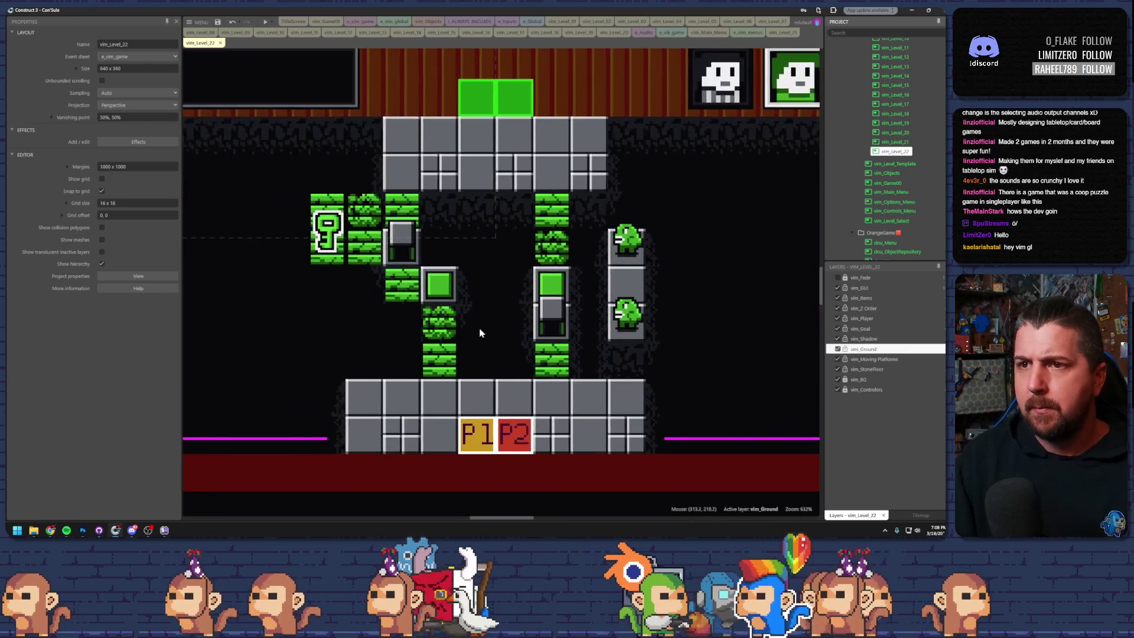
{"action": "scroll", "coordinate": [480, 328], "scroll_direction": "down", "scroll_amount": 3}
{"action": "left_click_drag", "start_coordinate": [379, 273], "coordinate": [242, 251]}
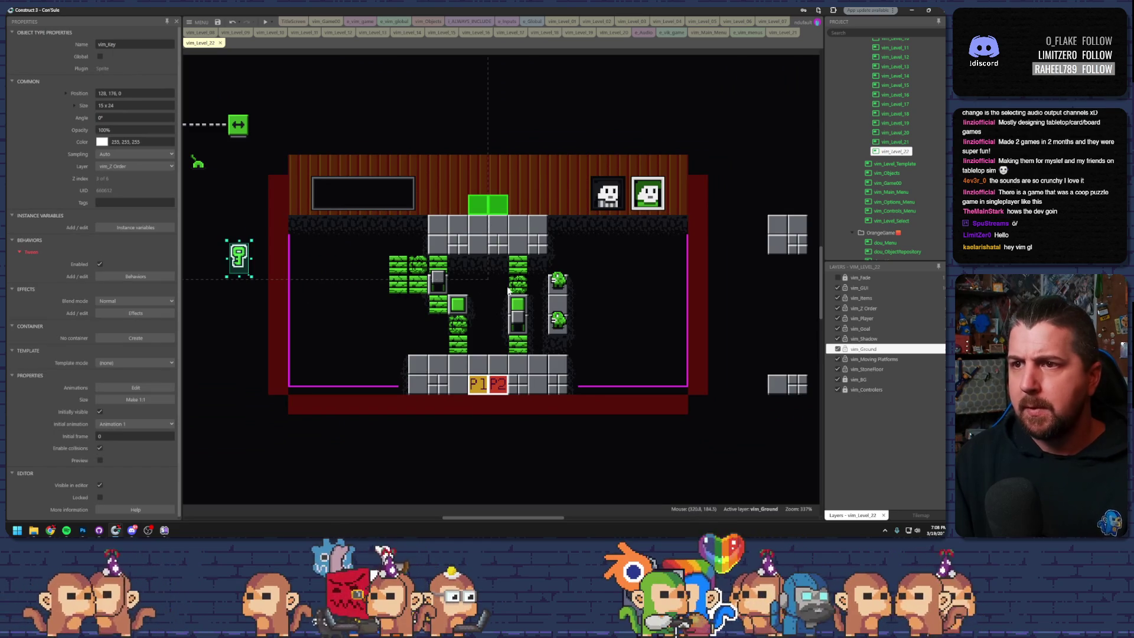
{"action": "mouse_move", "coordinate": [438, 279]}
{"action": "left_mouse_down"}
{"action": "mouse_move", "coordinate": [262, 283]}
{"action": "mouse_move", "coordinate": [261, 299]}
{"action": "left_mouse_up"}
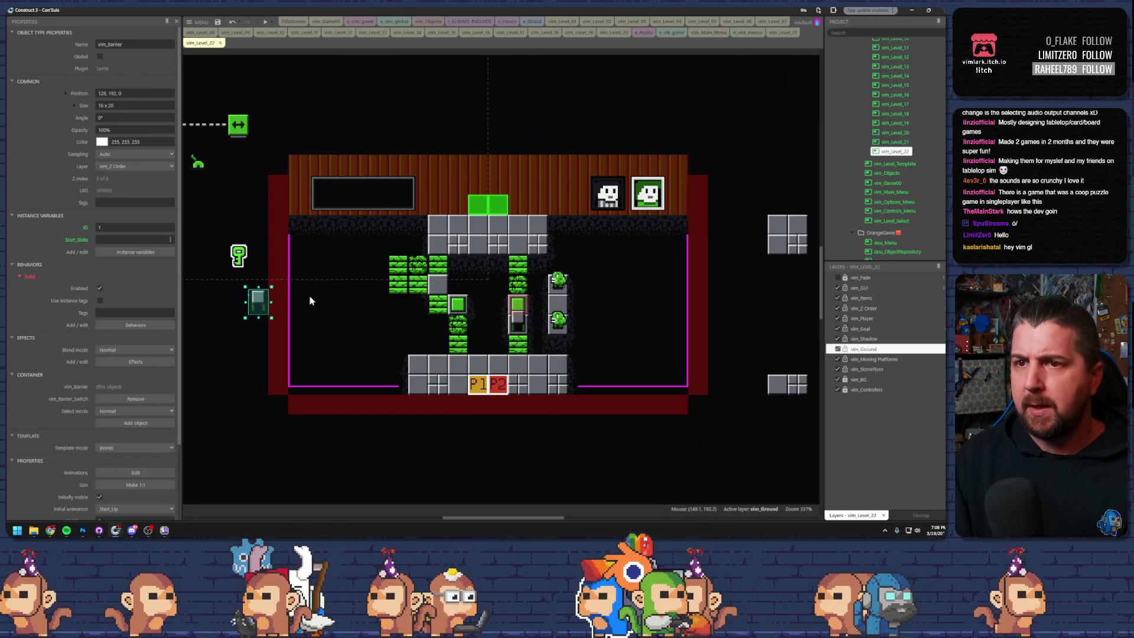
{"action": "mouse_move", "coordinate": [518, 305]}
{"action": "left_mouse_down"}
{"action": "mouse_move", "coordinate": [435, 321]}
{"action": "mouse_move", "coordinate": [262, 328]}
{"action": "left_mouse_up"}
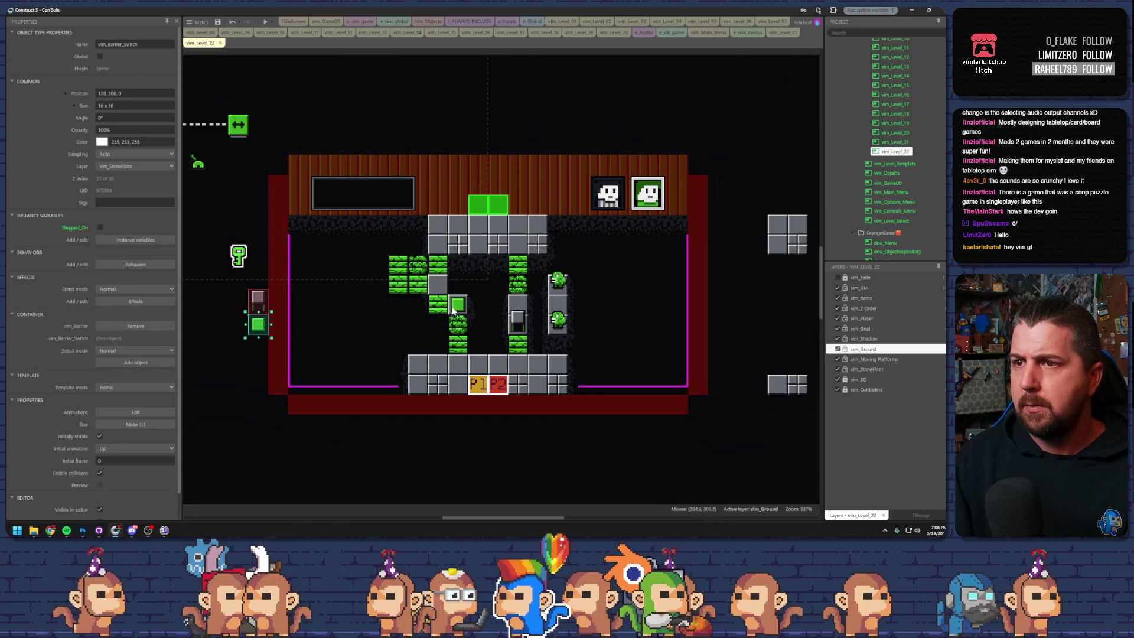
{"action": "left_click_drag", "start_coordinate": [458, 305], "coordinate": [239, 324]}
{"action": "left_click", "coordinate": [238, 298]}
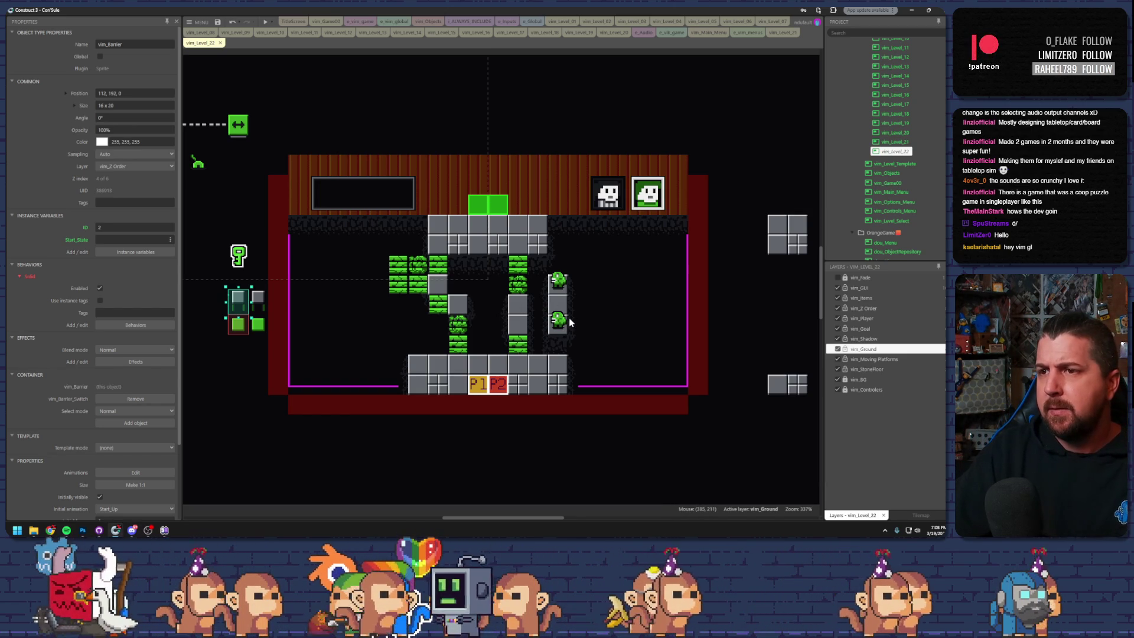
- Shift both spitters to the right
{"action": "left_click", "coordinate": [560, 320]}
{"action": "left_click_drag", "start_coordinate": [560, 319], "coordinate": [638, 320]}
{"action": "left_click_drag", "start_coordinate": [565, 284], "coordinate": [626, 283]}
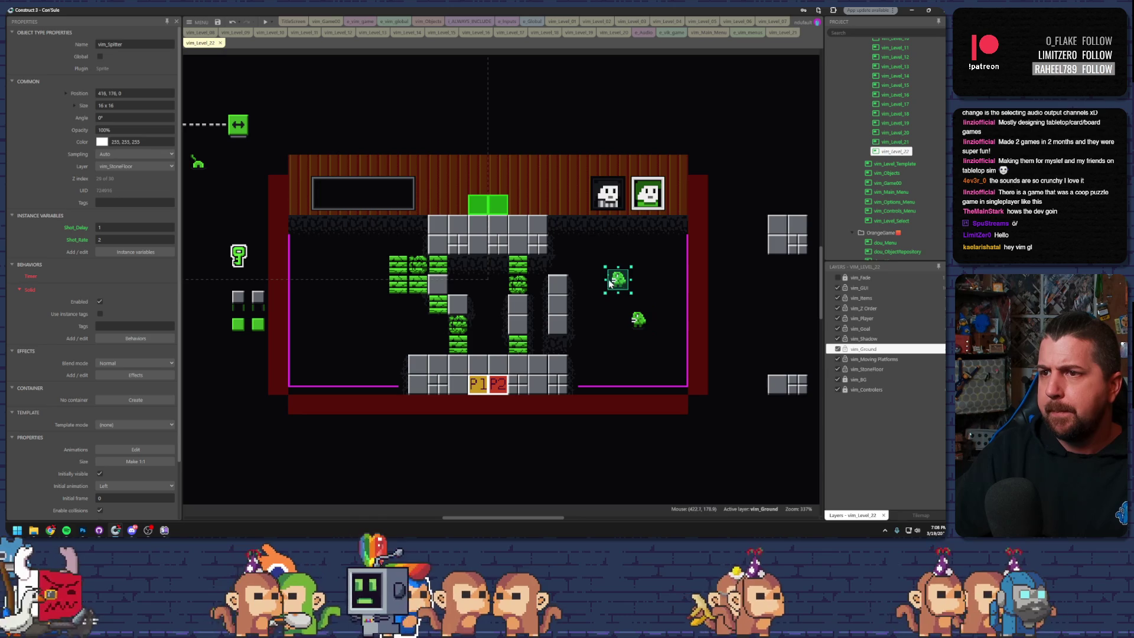
- Move the grey floor-box columns out to the right and delete one floor box
{"action": "left_click", "coordinate": [557, 325]}
{"action": "left_click_drag", "start_coordinate": [557, 325], "coordinate": [725, 323]}
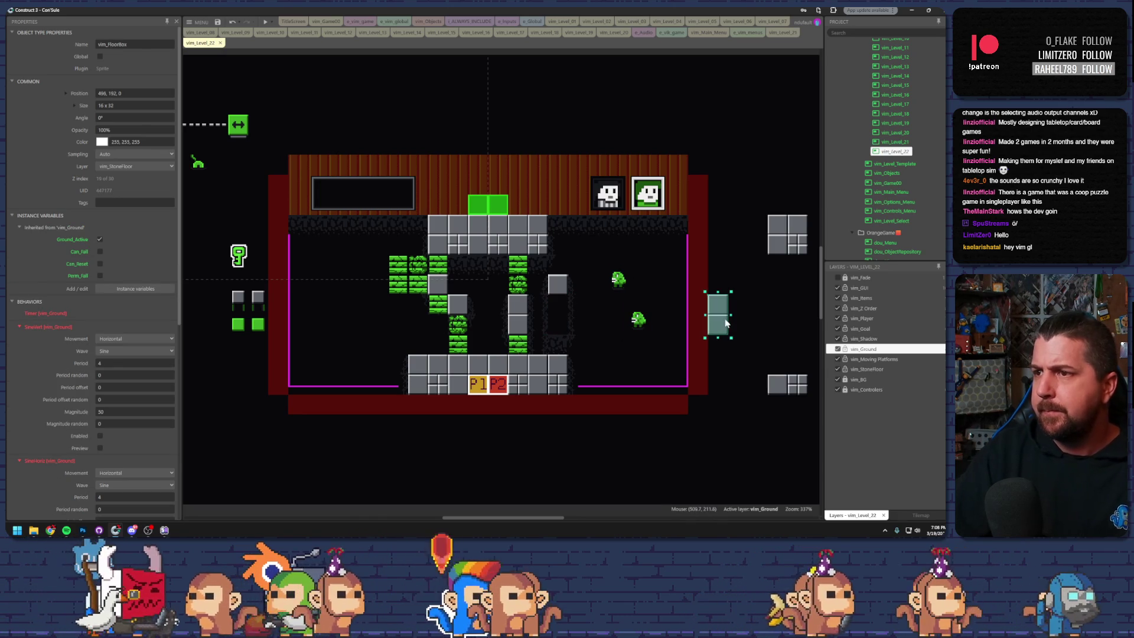
{"action": "left_click_drag", "start_coordinate": [565, 289], "coordinate": [745, 288]}
{"action": "left_click_drag", "start_coordinate": [517, 310], "coordinate": [759, 307]}
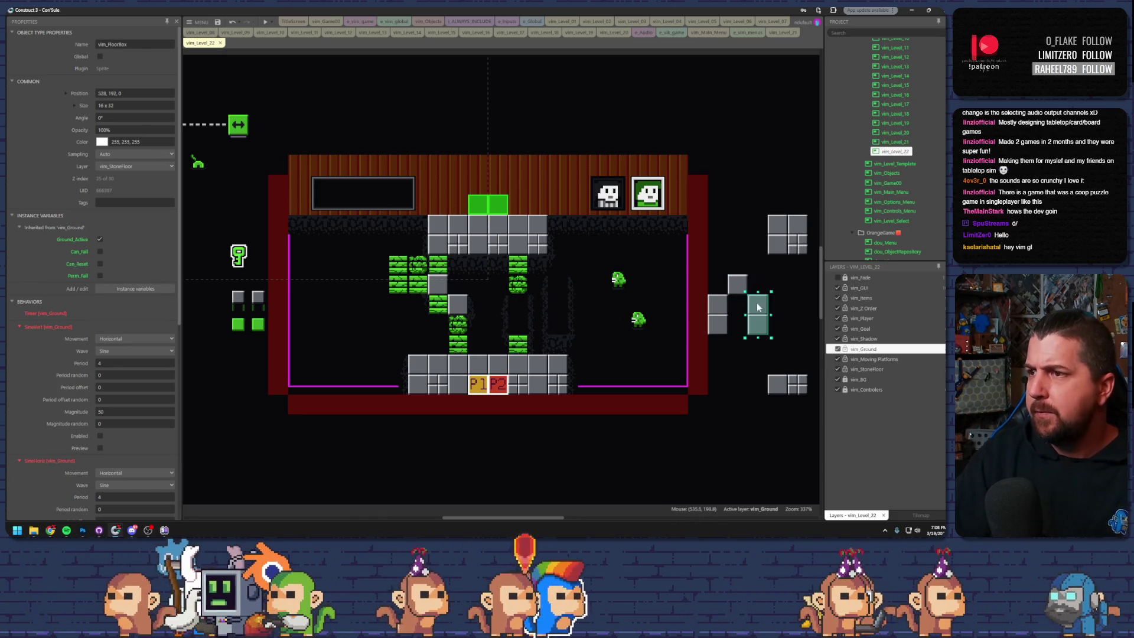
{"action": "left_click_drag", "start_coordinate": [450, 308], "coordinate": [522, 310]}
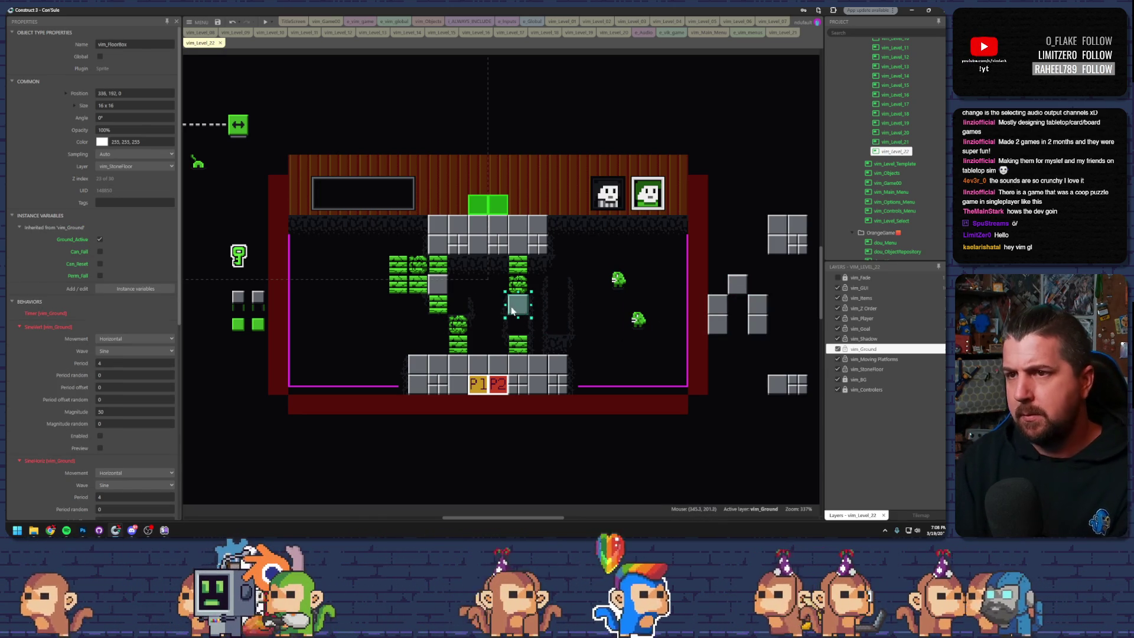
{"action": "key", "text": "Delete"}
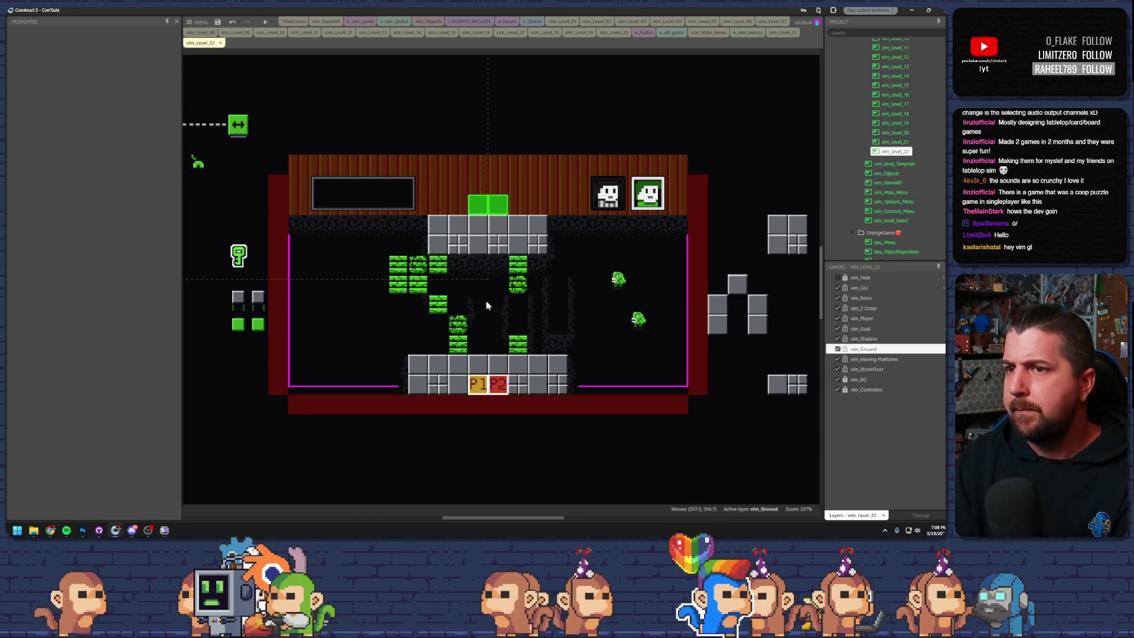
{"action": "left_click", "coordinate": [413, 264]}
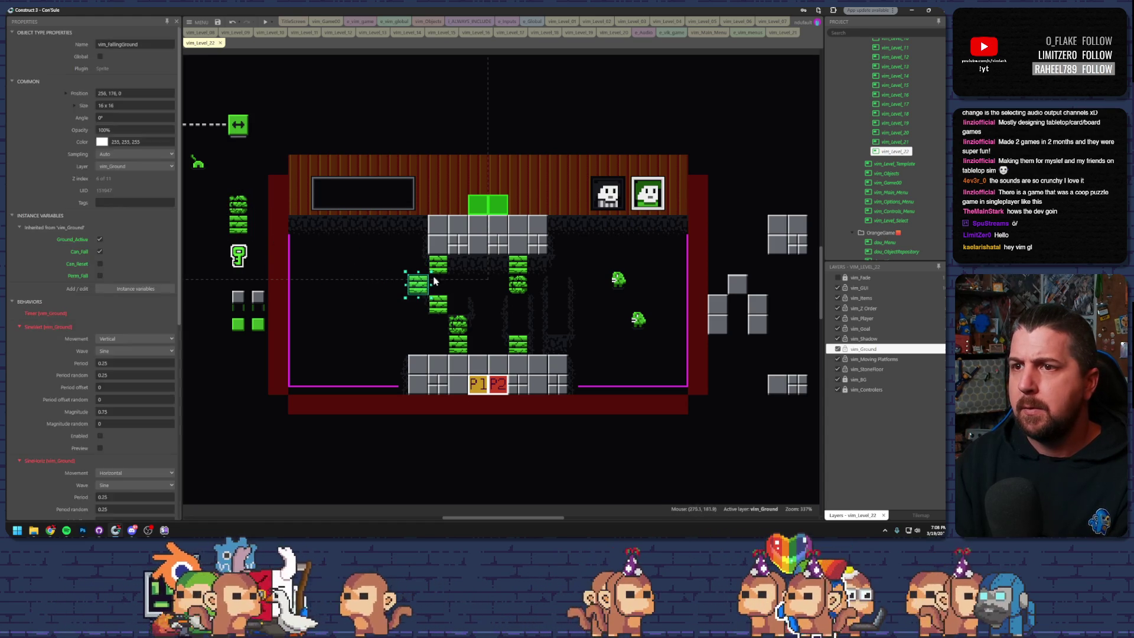
- Delete every green falling-ground tile inside the room
{"action": "key", "text": "Delete"}
{"action": "left_click", "coordinate": [458, 332]}
{"action": "key", "text": "Delete"}
{"action": "left_click", "coordinate": [518, 344]}
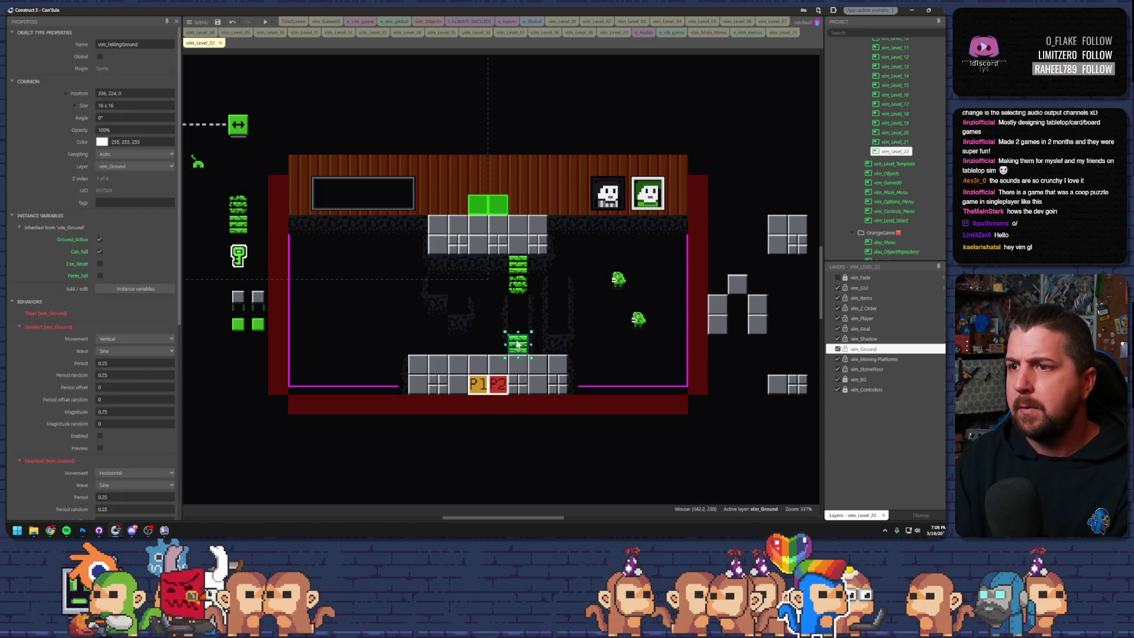
{"action": "key", "text": "Delete"}
{"action": "left_click", "coordinate": [518, 274]}
{"action": "key", "text": "Delete"}
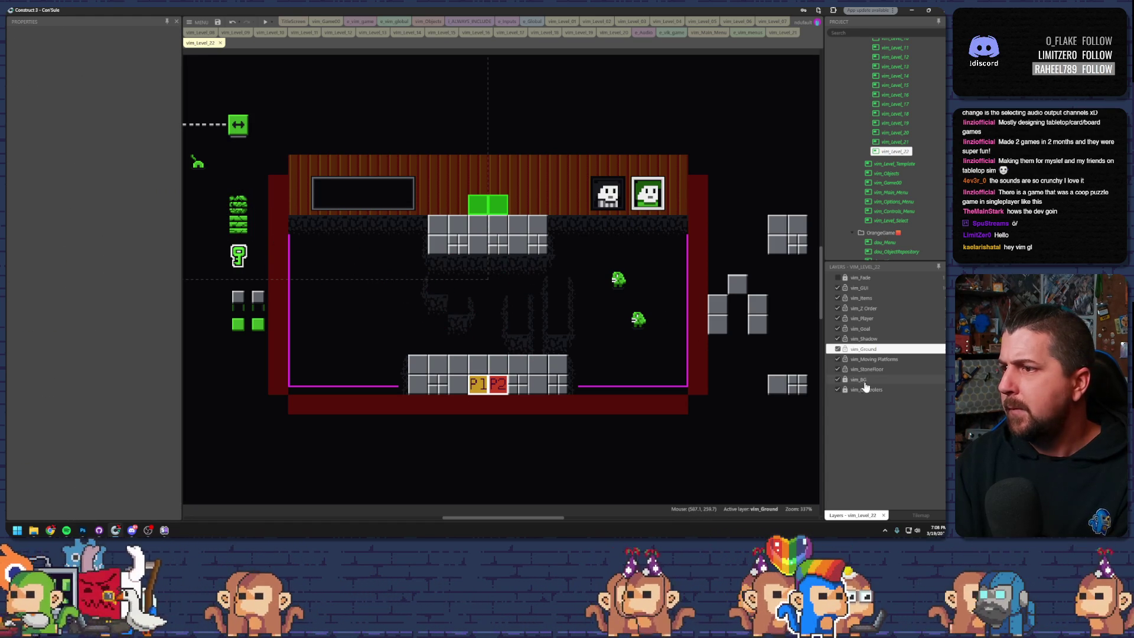
- On the vim_BG layer, erase the leftover vim_Edge tilemap tiles inside the room
{"action": "left_click", "coordinate": [860, 379]}
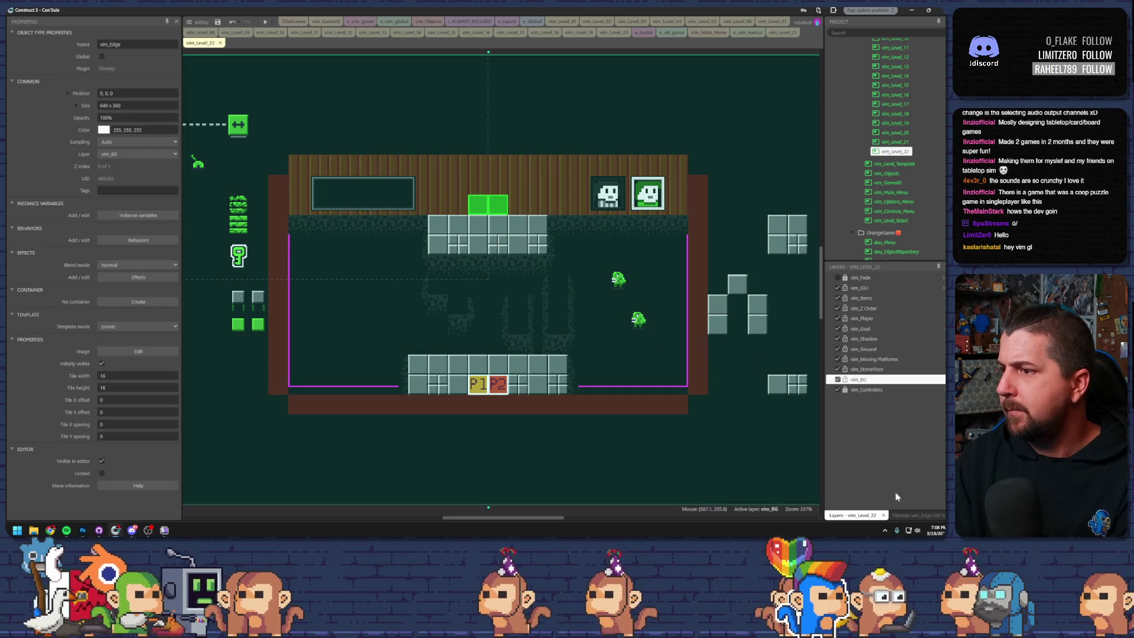
{"action": "left_click", "coordinate": [916, 515]}
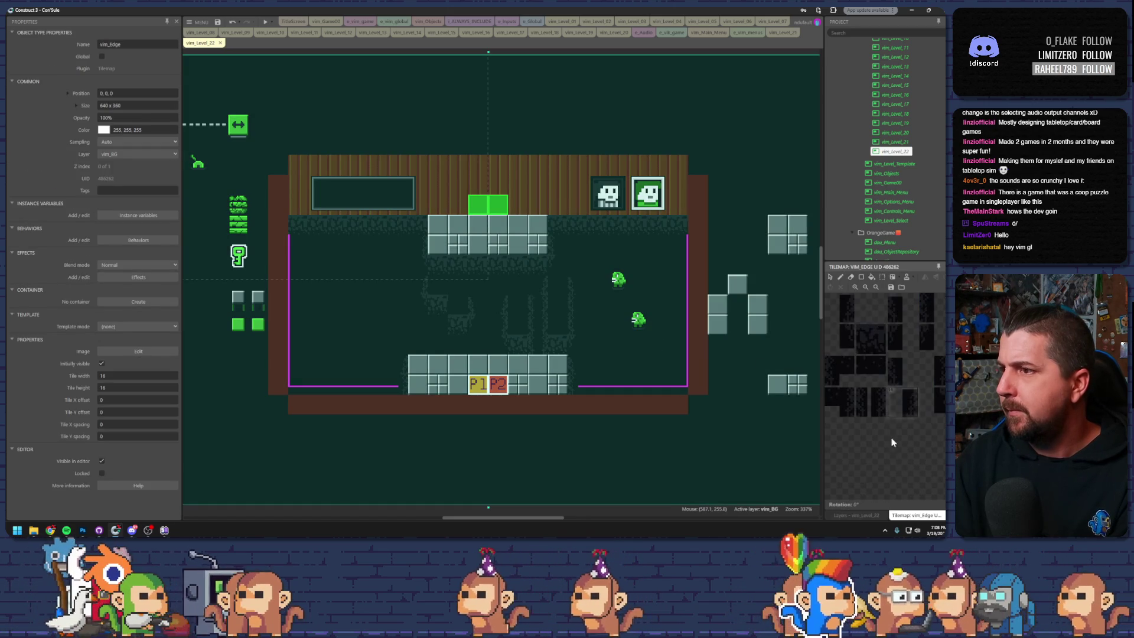
{"action": "left_click", "coordinate": [851, 278]}
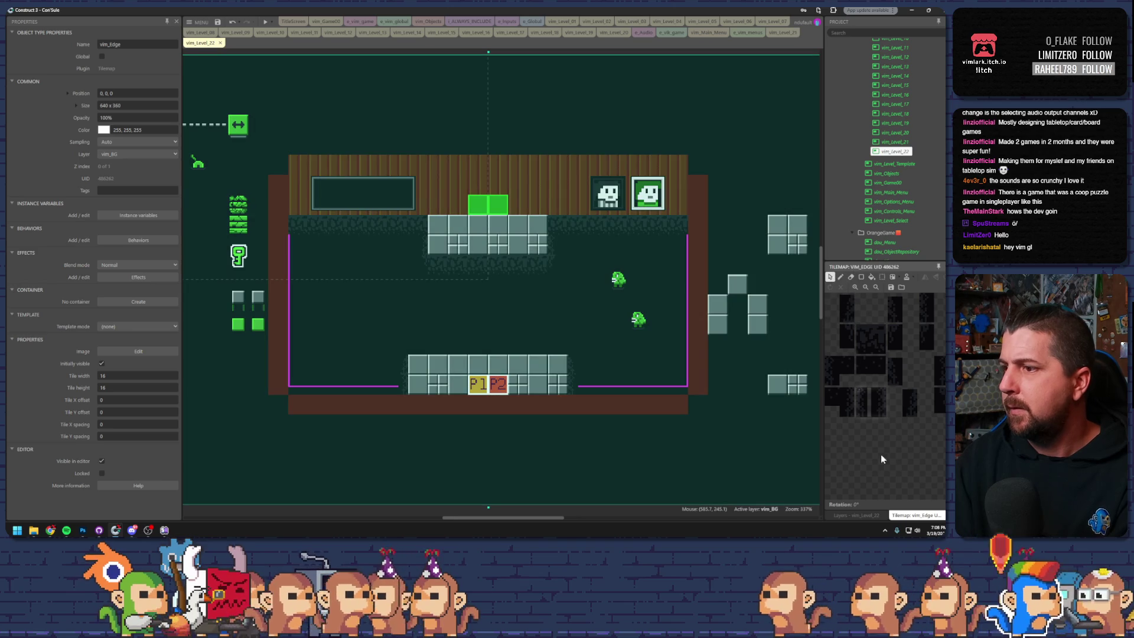
{"action": "left_click", "coordinate": [873, 515]}
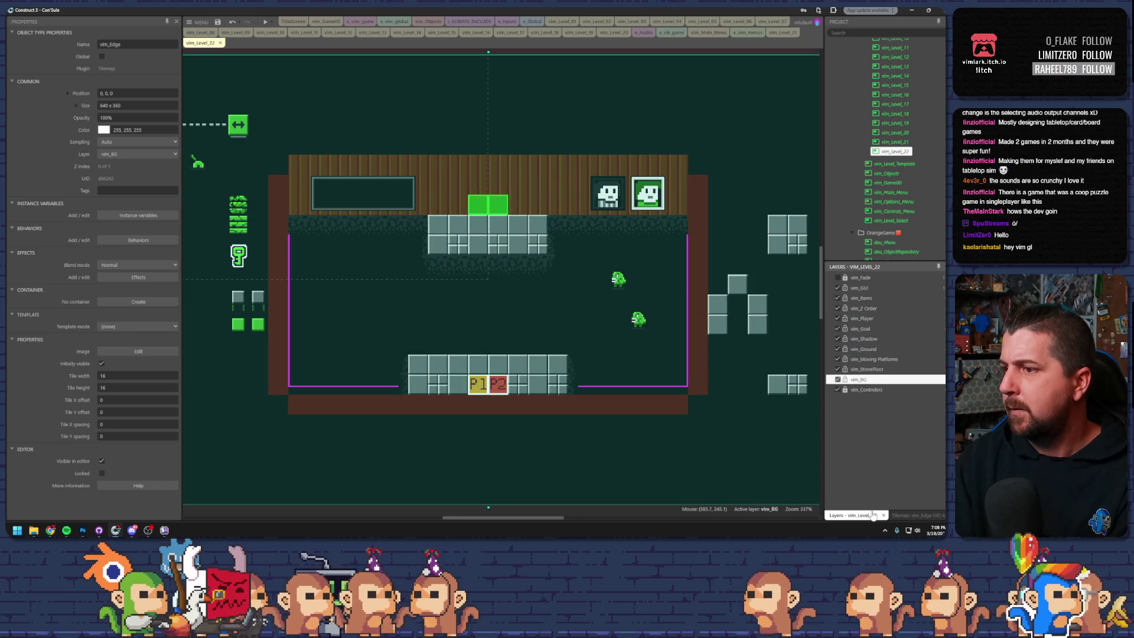
{"action": "left_click", "coordinate": [591, 354]}
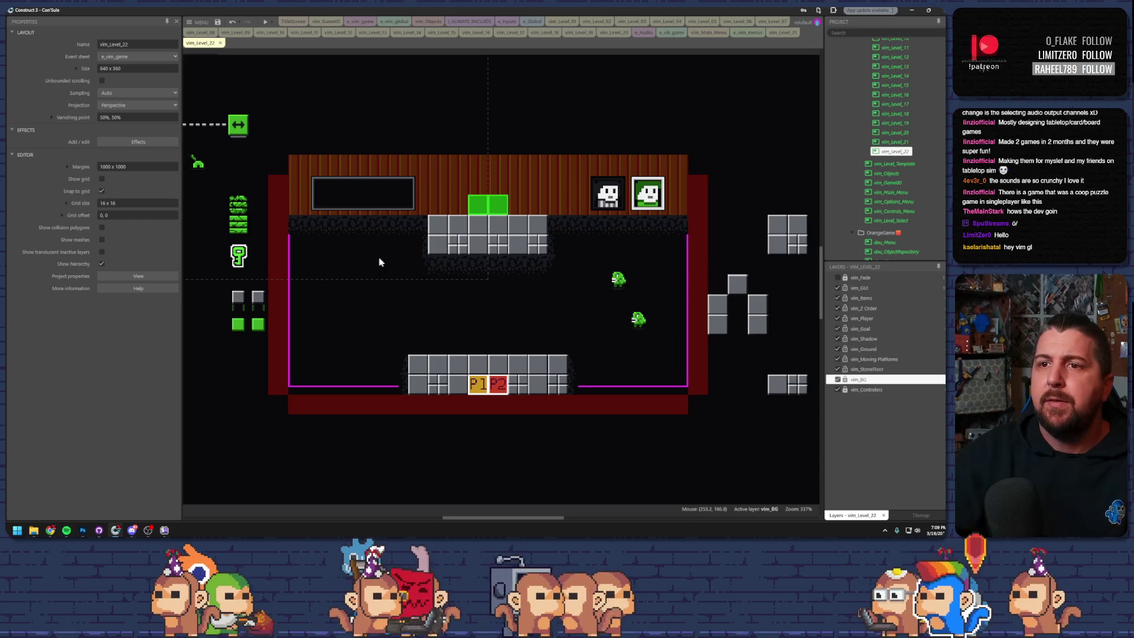
- Nudge the lower spitter left and drop a falling-ground tile near the bottom floor's centre
{"action": "scroll", "coordinate": [481, 273], "scroll_direction": "left", "scroll_amount": 3}
{"action": "scroll", "coordinate": [481, 272], "scroll_direction": "up", "scroll_amount": 1}
{"action": "left_click", "coordinate": [331, 154]}
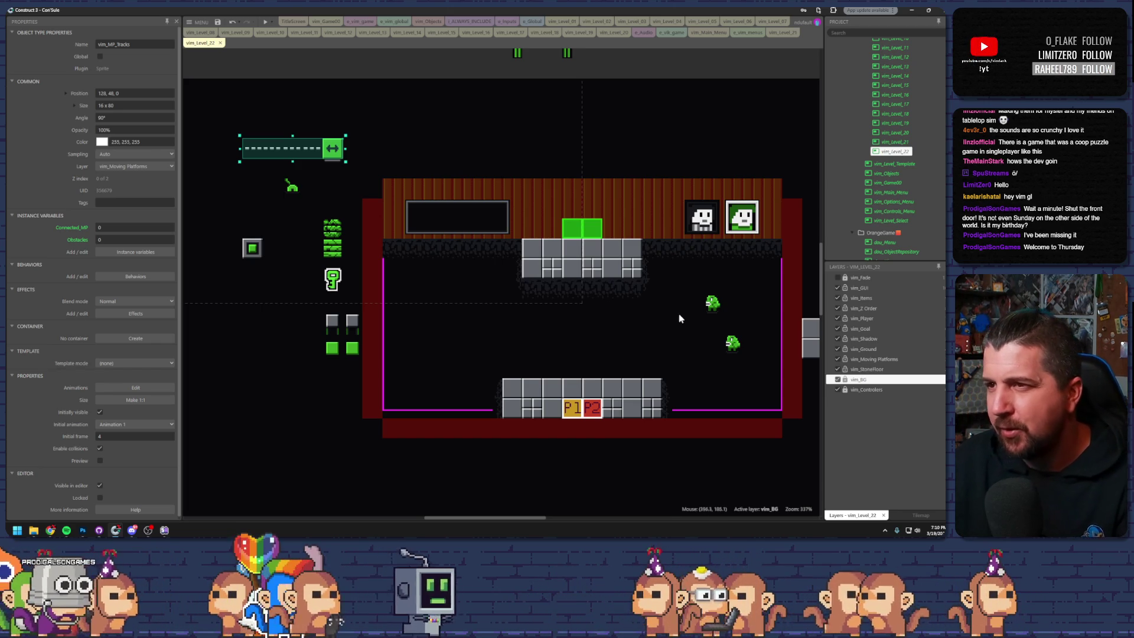
{"action": "scroll", "coordinate": [676, 313], "scroll_direction": "up", "scroll_amount": 3}
{"action": "scroll", "coordinate": [679, 316], "scroll_direction": "down", "scroll_amount": 2}
{"action": "mouse_move", "coordinate": [676, 328]}
{"action": "left_mouse_down"}
{"action": "mouse_move", "coordinate": [605, 317]}
{"action": "mouse_move", "coordinate": [614, 318]}
{"action": "mouse_move", "coordinate": [606, 301]}
{"action": "left_mouse_up"}
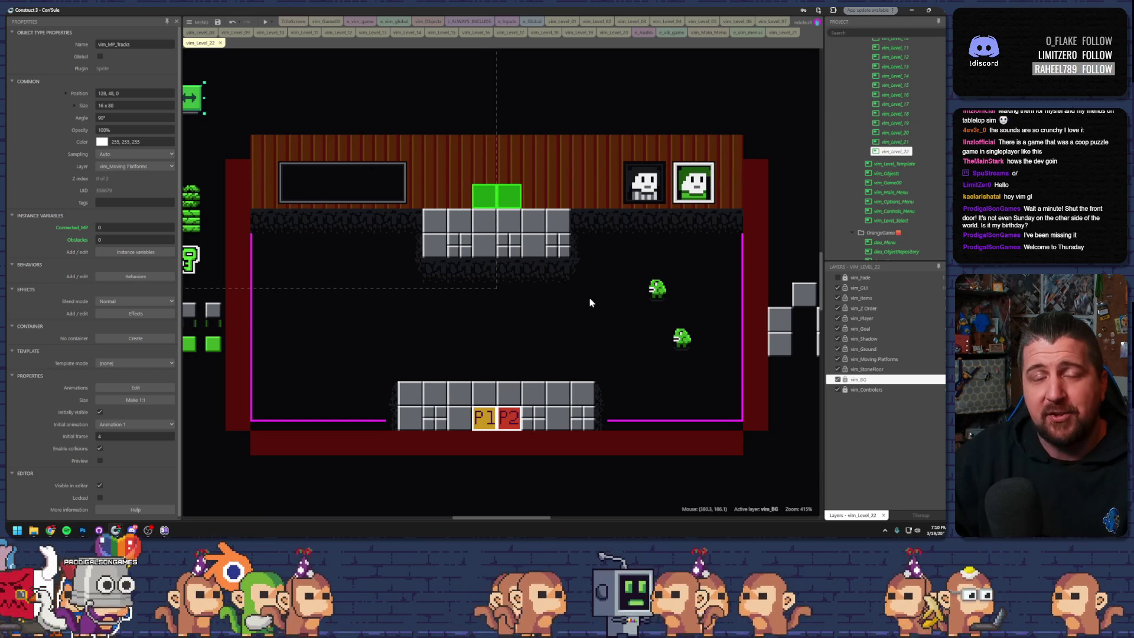
{"action": "left_click_drag", "start_coordinate": [564, 324], "coordinate": [574, 324]}
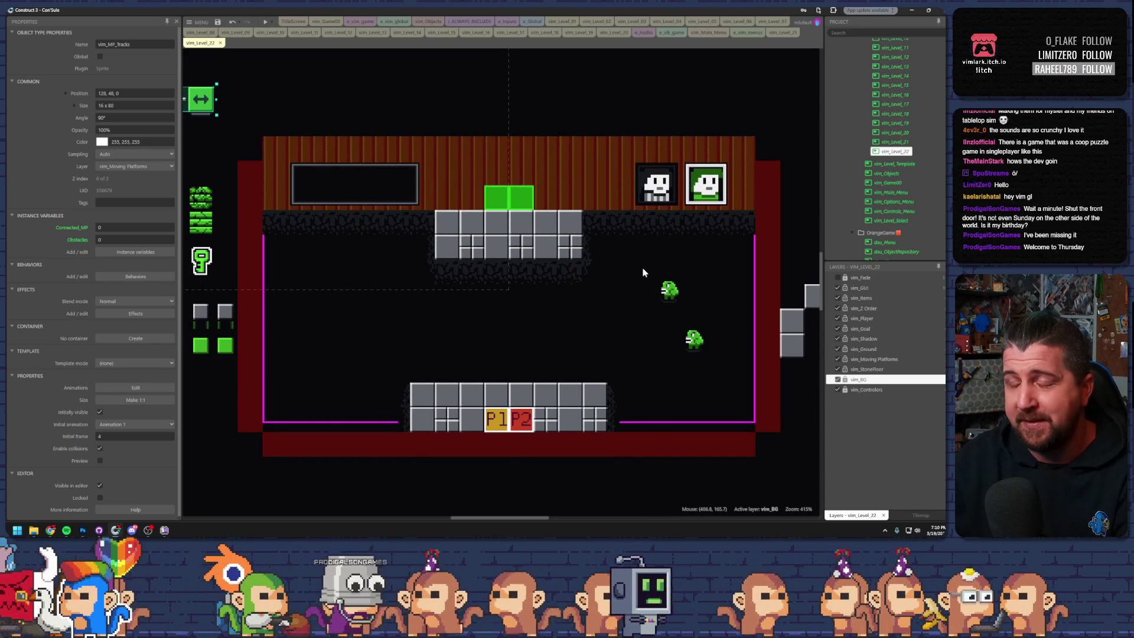
{"action": "left_click_drag", "start_coordinate": [697, 341], "coordinate": [672, 341]}
{"action": "scroll", "coordinate": [715, 329], "scroll_direction": "down", "scroll_amount": 2}
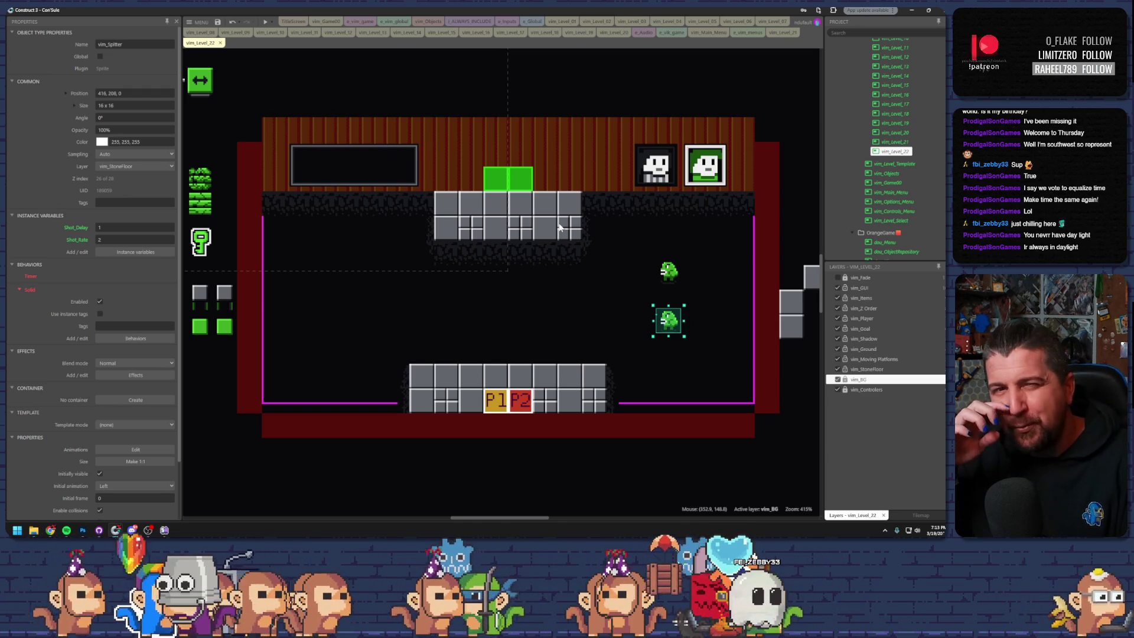
{"action": "left_click", "coordinate": [697, 326]}
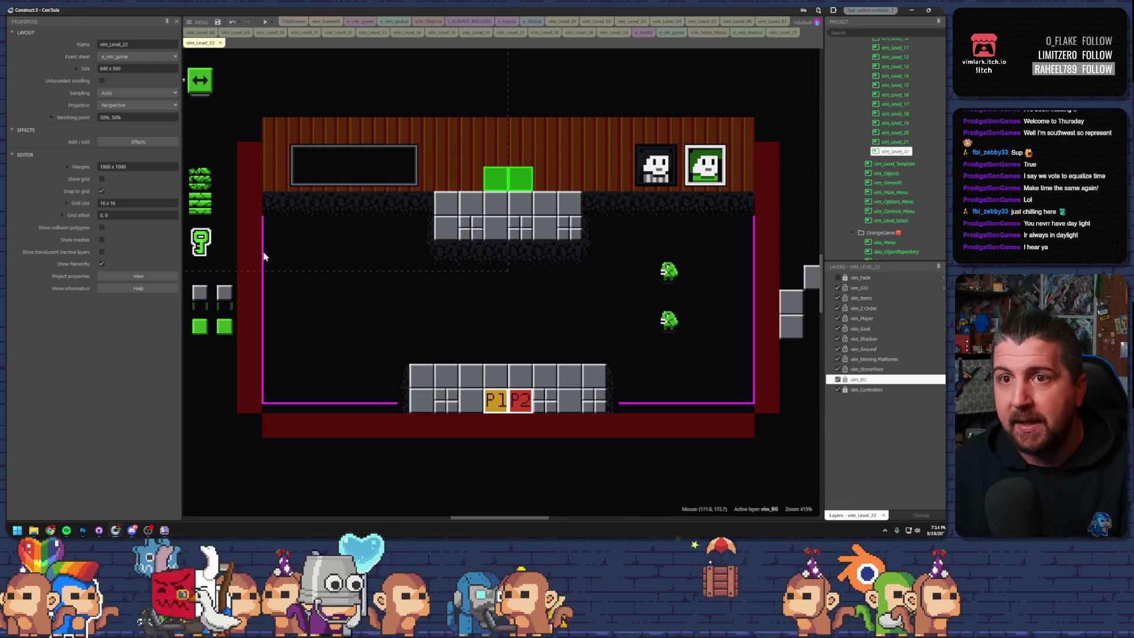
{"action": "mouse_move", "coordinate": [202, 202]}
{"action": "left_mouse_down"}
{"action": "mouse_move", "coordinate": [518, 341]}
{"action": "mouse_move", "coordinate": [515, 354]}
{"action": "mouse_move", "coordinate": [359, 347]}
{"action": "mouse_move", "coordinate": [513, 354]}
{"action": "left_mouse_up"}
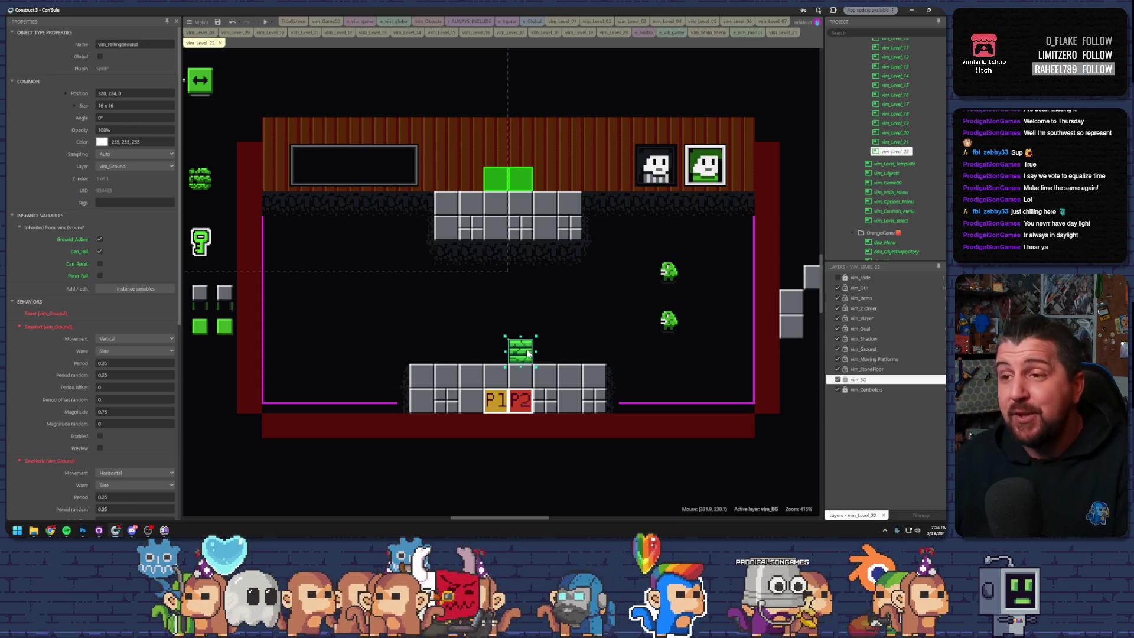
- Duplicate falling-ground tiles into a vine column and move the grey floor box to the centre
{"action": "scroll", "coordinate": [502, 322], "scroll_direction": "up", "scroll_amount": 2}
{"action": "scroll", "coordinate": [534, 328], "scroll_direction": "down", "scroll_amount": 2}
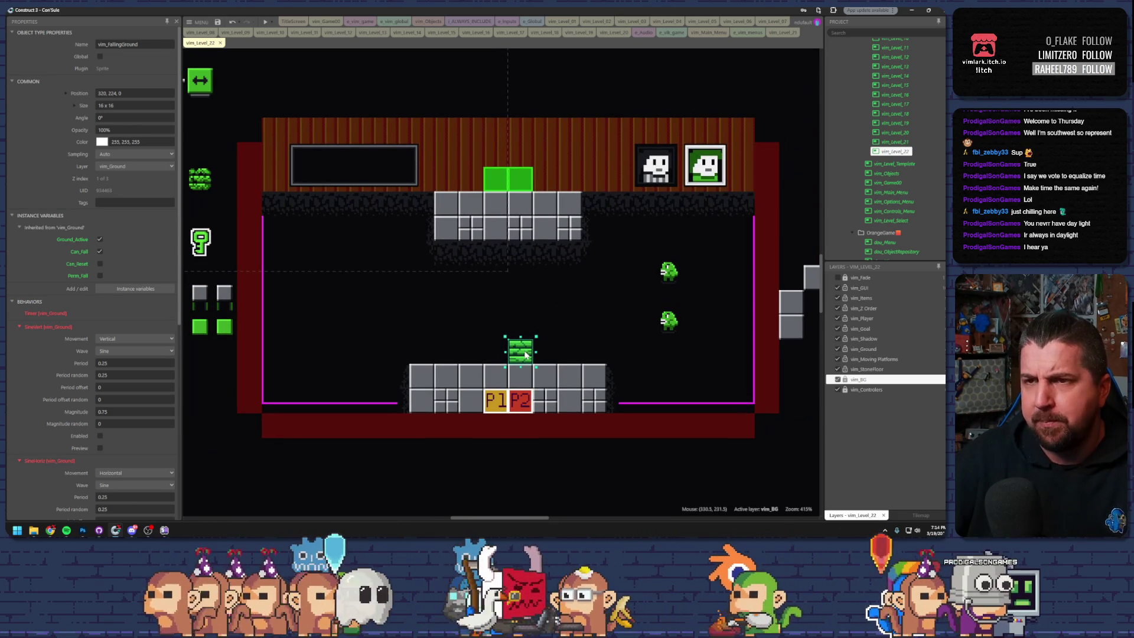
{"action": "mouse_move", "coordinate": [528, 354]}
{"action": "left_mouse_down"}
{"action": "mouse_move", "coordinate": [504, 353]}
{"action": "mouse_move", "coordinate": [500, 327]}
{"action": "mouse_move", "coordinate": [522, 333]}
{"action": "mouse_move", "coordinate": [522, 309]}
{"action": "mouse_move", "coordinate": [499, 305]}
{"action": "mouse_move", "coordinate": [499, 280]}
{"action": "mouse_move", "coordinate": [522, 280]}
{"action": "mouse_move", "coordinate": [523, 258]}
{"action": "mouse_move", "coordinate": [500, 258]}
{"action": "left_mouse_up"}
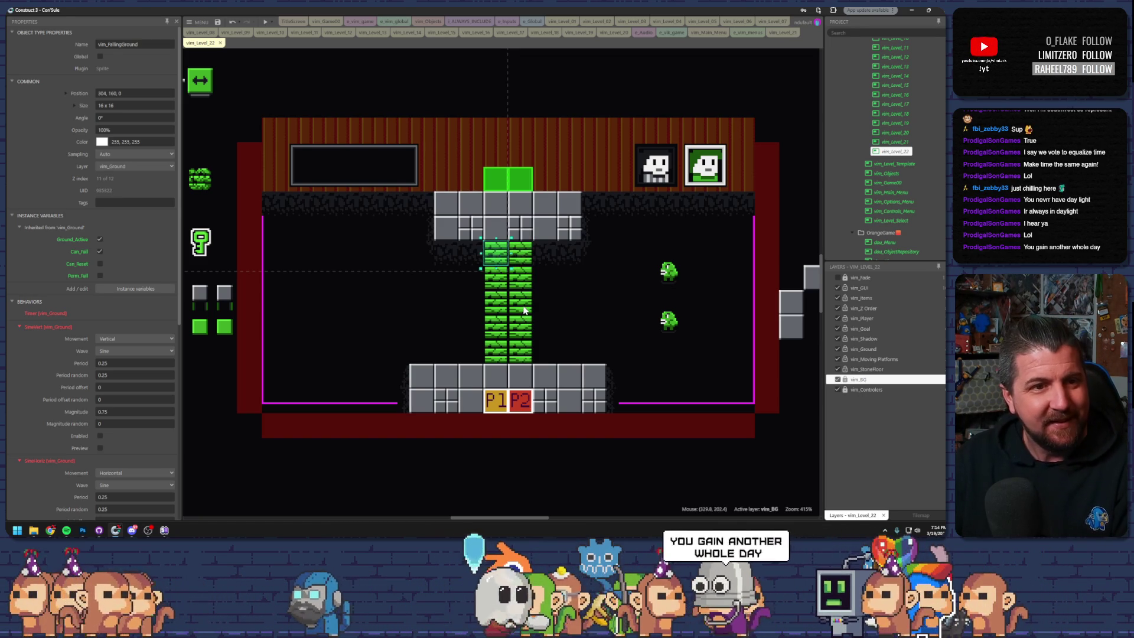
{"action": "left_click", "coordinate": [524, 308]}
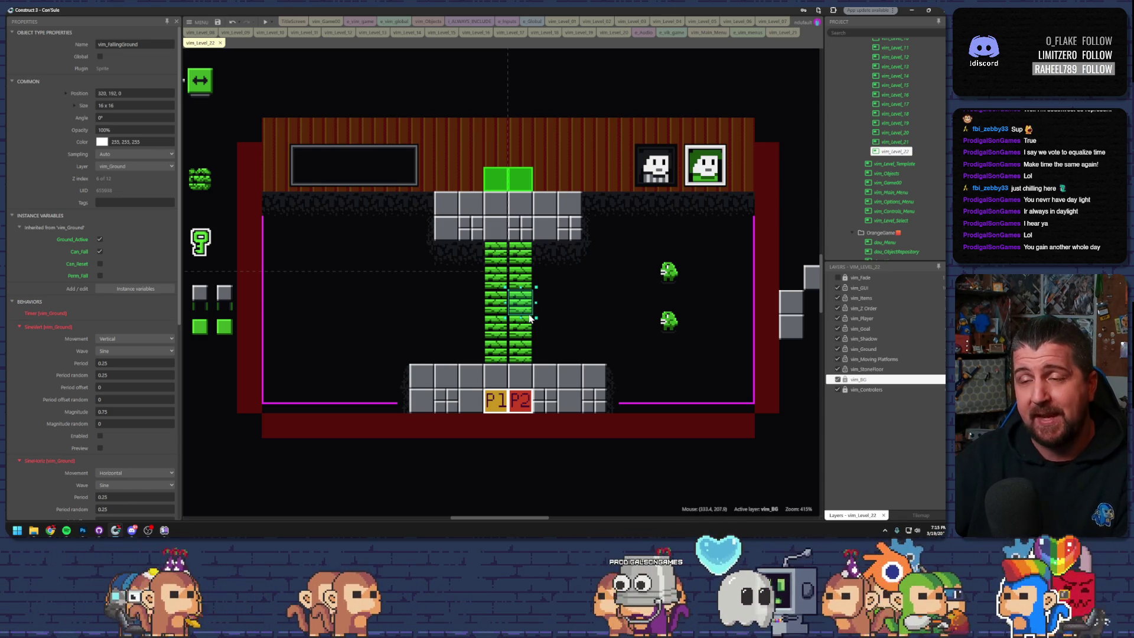
{"action": "mouse_move", "coordinate": [524, 310]}
{"action": "left_mouse_down"}
{"action": "mouse_move", "coordinate": [541, 308]}
{"action": "mouse_move", "coordinate": [544, 323]}
{"action": "mouse_move", "coordinate": [470, 280]}
{"action": "left_mouse_up"}
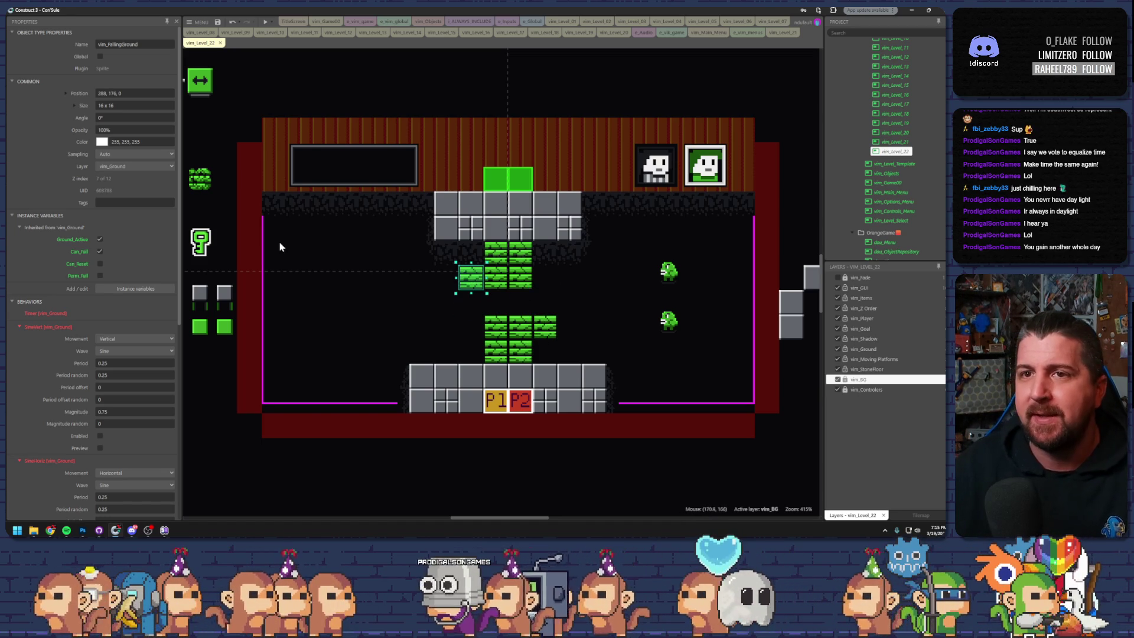
{"action": "scroll", "coordinate": [577, 299], "scroll_direction": "down", "scroll_amount": 2}
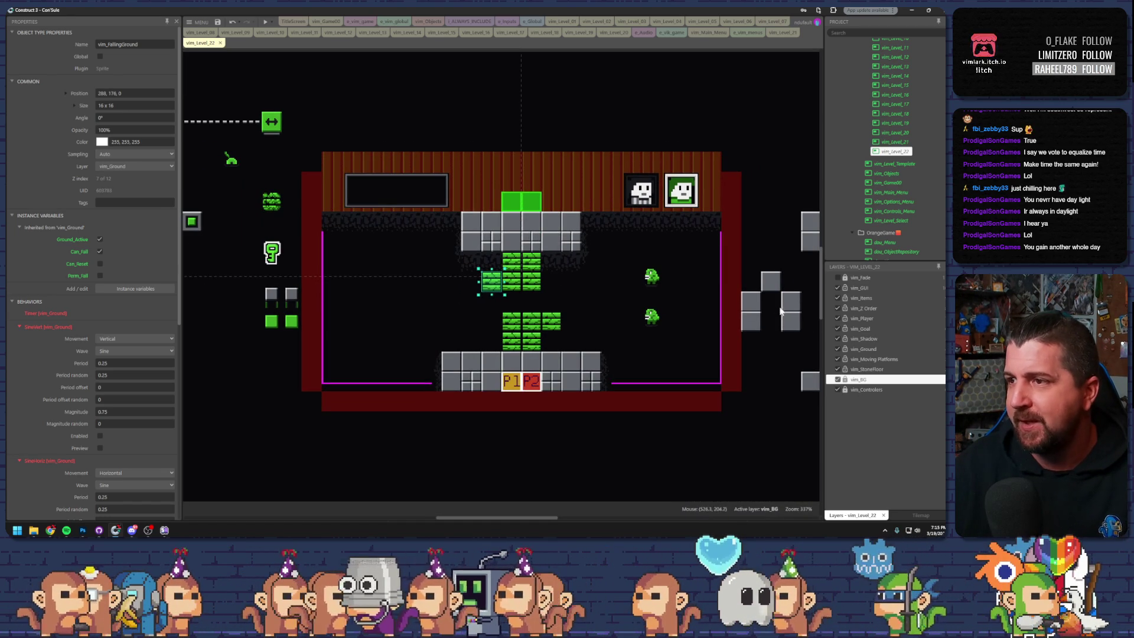
{"action": "mouse_move", "coordinate": [756, 316]}
{"action": "left_mouse_down"}
{"action": "mouse_move", "coordinate": [598, 273]}
{"action": "mouse_move", "coordinate": [564, 287]}
{"action": "left_mouse_up"}
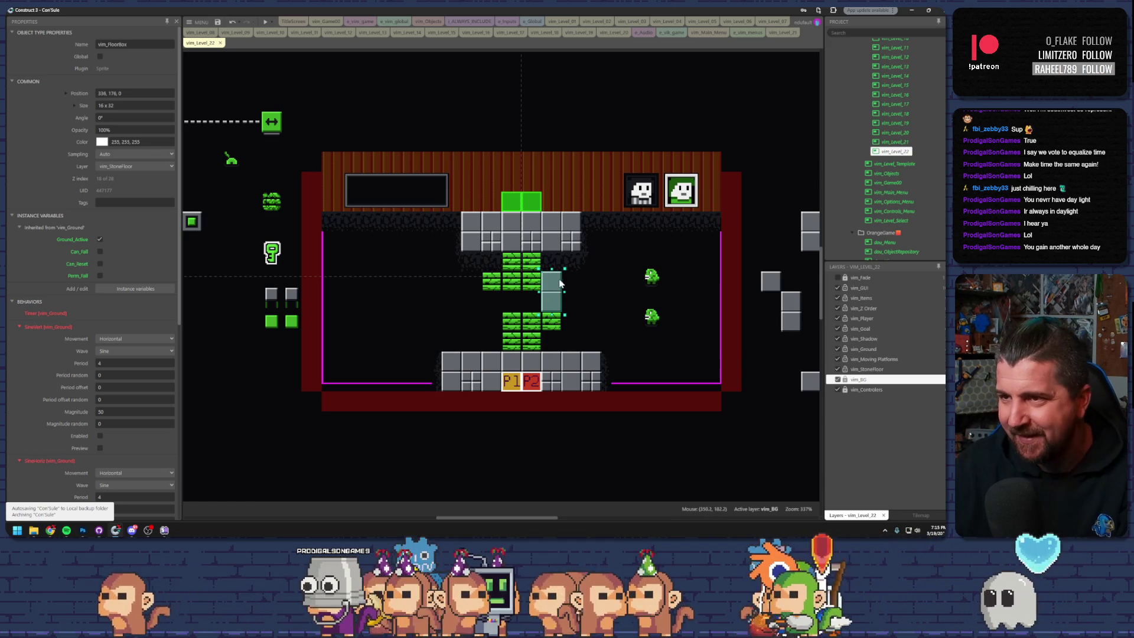
- Place the upper spitter beside the grey block facing Down, and move the lower spitter left
{"action": "mouse_move", "coordinate": [652, 285]}
{"action": "left_mouse_down"}
{"action": "mouse_move", "coordinate": [577, 281]}
{"action": "mouse_move", "coordinate": [559, 291]}
{"action": "left_mouse_up"}
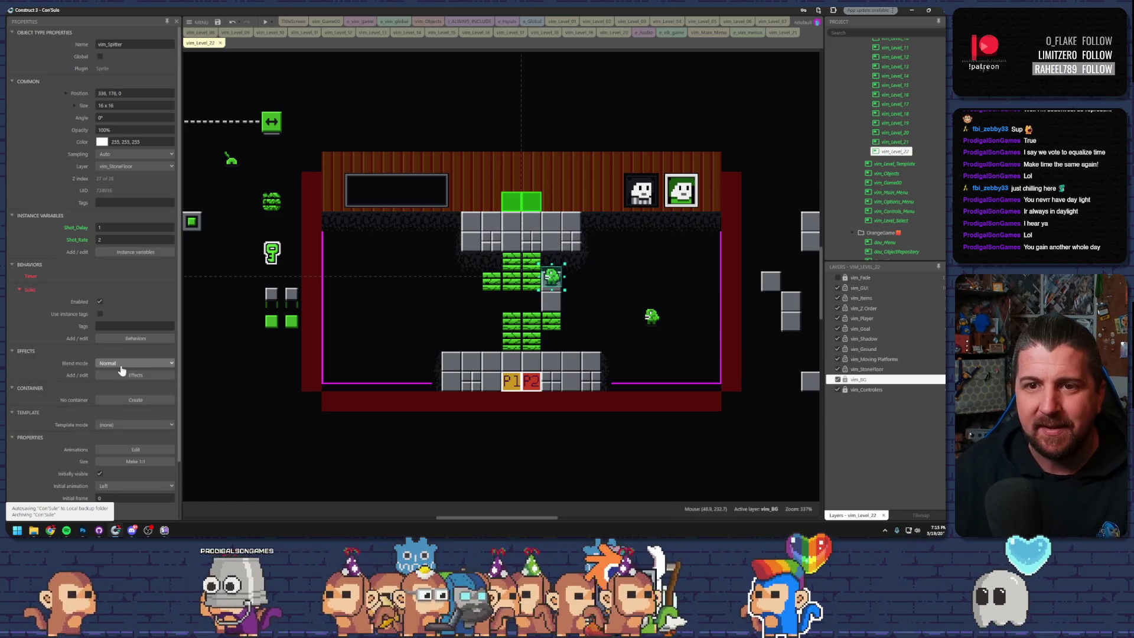
{"action": "scroll", "coordinate": [137, 375], "scroll_direction": "down", "scroll_amount": 1}
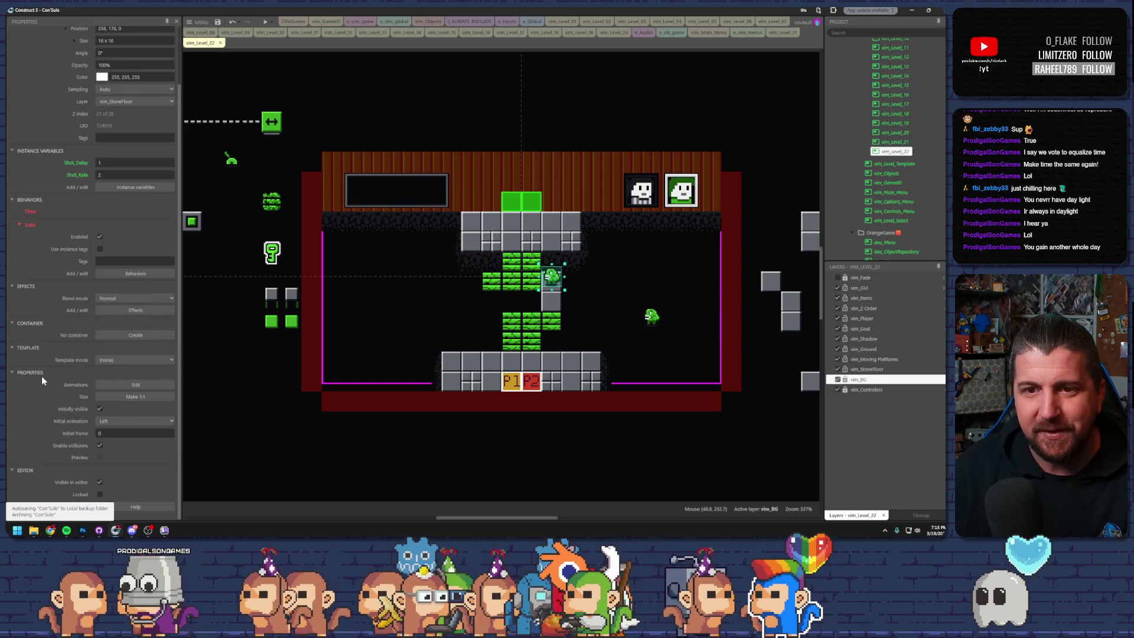
{"action": "left_click", "coordinate": [133, 421]}
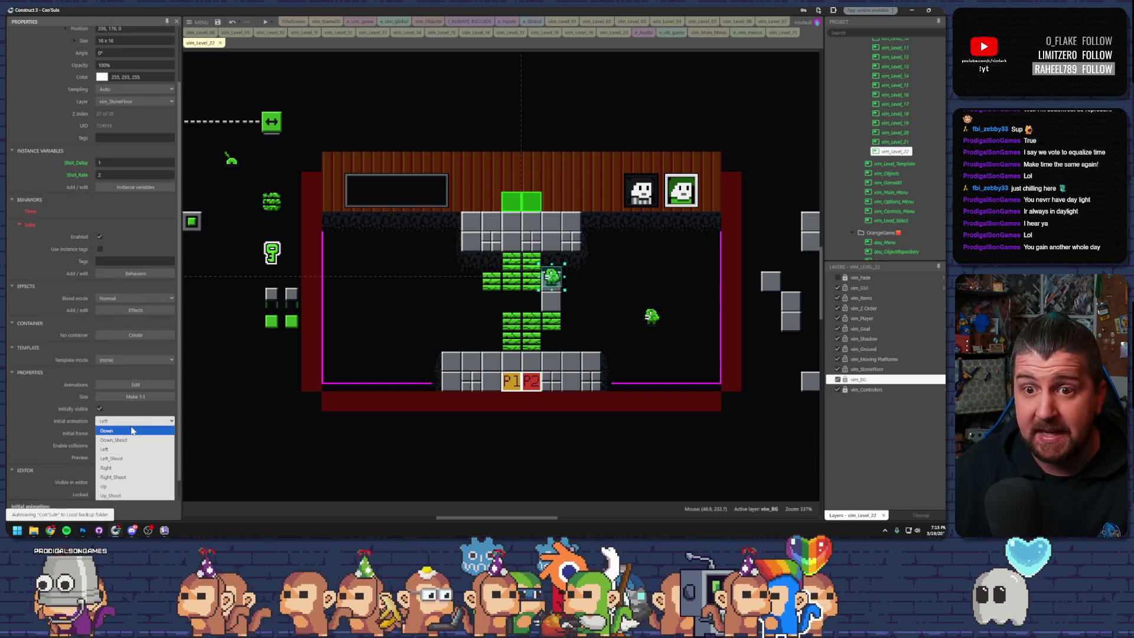
{"action": "left_click", "coordinate": [107, 430]}
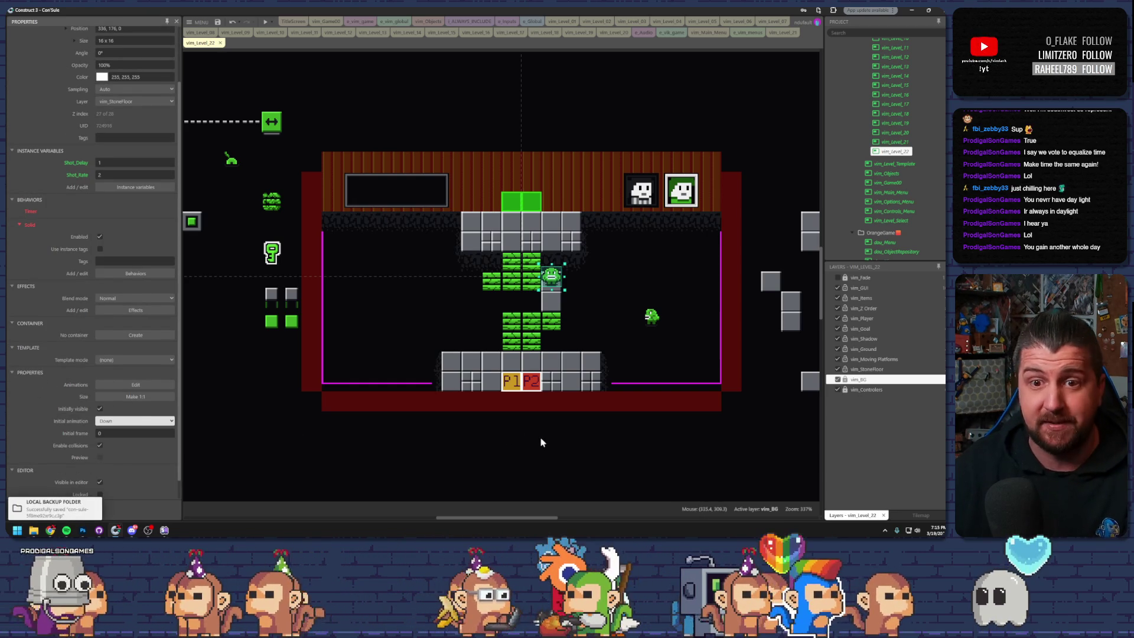
{"action": "scroll", "coordinate": [608, 325], "scroll_direction": "up", "scroll_amount": 2}
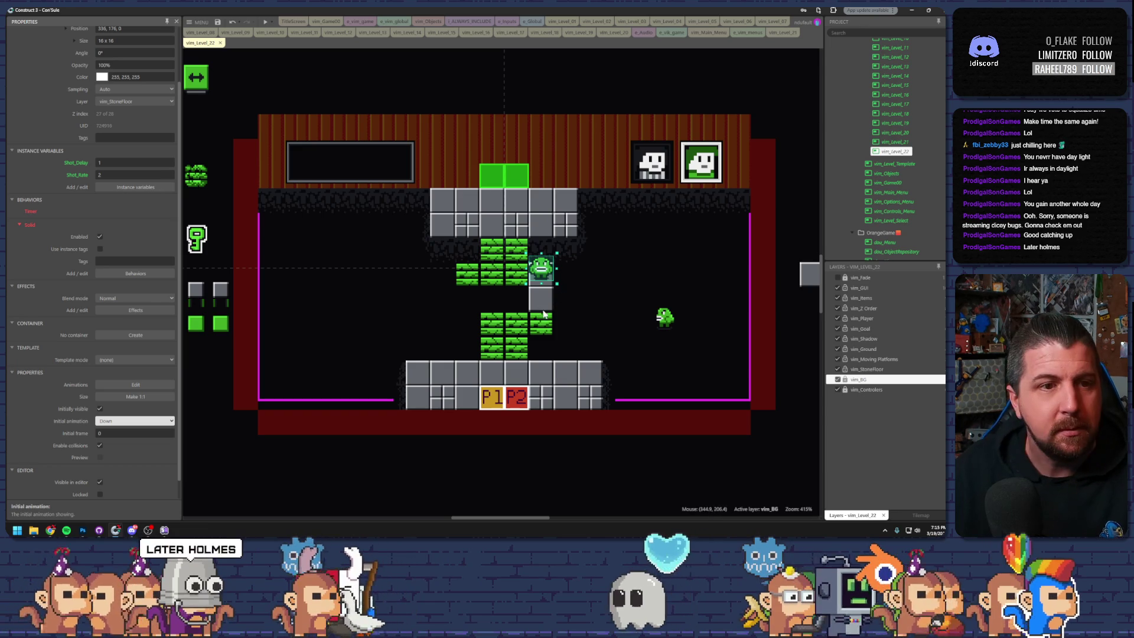
{"action": "left_click", "coordinate": [545, 282]}
{"action": "left_click", "coordinate": [585, 283]}
{"action": "mouse_move", "coordinate": [675, 327]}
{"action": "left_mouse_down"}
{"action": "mouse_move", "coordinate": [590, 295]}
{"action": "mouse_move", "coordinate": [590, 317]}
{"action": "left_mouse_up"}
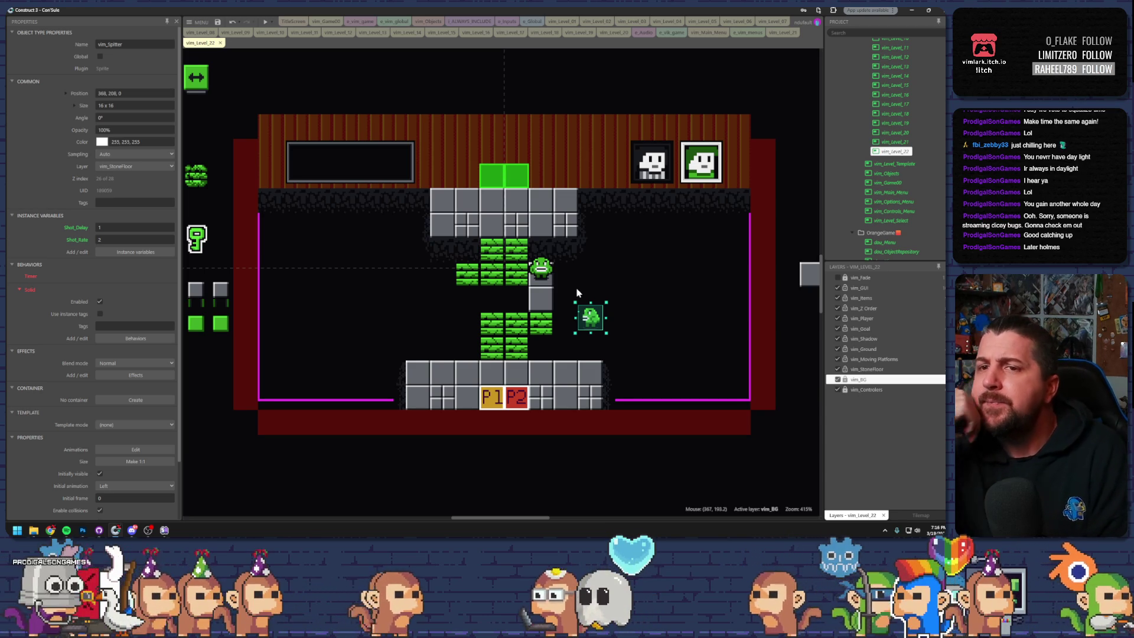
- Add a barrier under the spitter, stack vine blocks beside it, and place its switch on the floor
{"action": "left_click_drag", "start_coordinate": [225, 297], "coordinate": [546, 301]}
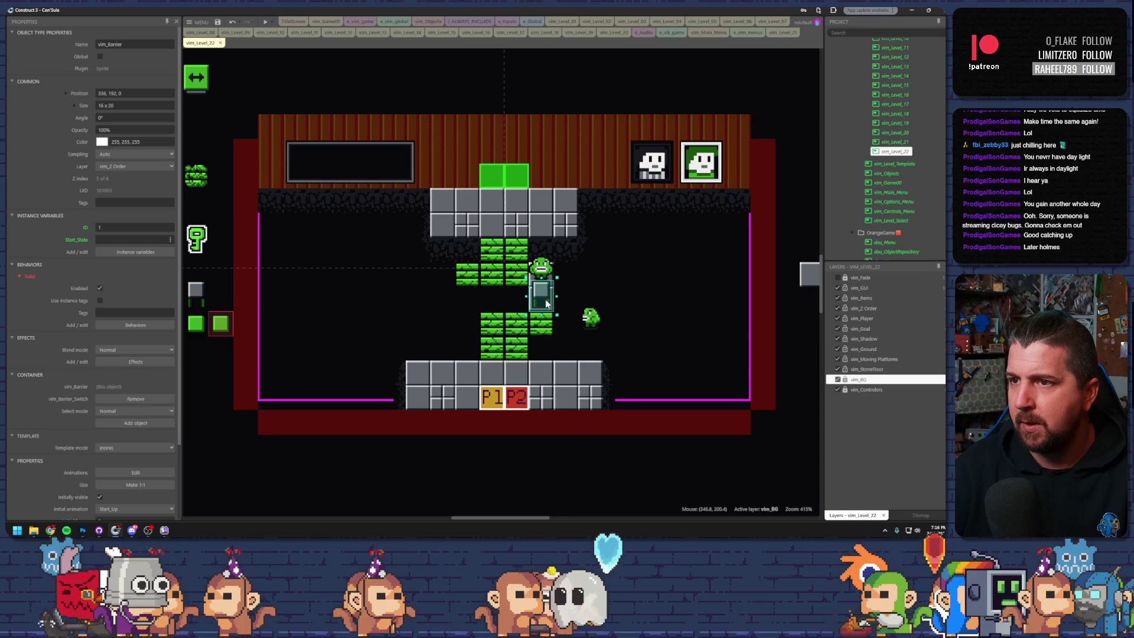
{"action": "mouse_move", "coordinate": [515, 278]}
{"action": "left_mouse_down"}
{"action": "mouse_move", "coordinate": [566, 302]}
{"action": "mouse_move", "coordinate": [533, 250]}
{"action": "mouse_move", "coordinate": [566, 276]}
{"action": "left_mouse_up"}
{"action": "left_click_drag", "start_coordinate": [495, 251], "coordinate": [569, 252]}
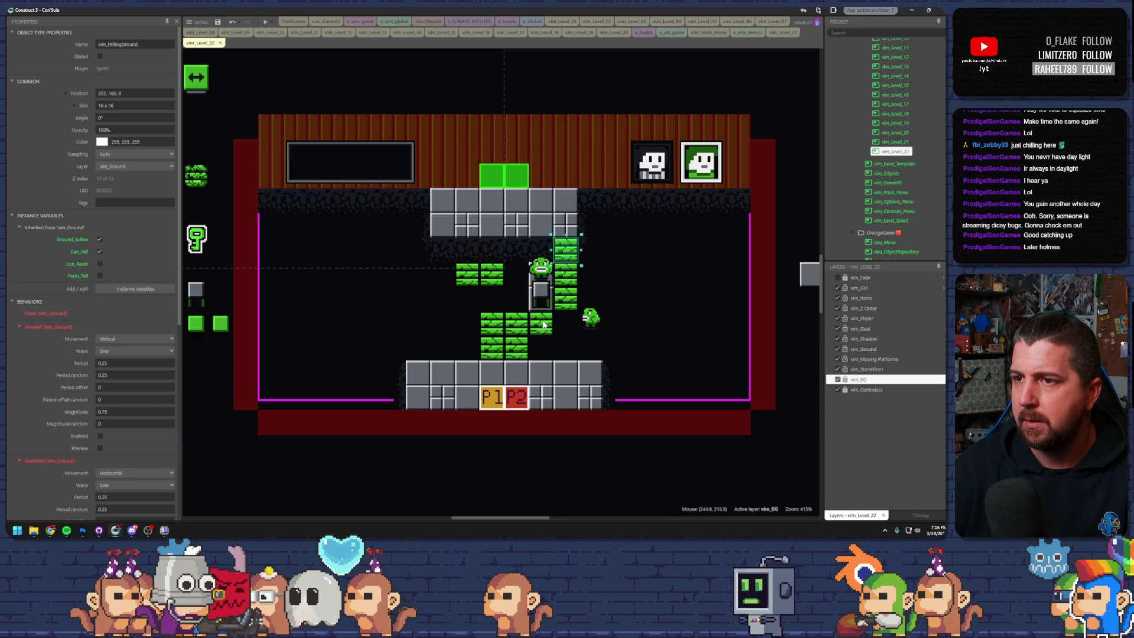
{"action": "left_click", "coordinate": [543, 324]}
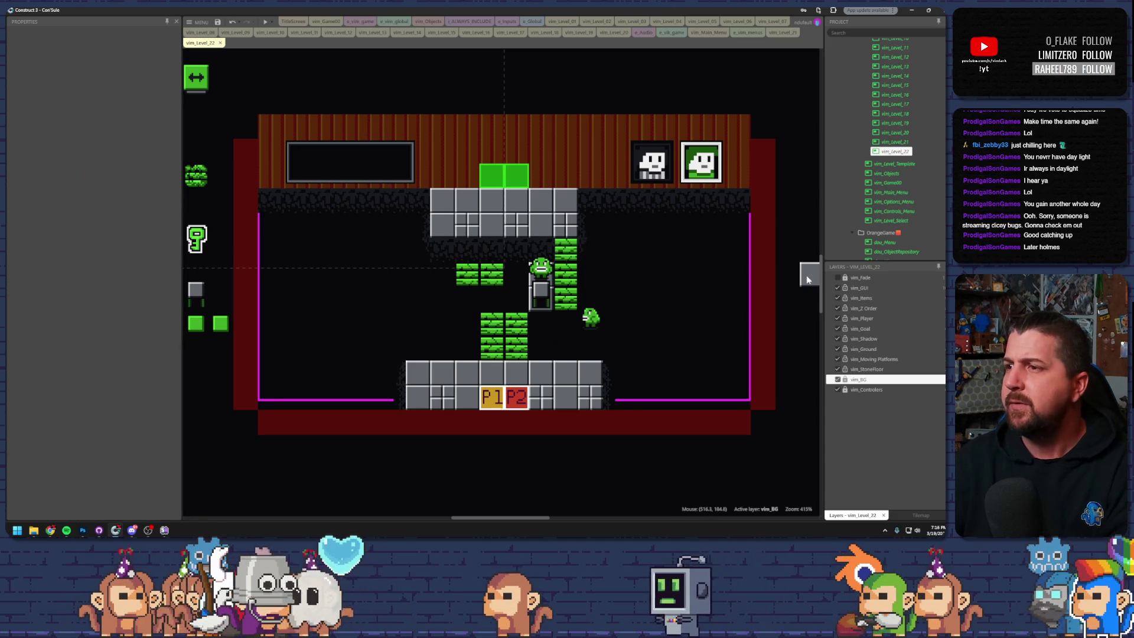
{"action": "left_click", "coordinate": [545, 329]}
{"action": "mouse_move", "coordinate": [220, 323]}
{"action": "left_mouse_down"}
{"action": "mouse_move", "coordinate": [522, 369]}
{"action": "mouse_move", "coordinate": [475, 369]}
{"action": "left_mouse_up"}
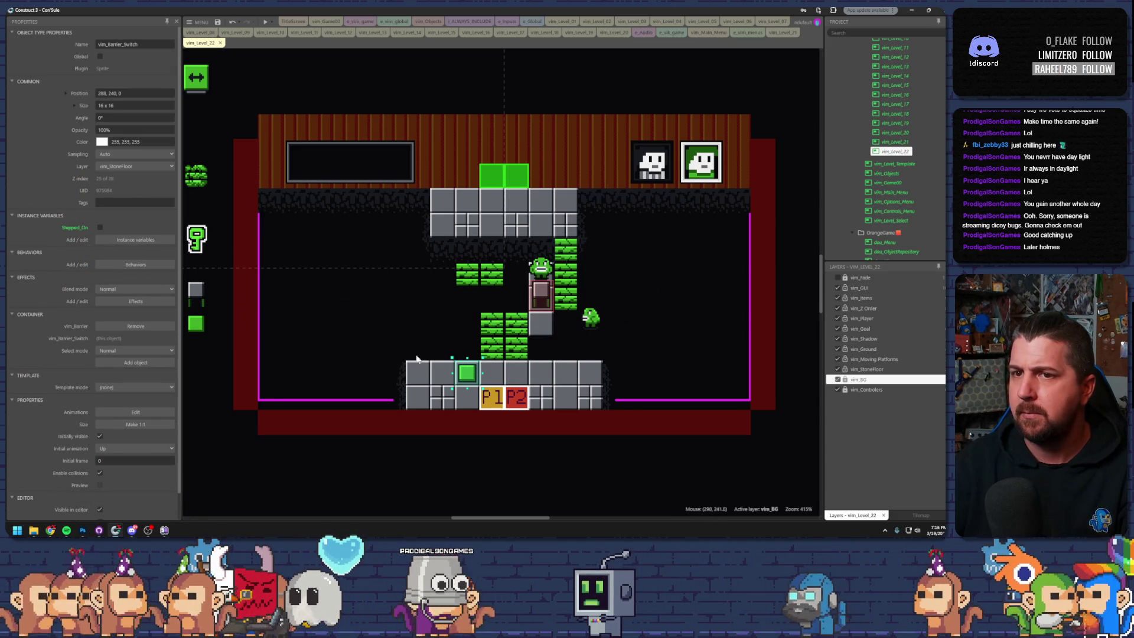
- Run a quick preview, then move the lower spitter to the room's left side
{"action": "left_click", "coordinate": [267, 24]}
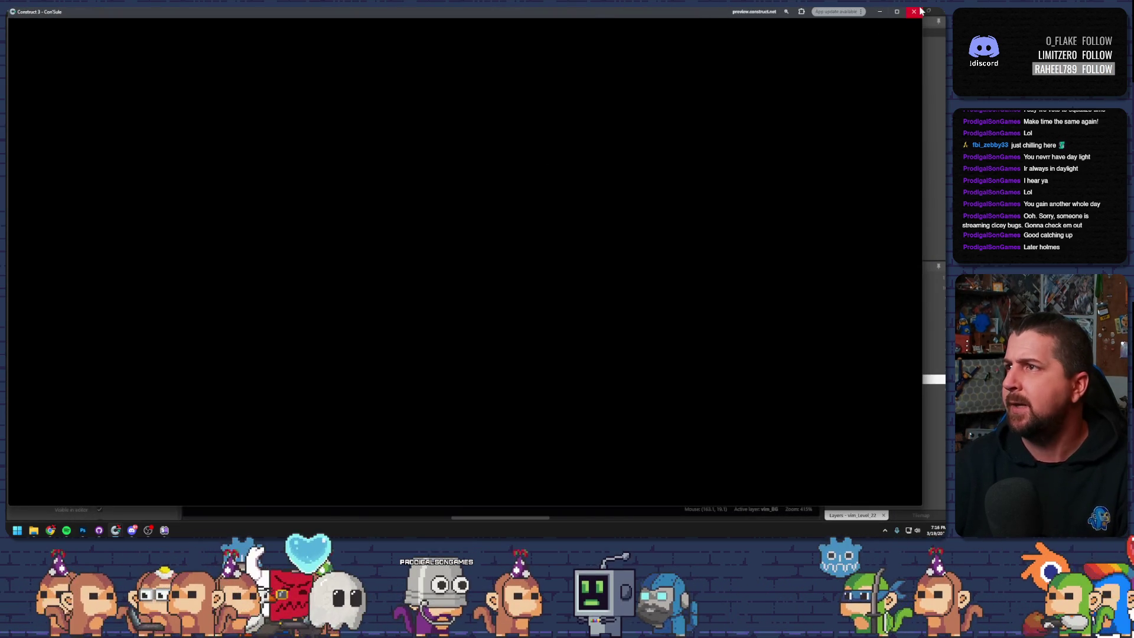
{"action": "left_click", "coordinate": [919, 11]}
{"action": "mouse_move", "coordinate": [588, 319]}
{"action": "left_mouse_down"}
{"action": "mouse_move", "coordinate": [638, 317]}
{"action": "mouse_move", "coordinate": [639, 293]}
{"action": "mouse_move", "coordinate": [319, 290]}
{"action": "left_mouse_up"}
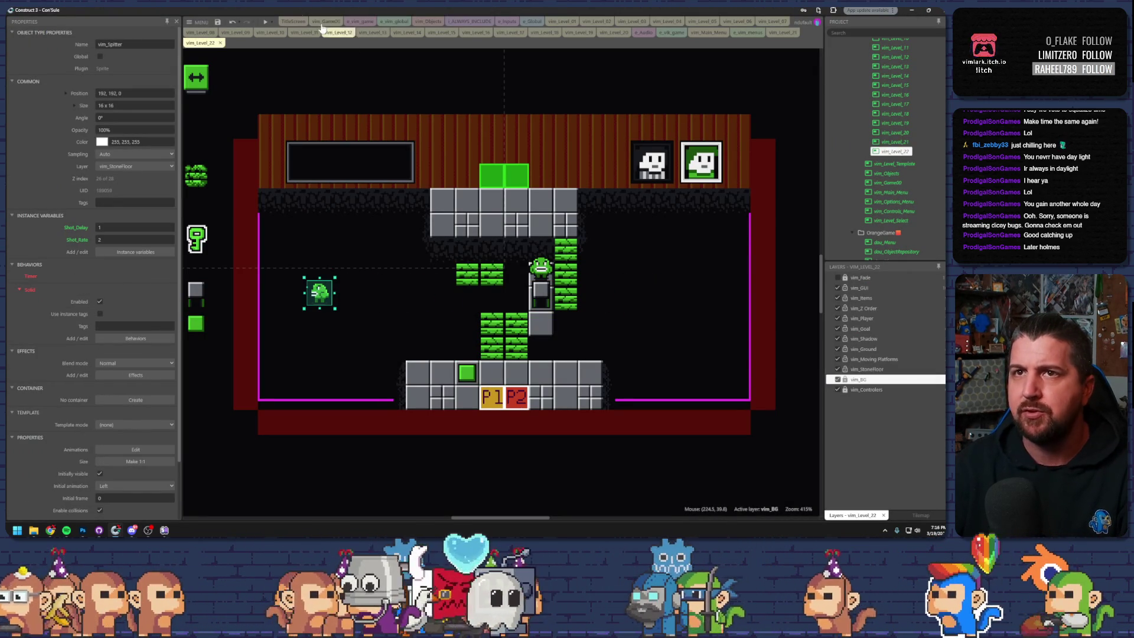
- Playtest both characters, one holding the green switch while the other climbs to the top blocks
{"action": "left_click", "coordinate": [263, 23]}
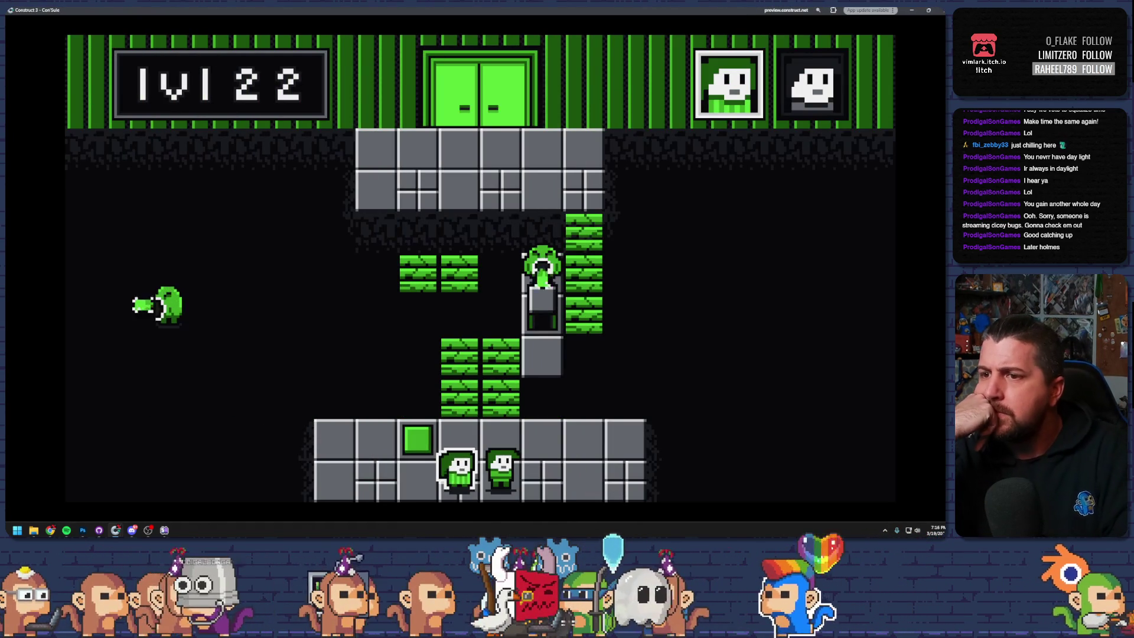
{"action": "key", "text": "Up"}
{"action": "key", "text": "Right"}
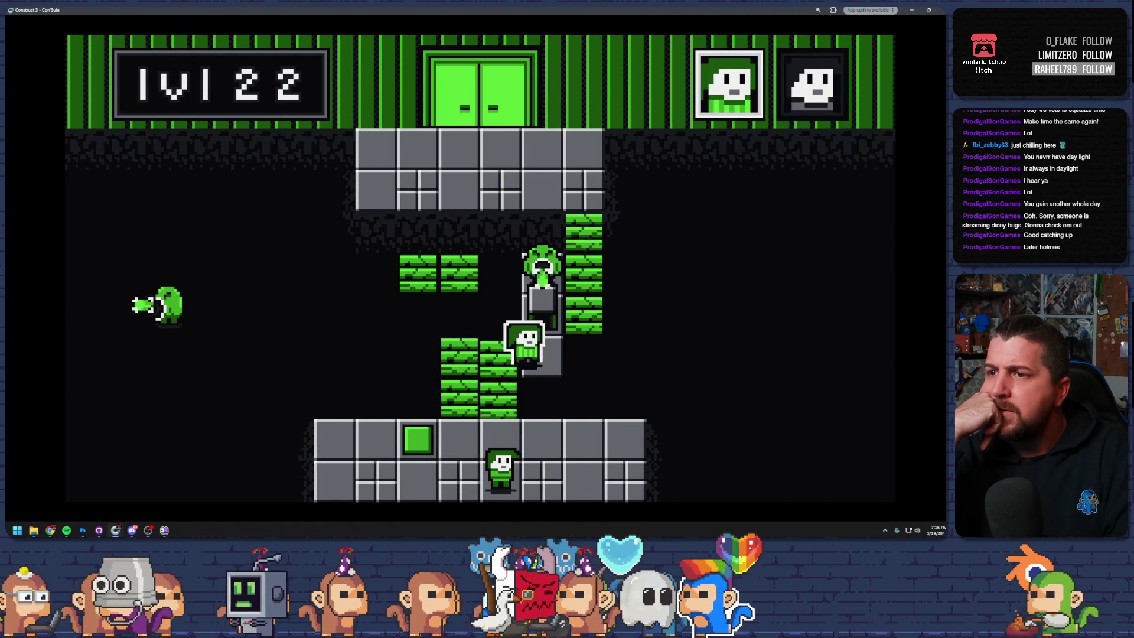
{"action": "key", "text": "Tab"}
{"action": "key", "text": "Up"}
{"action": "key", "text": "Left"}
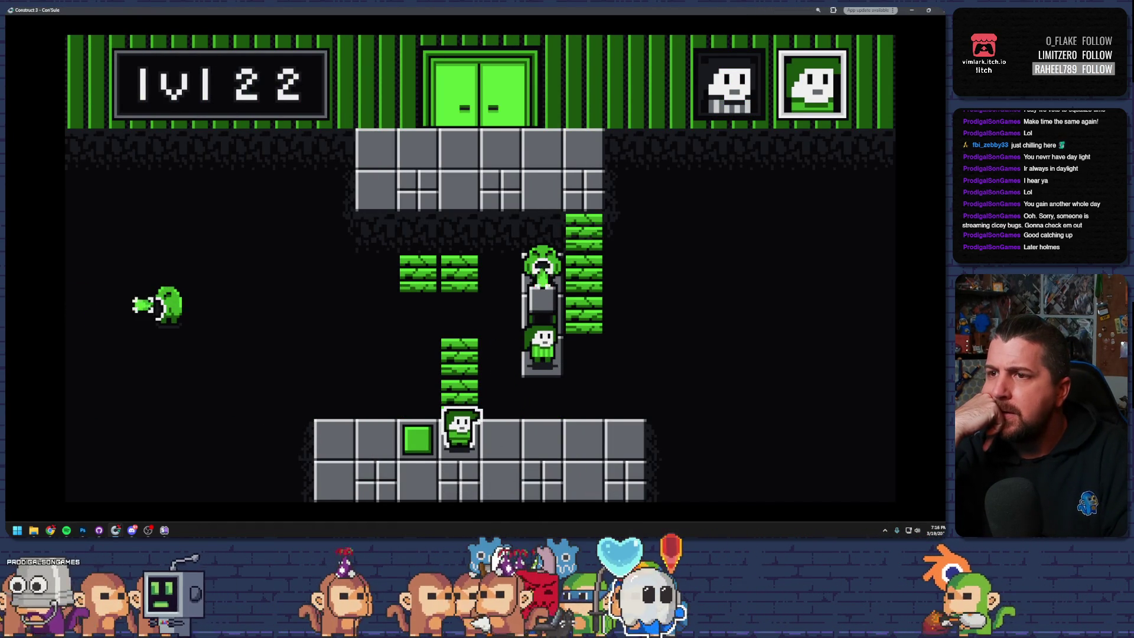
{"action": "key", "text": "Left"}
{"action": "key", "text": "Tab"}
{"action": "key", "text": "Up"}
{"action": "key", "text": "Right"}
{"action": "key", "text": "Up"}
{"action": "key", "text": "Left"}
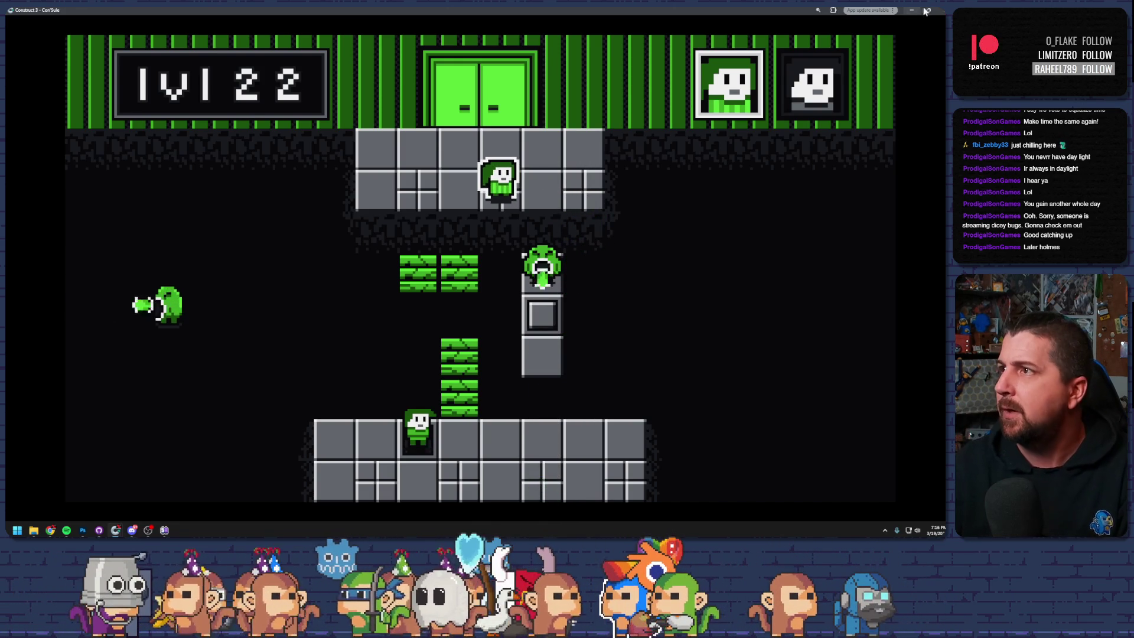
{"action": "key", "text": "alt+F4"}
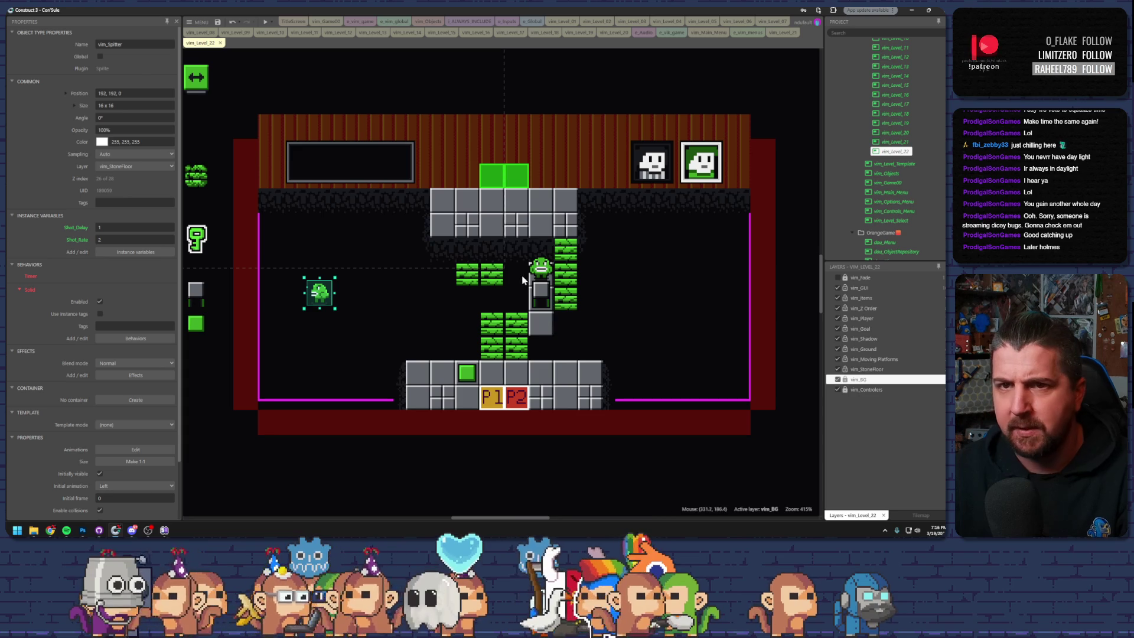
- Shift a vine block down-right and add a second barrier on the left starting in Start_Down
{"action": "left_click", "coordinate": [539, 272]}
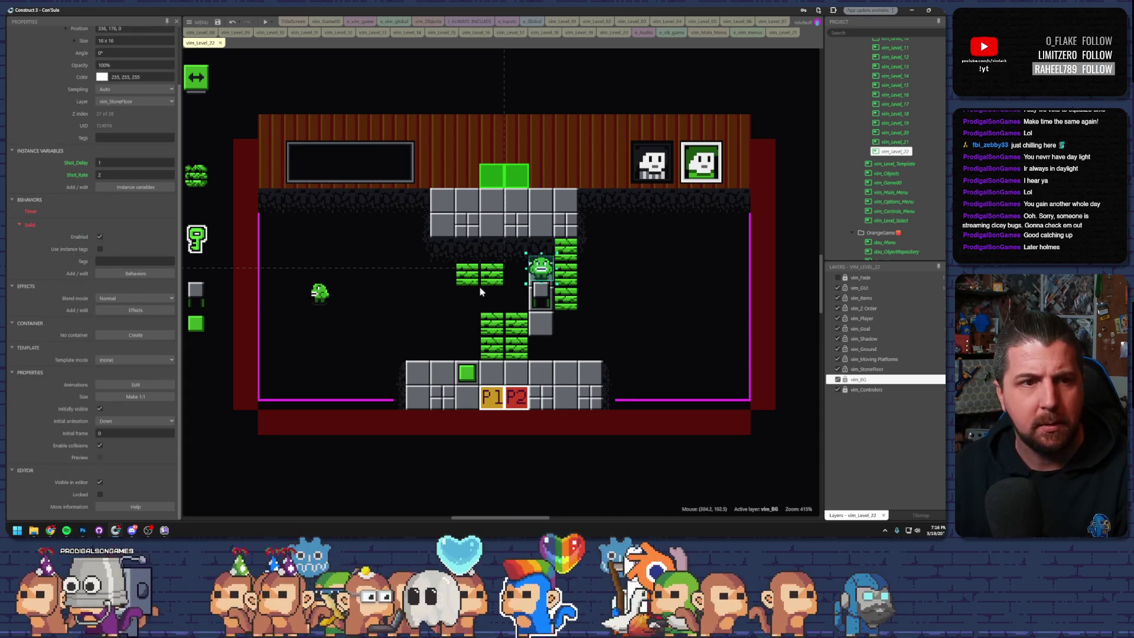
{"action": "left_click", "coordinate": [564, 278]}
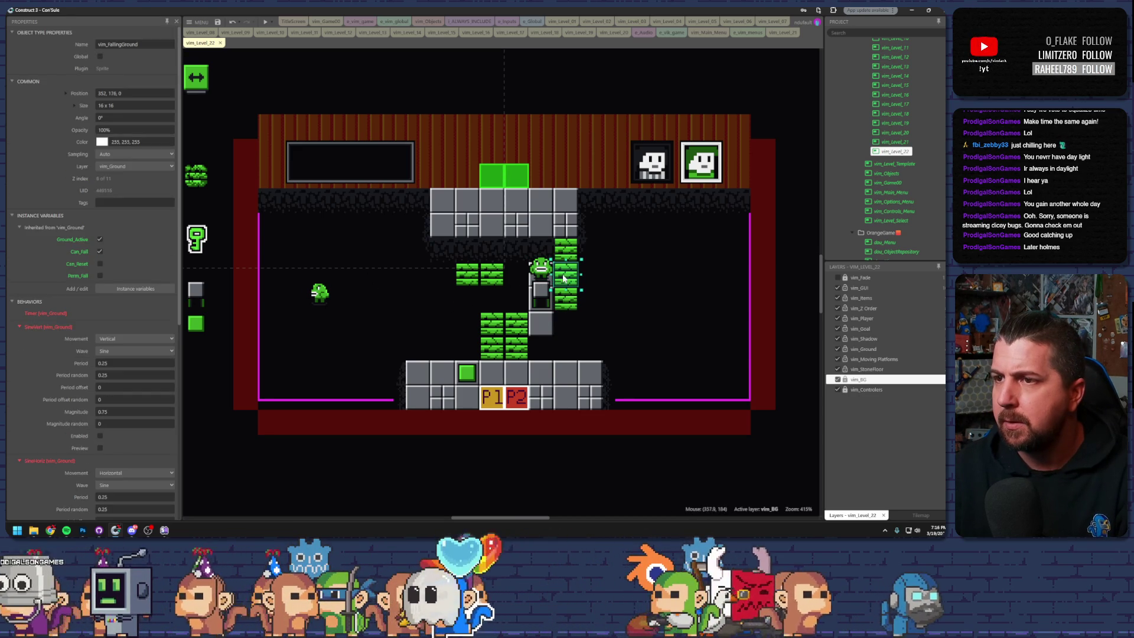
{"action": "mouse_move", "coordinate": [572, 270]}
{"action": "left_mouse_down"}
{"action": "mouse_move", "coordinate": [596, 299]}
{"action": "mouse_move", "coordinate": [621, 298]}
{"action": "left_mouse_up"}
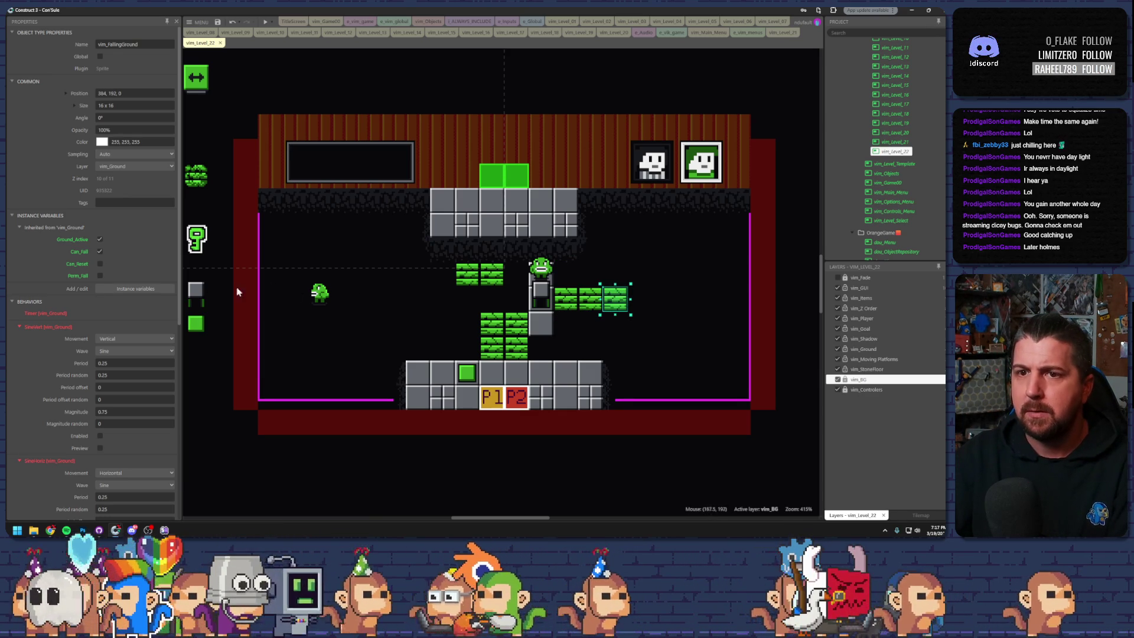
{"action": "left_click_drag", "start_coordinate": [197, 301], "coordinate": [394, 291]}
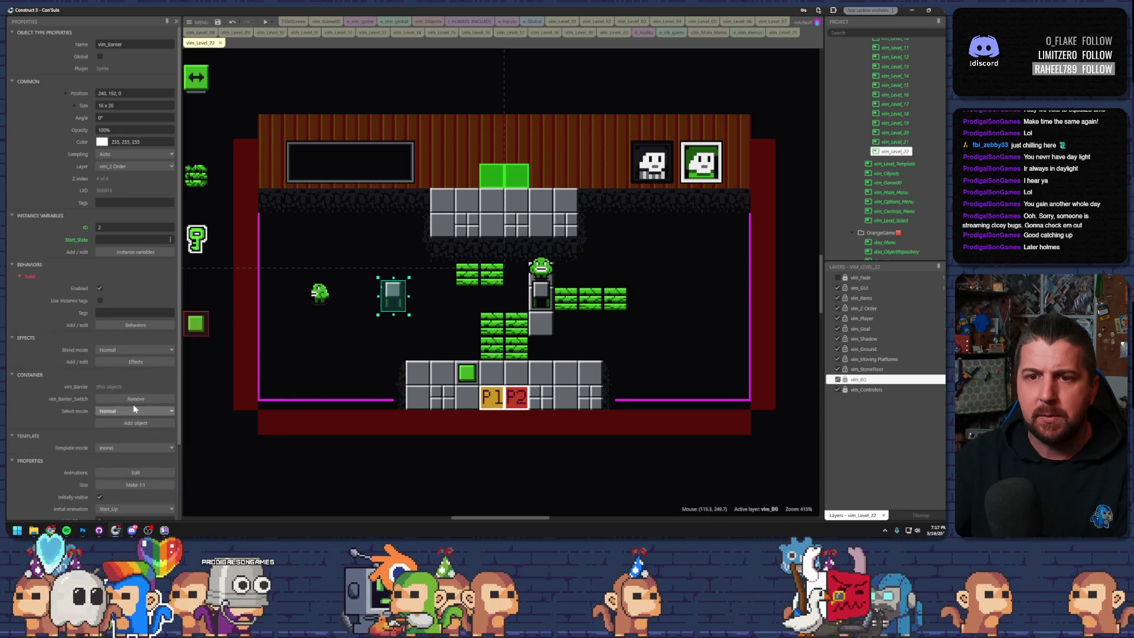
{"action": "scroll", "coordinate": [135, 409], "scroll_direction": "down", "scroll_amount": 3}
{"action": "left_click", "coordinate": [135, 422]}
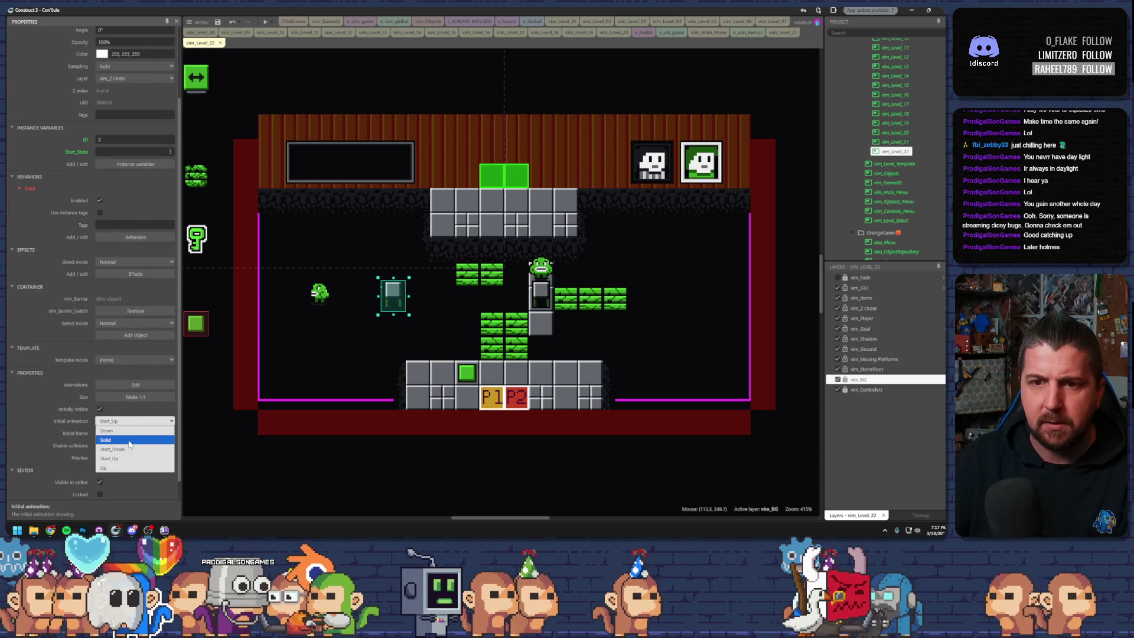
{"action": "left_click", "coordinate": [130, 449]}
- Move the barrier switch to the room's right side and the left spitter beside the central vines
{"action": "mouse_move", "coordinate": [199, 329]}
{"action": "left_mouse_down"}
{"action": "mouse_move", "coordinate": [272, 428]}
{"action": "mouse_move", "coordinate": [347, 453]}
{"action": "left_mouse_up"}
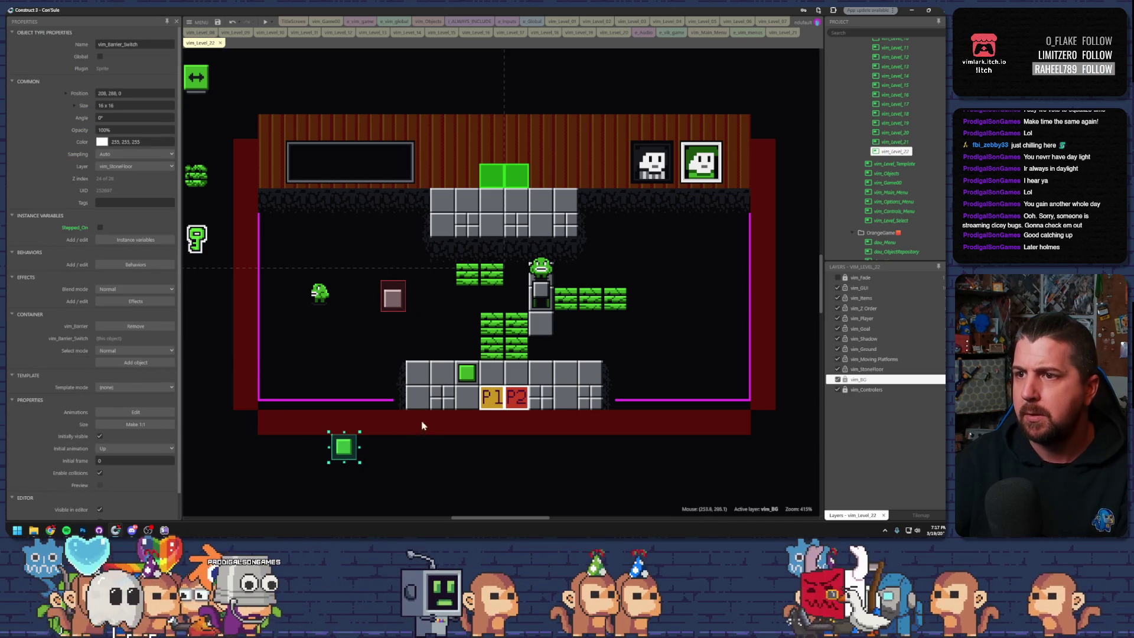
{"action": "left_click", "coordinate": [542, 329]}
{"action": "left_click", "coordinate": [393, 298]}
{"action": "left_click", "coordinate": [369, 400]}
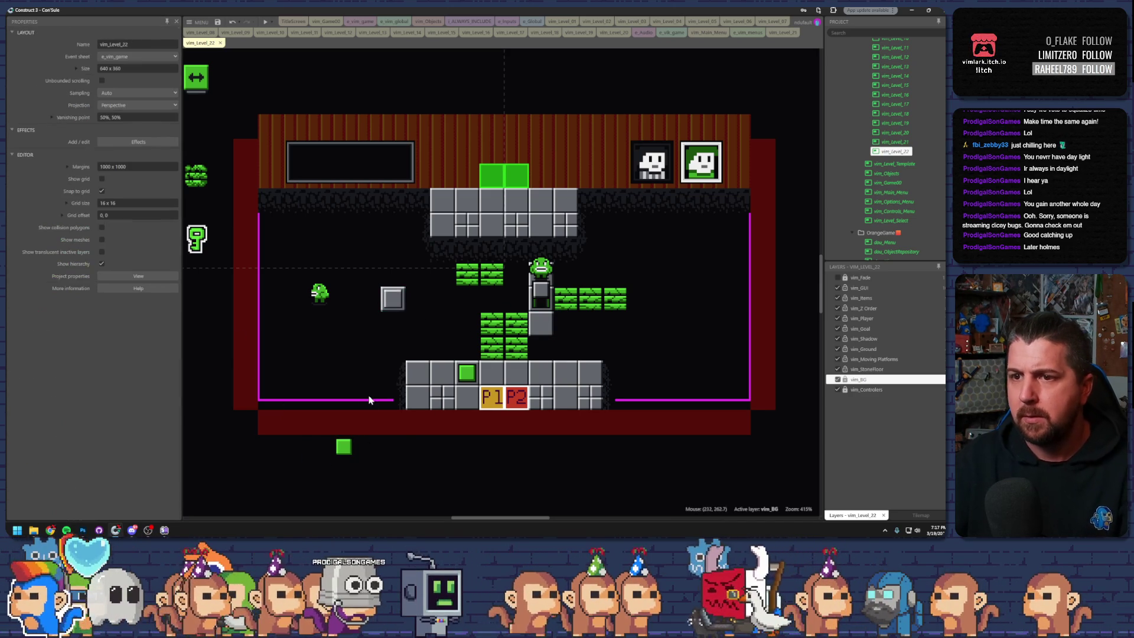
{"action": "left_click_drag", "start_coordinate": [345, 449], "coordinate": [653, 329]}
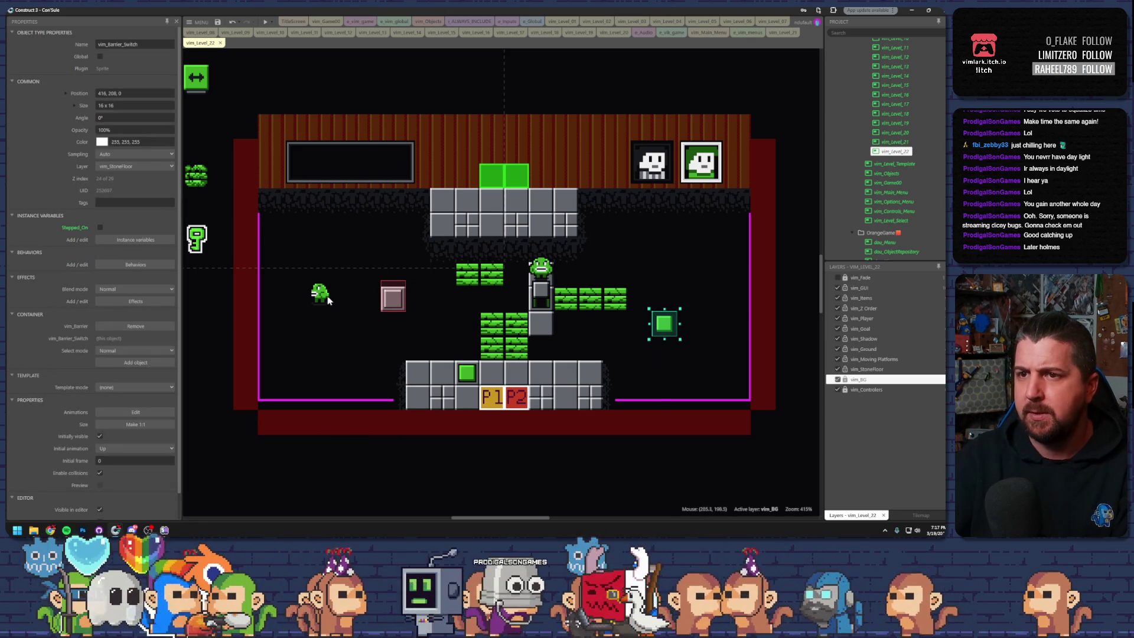
{"action": "left_click_drag", "start_coordinate": [327, 297], "coordinate": [481, 298]}
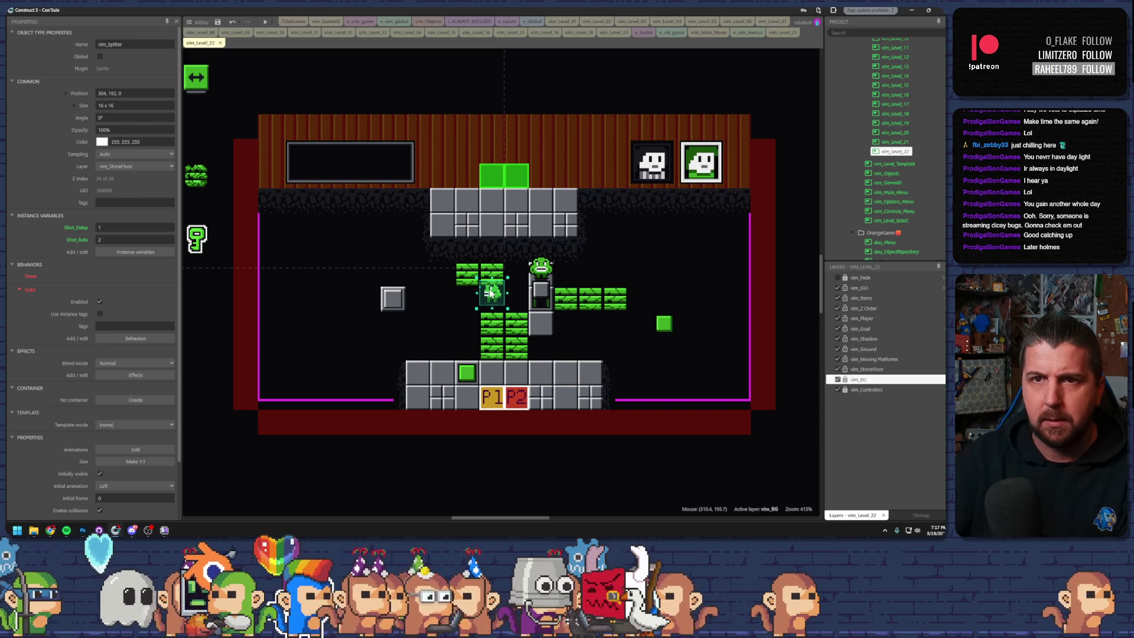
- Put both spitters on the vim_Z Order layer and move one spitter a tile left
{"action": "left_click", "coordinate": [535, 272], "text": "shift"}
{"action": "left_click", "coordinate": [153, 167]}
{"action": "left_click", "coordinate": [156, 204]}
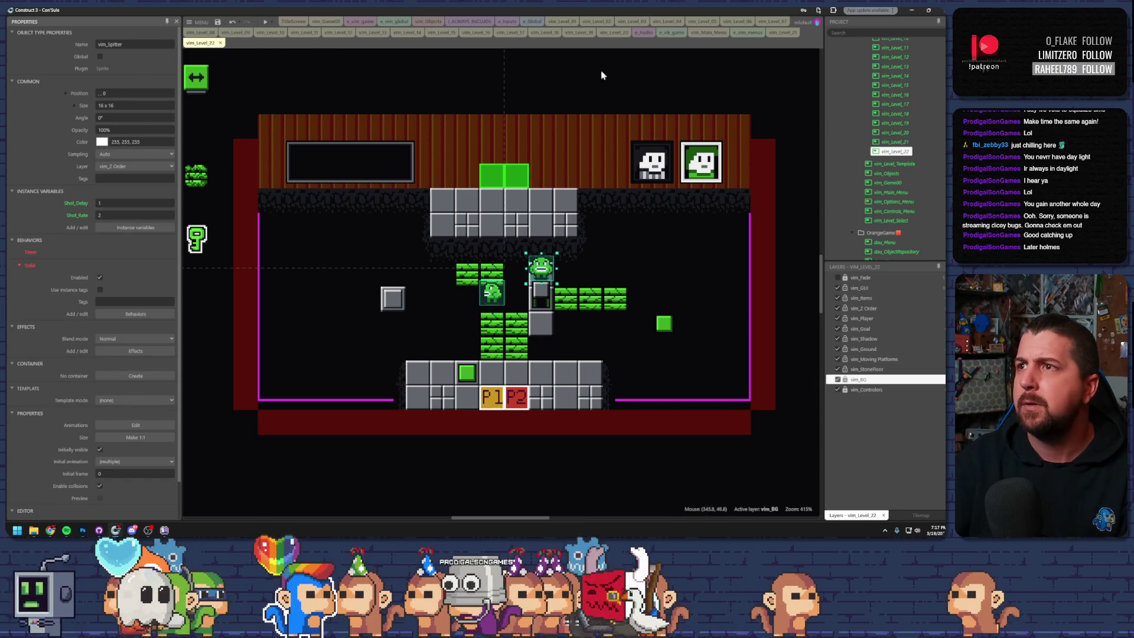
{"action": "left_click", "coordinate": [513, 294]}
{"action": "left_click", "coordinate": [489, 355]}
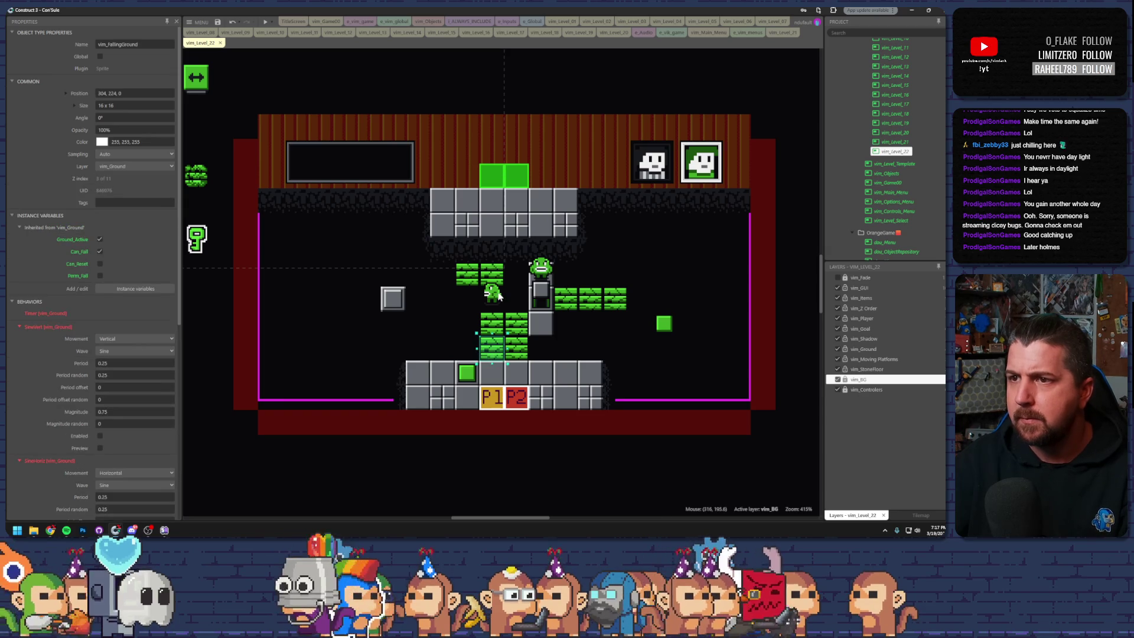
{"action": "left_click", "coordinate": [514, 298]}
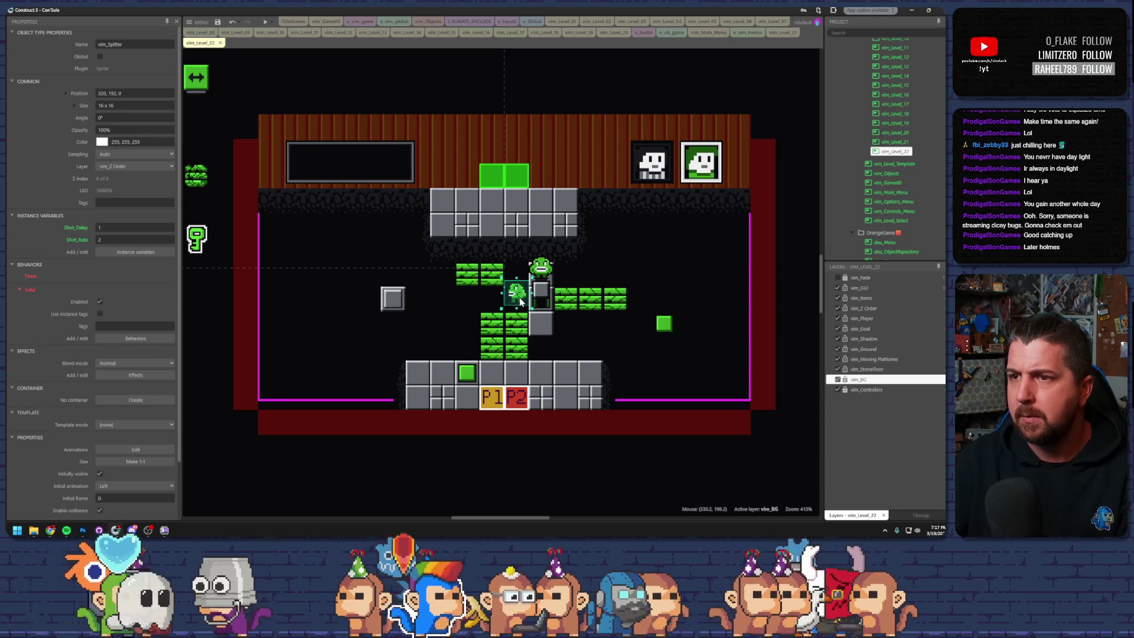
{"action": "left_click_drag", "start_coordinate": [520, 301], "coordinate": [505, 302]}
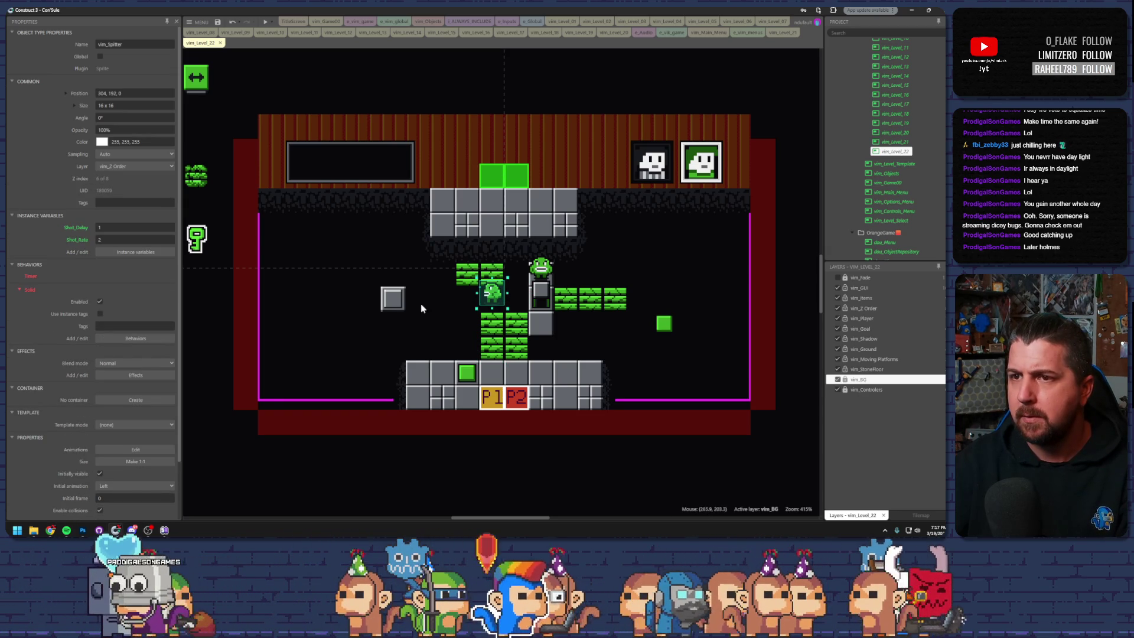
- Try copying the spare grey floor block below the pillar, then undo it
{"action": "left_click", "coordinate": [395, 313]}
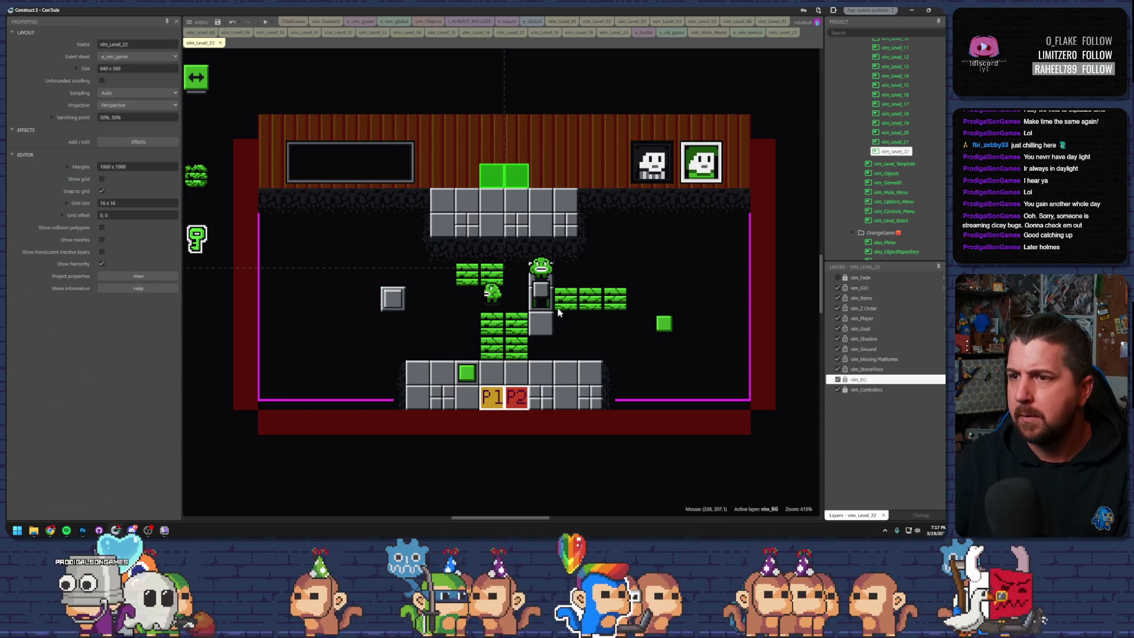
{"action": "scroll", "coordinate": [679, 304], "scroll_direction": "right", "scroll_amount": 3}
{"action": "left_click", "coordinate": [685, 311]}
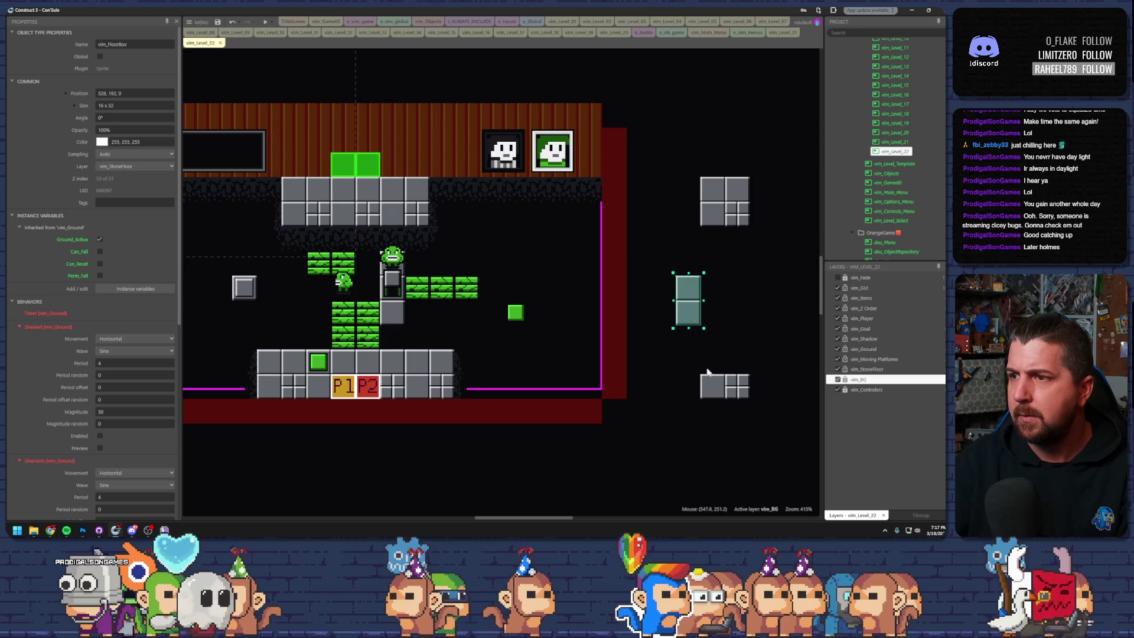
{"action": "left_click", "coordinate": [389, 314]}
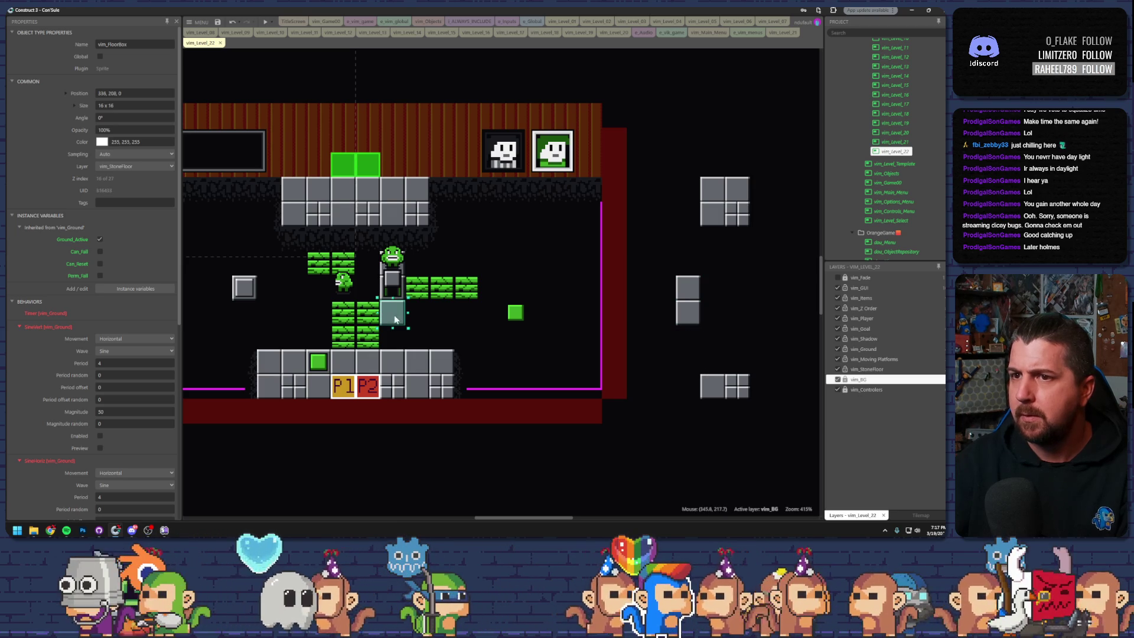
{"action": "left_click_drag", "start_coordinate": [389, 313], "coordinate": [339, 297], "text": "ctrl"}
{"action": "key", "text": "ctrl+z"}
{"action": "key", "text": "ctrl+z"}
{"action": "key", "text": "ctrl+z"}
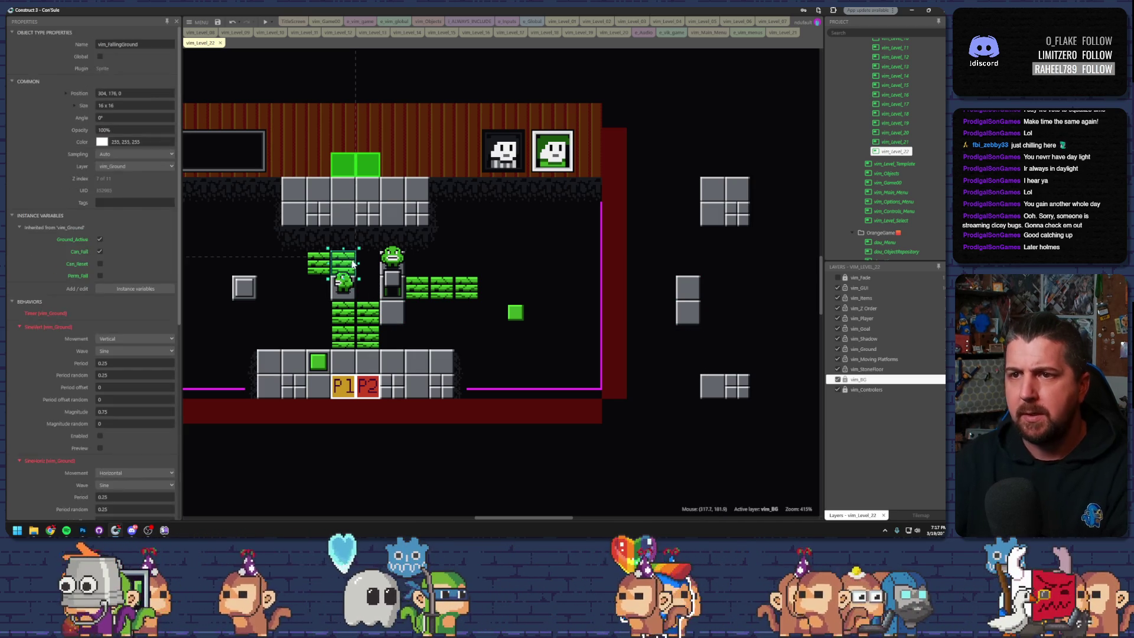
{"action": "scroll", "coordinate": [384, 280], "scroll_direction": "left", "scroll_amount": 2}
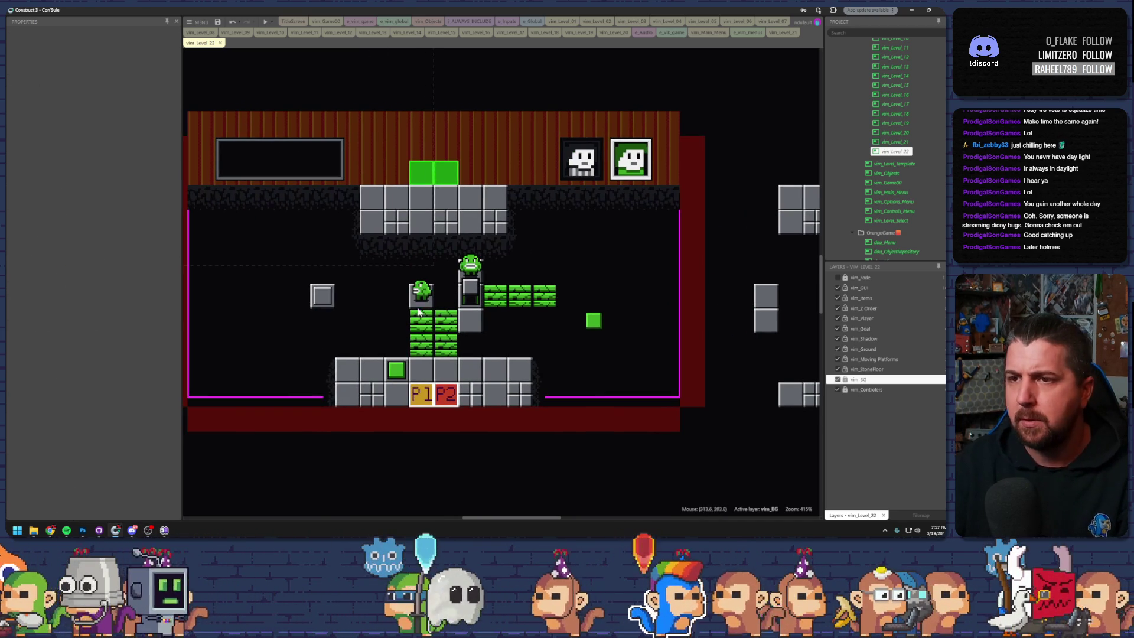
{"action": "key", "text": "ctrl+z"}
- Split the green brick column in two, copying one brick higher and deleting another
{"action": "mouse_move", "coordinate": [416, 349]}
{"action": "left_mouse_down"}
{"action": "mouse_move", "coordinate": [403, 352]}
{"action": "mouse_move", "coordinate": [417, 374]}
{"action": "left_mouse_up"}
{"action": "left_click", "coordinate": [407, 374]}
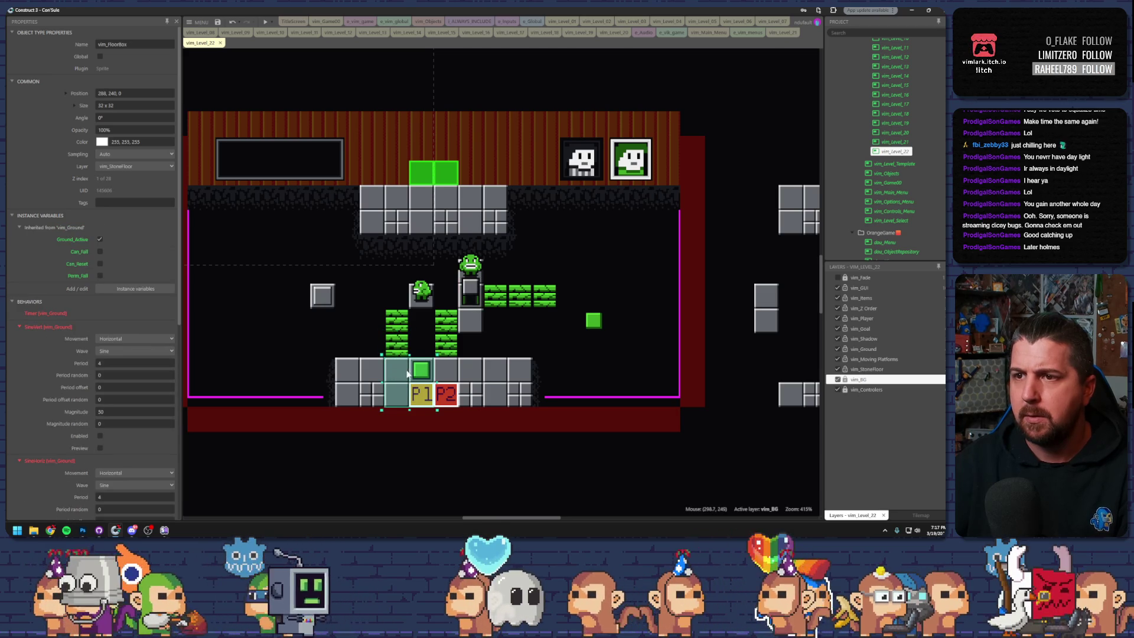
{"action": "left_click", "coordinate": [399, 326]}
{"action": "mouse_move", "coordinate": [398, 317]}
{"action": "left_mouse_down", "text": "ctrl"}
{"action": "mouse_move", "coordinate": [395, 295]}
{"action": "mouse_move", "coordinate": [351, 293]}
{"action": "left_mouse_up", "text": "ctrl"}
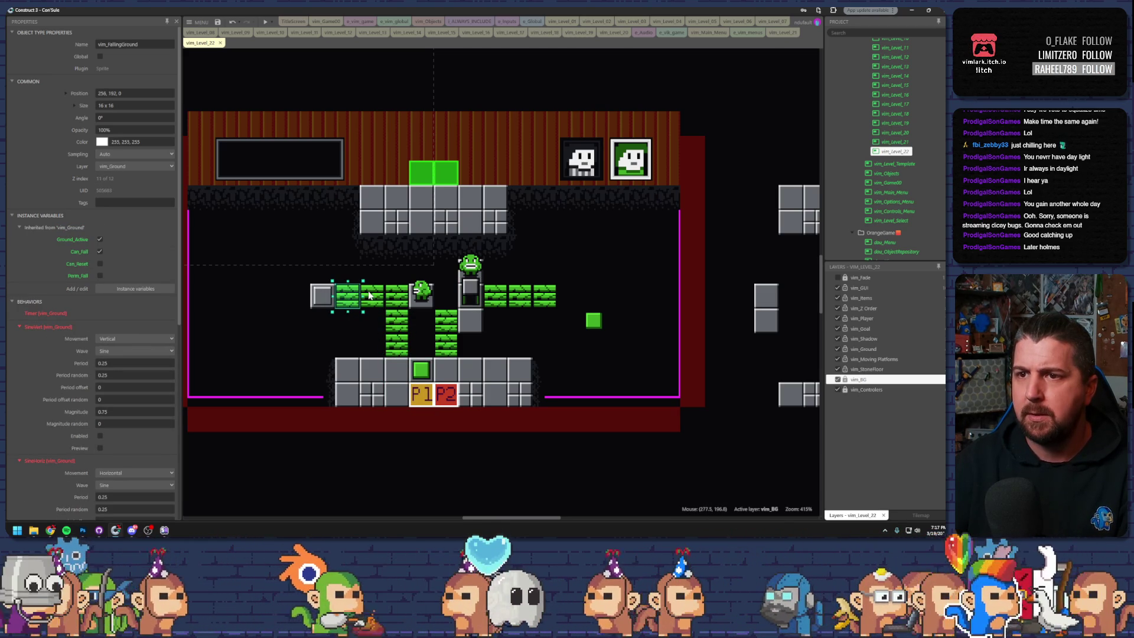
{"action": "left_click", "coordinate": [395, 296]}
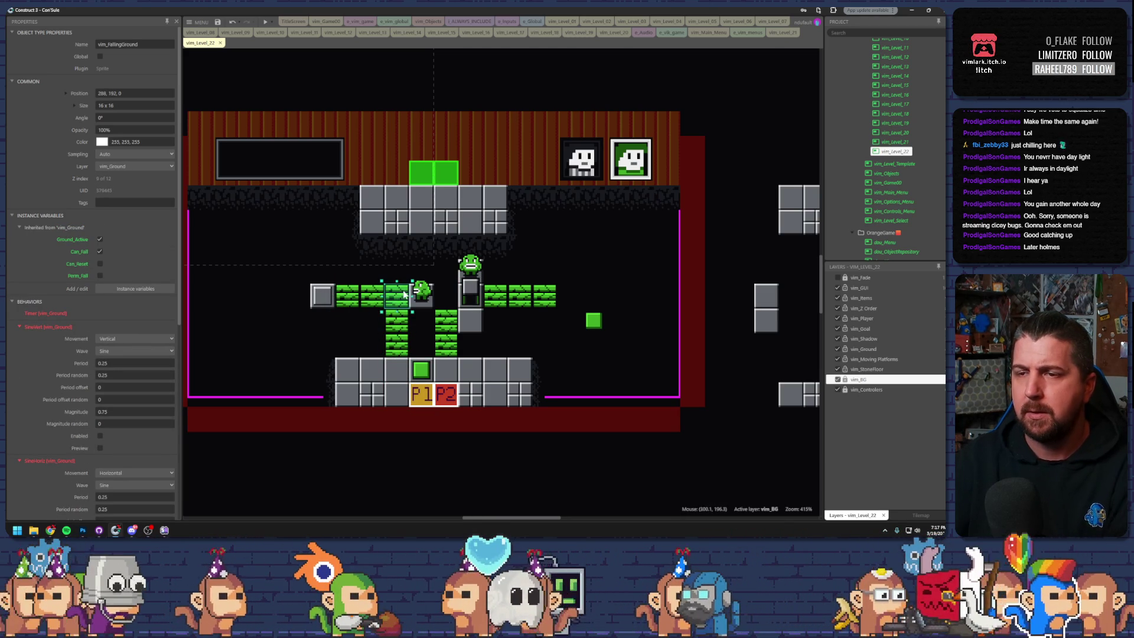
{"action": "key", "text": "Delete"}
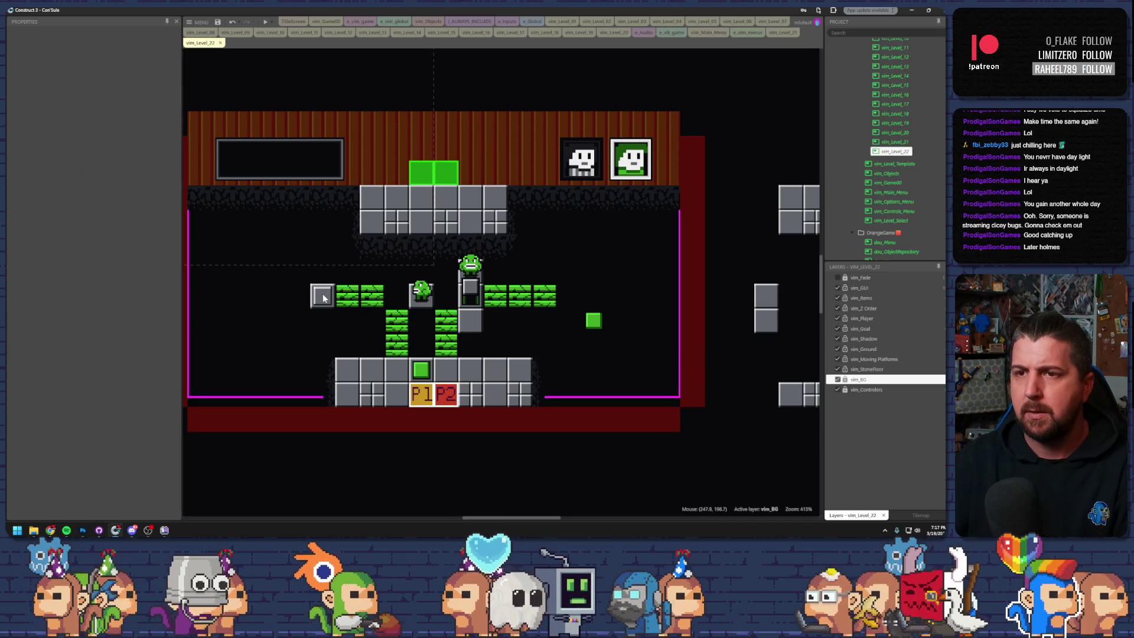
- Cap the left brick row with a grey block, delete a brick, and park a grey block right
{"action": "mouse_move", "coordinate": [323, 298]}
{"action": "left_mouse_down", "text": "ctrl"}
{"action": "mouse_move", "coordinate": [402, 299]}
{"action": "mouse_move", "coordinate": [282, 299]}
{"action": "mouse_move", "coordinate": [391, 299]}
{"action": "left_mouse_up", "text": "ctrl"}
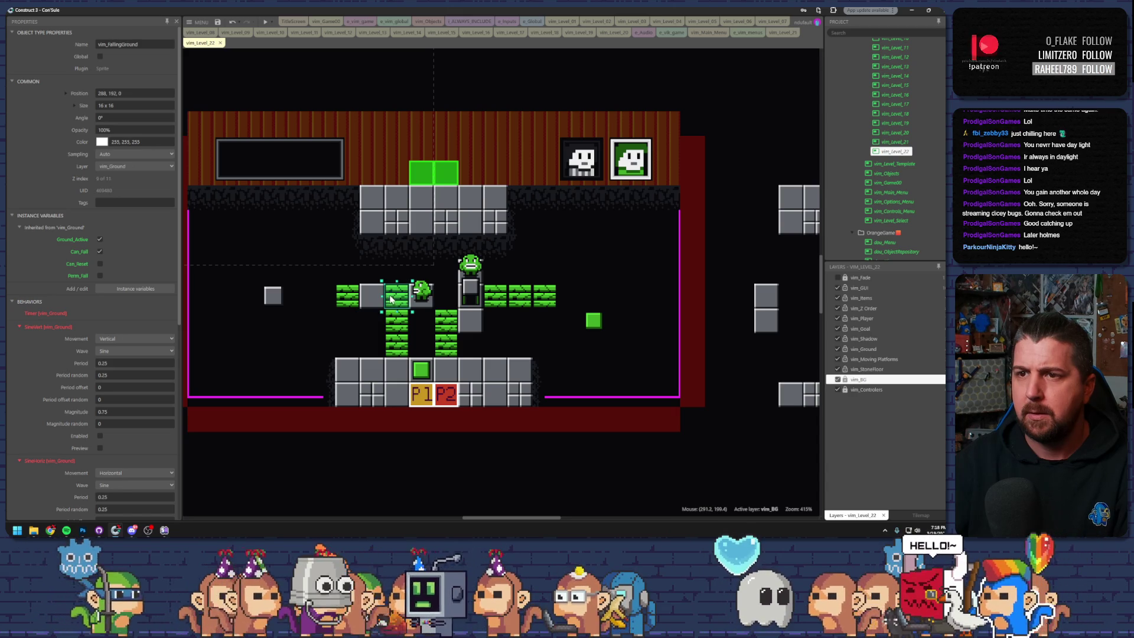
{"action": "left_click", "coordinate": [272, 296]}
{"action": "left_click", "coordinate": [368, 301]}
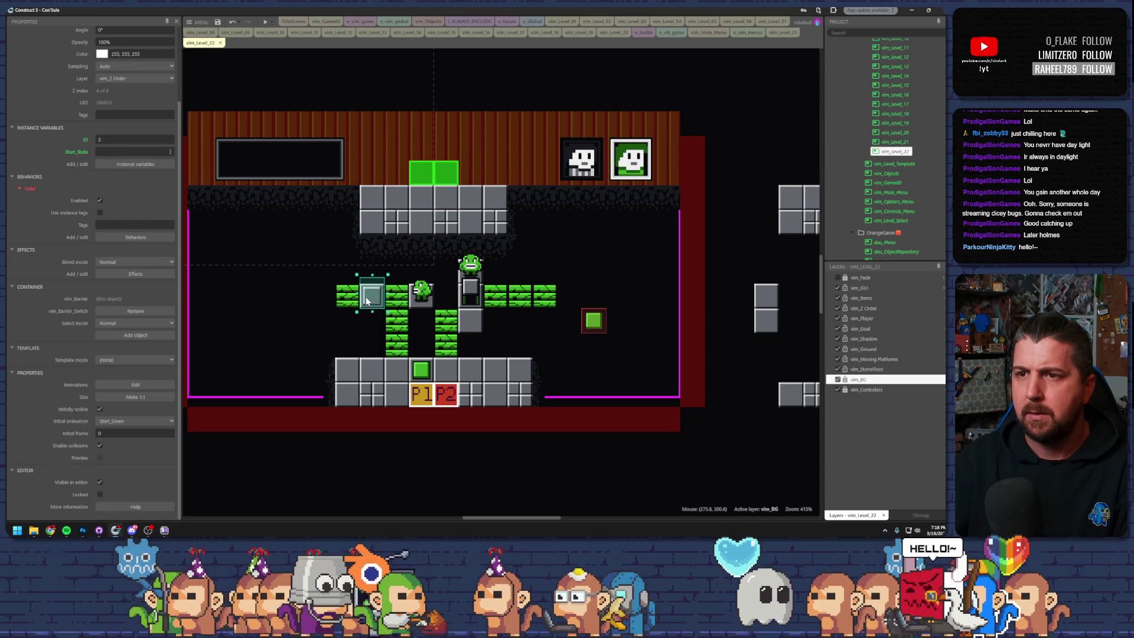
{"action": "left_click", "coordinate": [368, 330]}
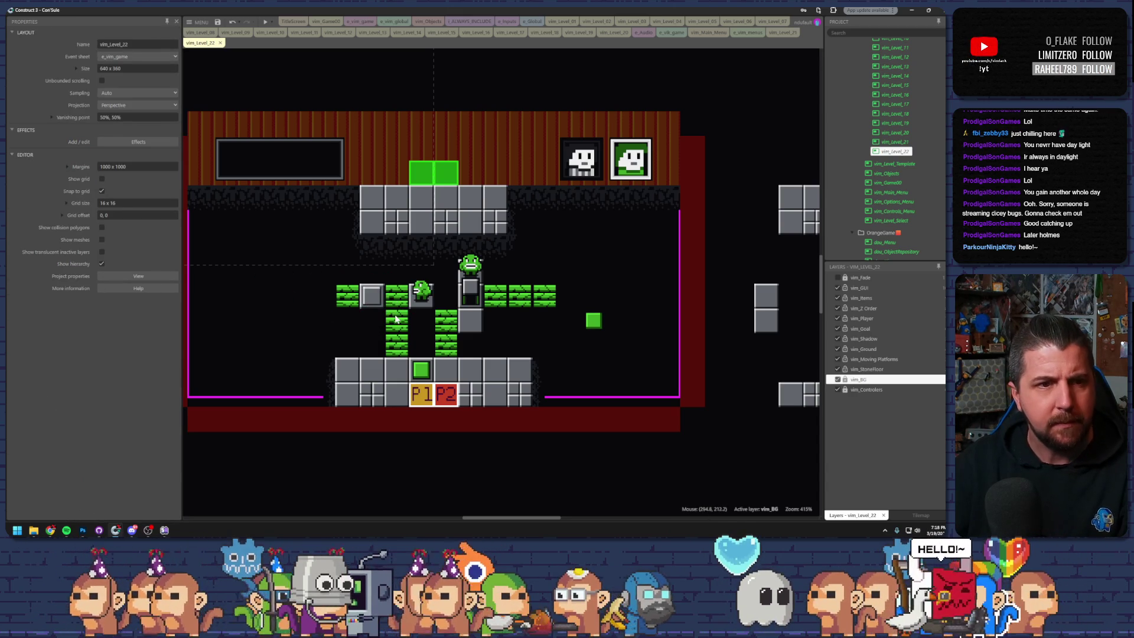
{"action": "left_click", "coordinate": [402, 303]}
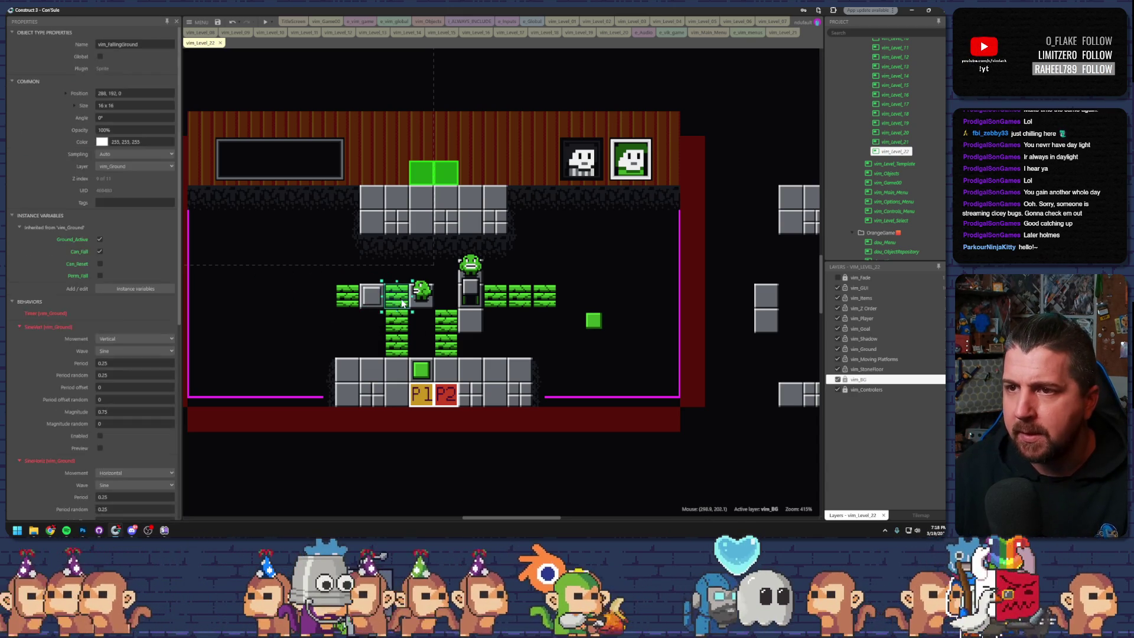
{"action": "key", "text": "Delete"}
{"action": "left_click", "coordinate": [401, 322]}
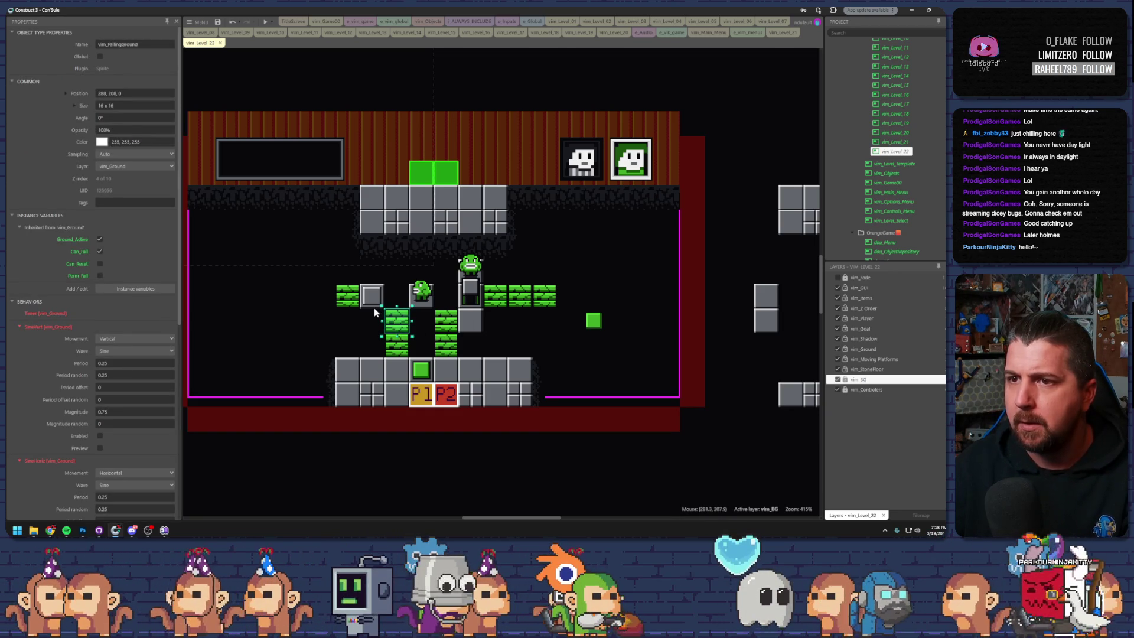
{"action": "left_click_drag", "start_coordinate": [374, 306], "coordinate": [596, 282]}
- Set the tall grey block into the brick row and extend the brick corridor left and upward
{"action": "left_click", "coordinate": [421, 296]}
{"action": "mouse_move", "coordinate": [422, 299]}
{"action": "left_mouse_down"}
{"action": "mouse_move", "coordinate": [717, 298]}
{"action": "mouse_move", "coordinate": [378, 307]}
{"action": "left_mouse_up"}
{"action": "left_click_drag", "start_coordinate": [596, 281], "coordinate": [374, 306]}
{"action": "left_click", "coordinate": [340, 349]}
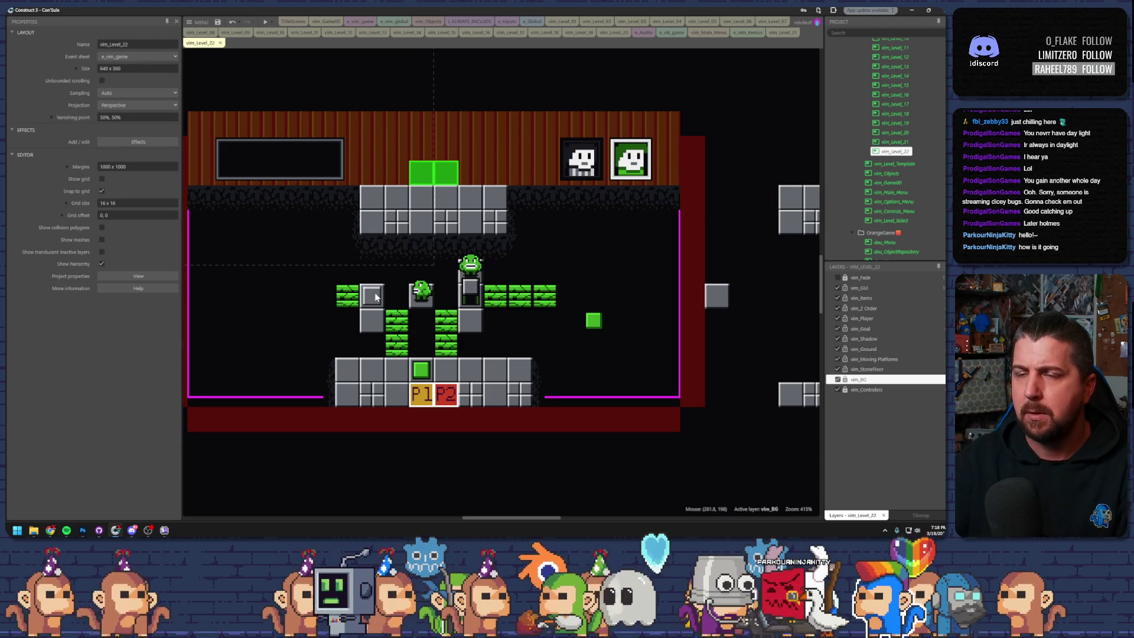
{"action": "left_click", "coordinate": [349, 295]}
{"action": "left_click_drag", "start_coordinate": [348, 295], "coordinate": [299, 297]}
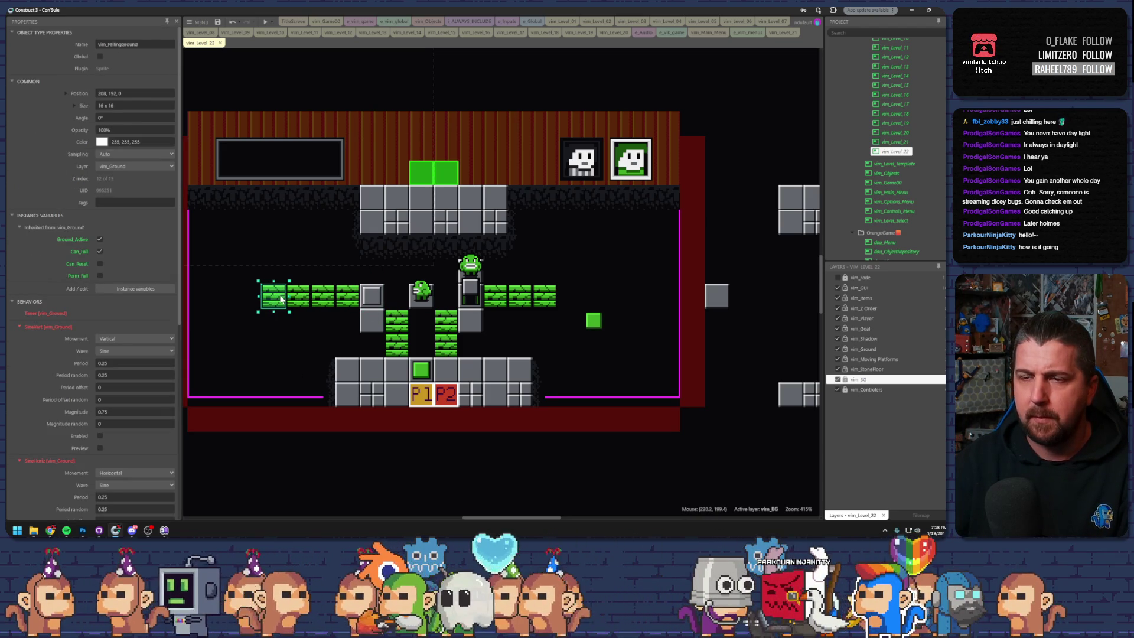
{"action": "mouse_move", "coordinate": [276, 300]}
{"action": "left_mouse_down"}
{"action": "mouse_move", "coordinate": [283, 246]}
{"action": "mouse_move", "coordinate": [387, 264]}
{"action": "left_mouse_up"}
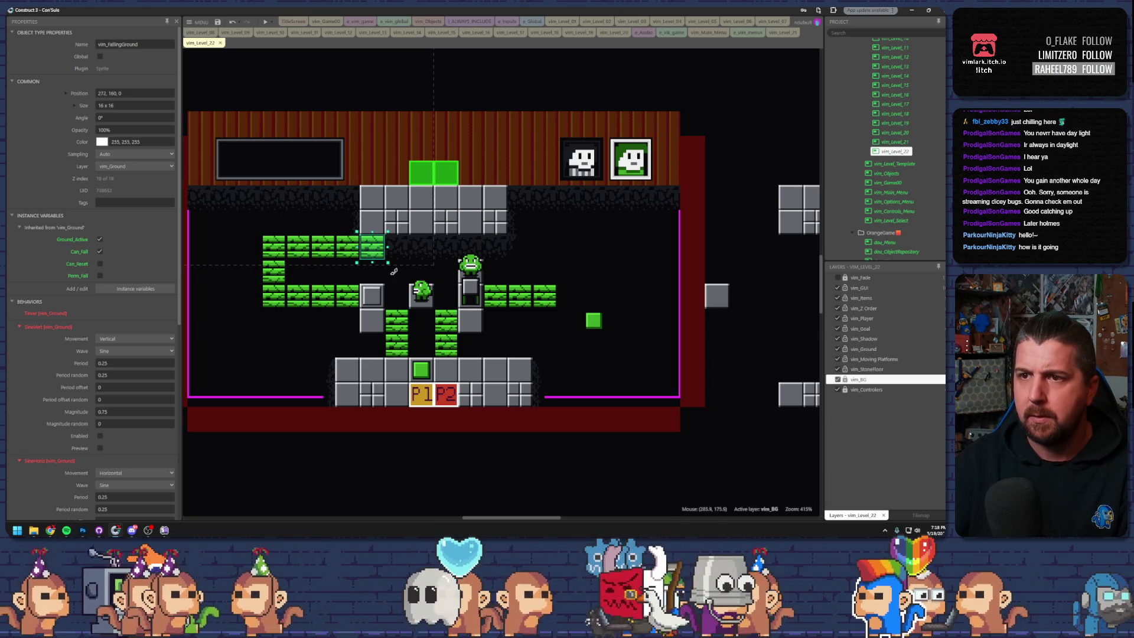
- Place the green switch on the spare grey floor block and save the project
{"action": "mouse_move", "coordinate": [595, 322]}
{"action": "left_mouse_down"}
{"action": "mouse_move", "coordinate": [451, 326]}
{"action": "mouse_move", "coordinate": [501, 347]}
{"action": "mouse_move", "coordinate": [598, 299]}
{"action": "mouse_move", "coordinate": [607, 340]}
{"action": "left_mouse_up"}
{"action": "mouse_move", "coordinate": [806, 215]}
{"action": "left_mouse_down"}
{"action": "mouse_move", "coordinate": [688, 241]}
{"action": "mouse_move", "coordinate": [588, 290]}
{"action": "left_mouse_up"}
{"action": "mouse_move", "coordinate": [614, 342]}
{"action": "left_mouse_down"}
{"action": "mouse_move", "coordinate": [541, 248]}
{"action": "mouse_move", "coordinate": [572, 249]}
{"action": "mouse_move", "coordinate": [530, 249]}
{"action": "left_mouse_up"}
{"action": "left_click", "coordinate": [544, 297]}
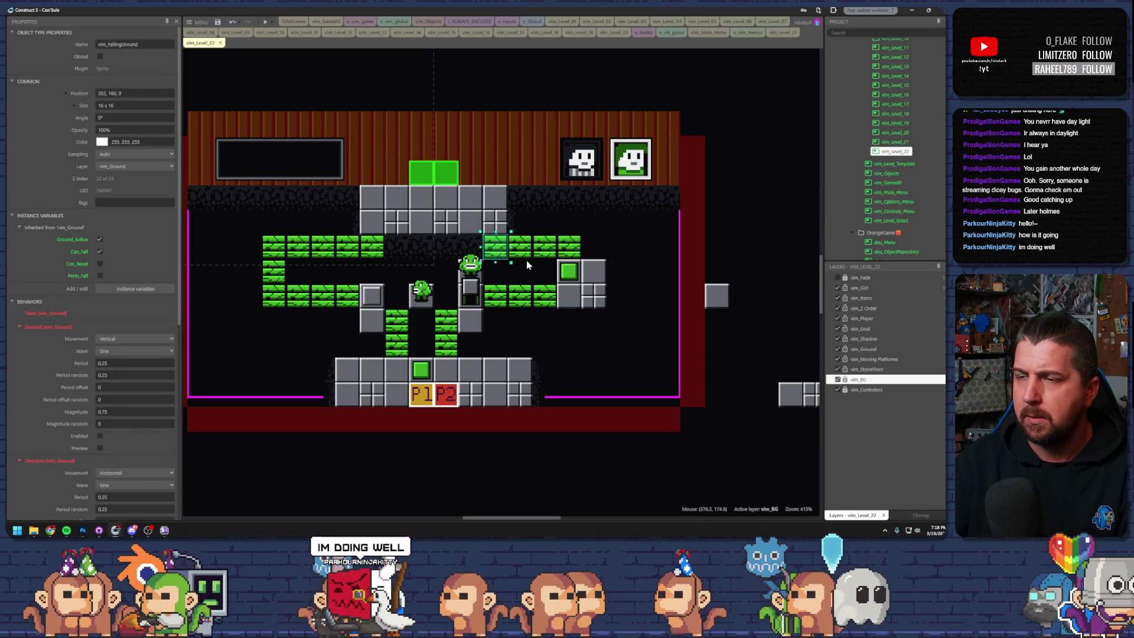
{"action": "left_click", "coordinate": [524, 277]}
{"action": "left_click", "coordinate": [218, 22]}
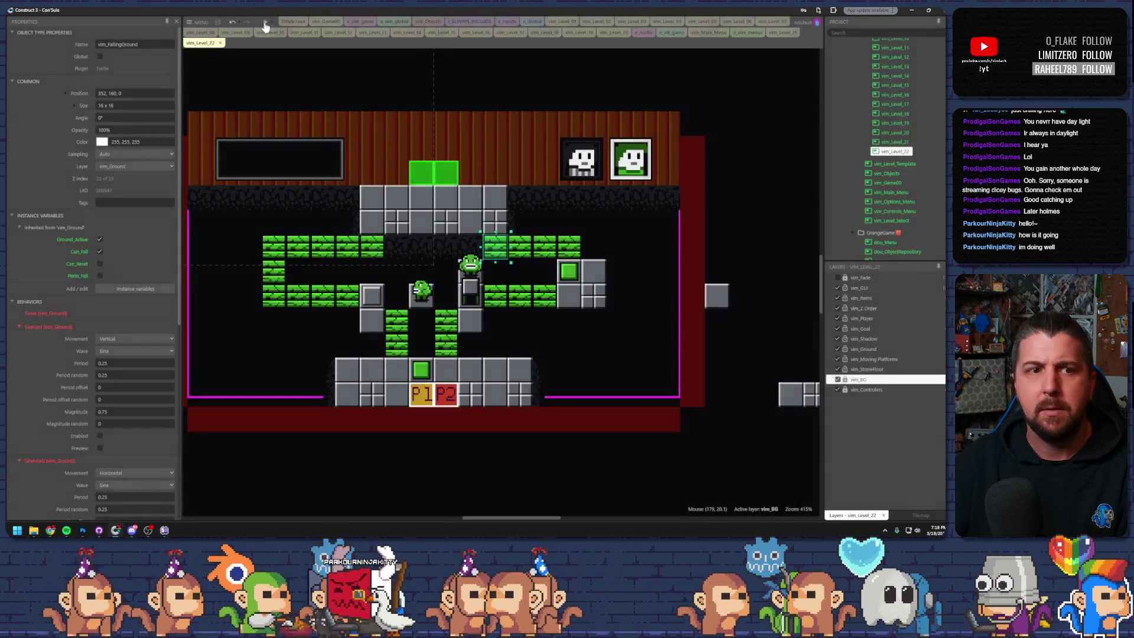
- Preview level 22 in an enlarged window and guide the right player onto the green switch
{"action": "left_click", "coordinate": [270, 25]}
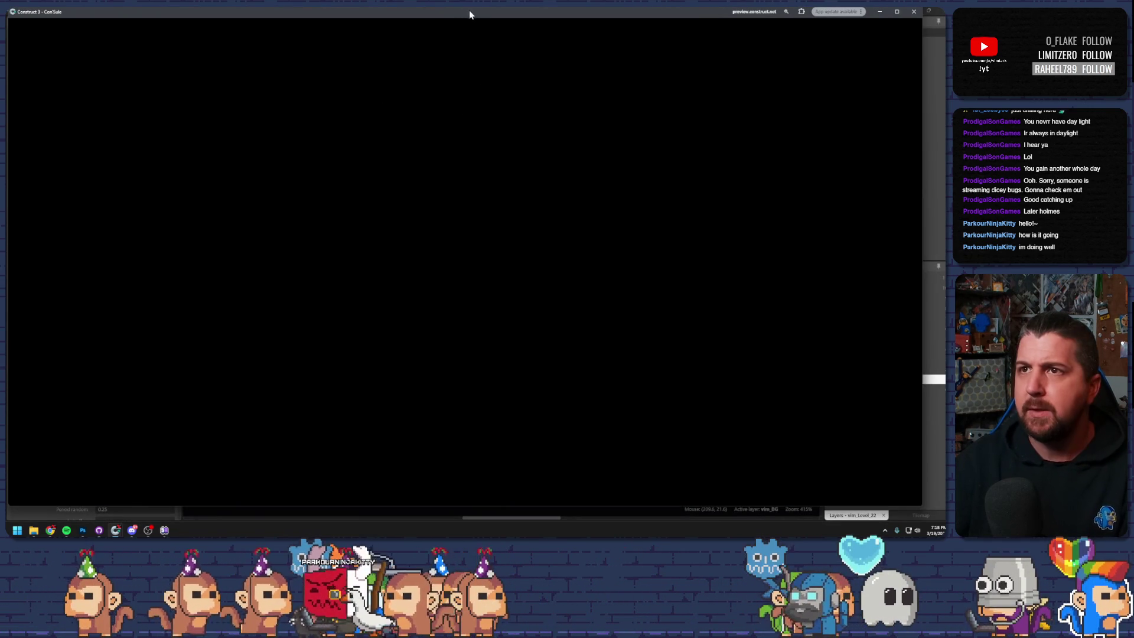
{"action": "double_click", "coordinate": [467, 14]}
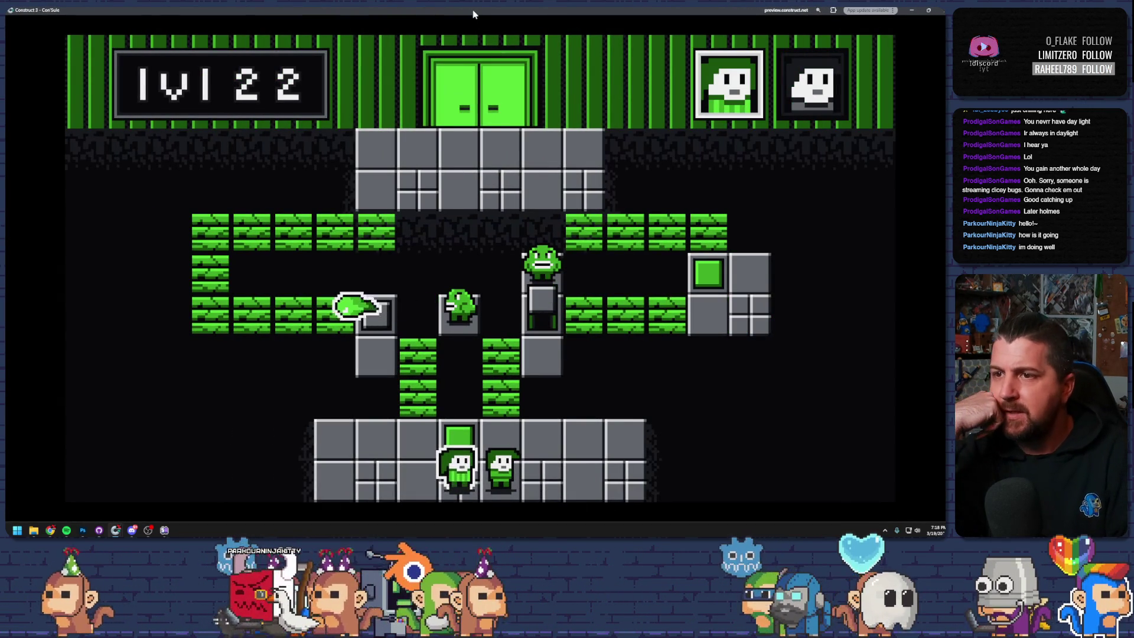
{"action": "key", "text": "Tab"}
{"action": "key", "text": "Up"}
{"action": "key", "text": "Right"}
{"action": "key", "text": "Tab"}
{"action": "key", "text": "Up"}
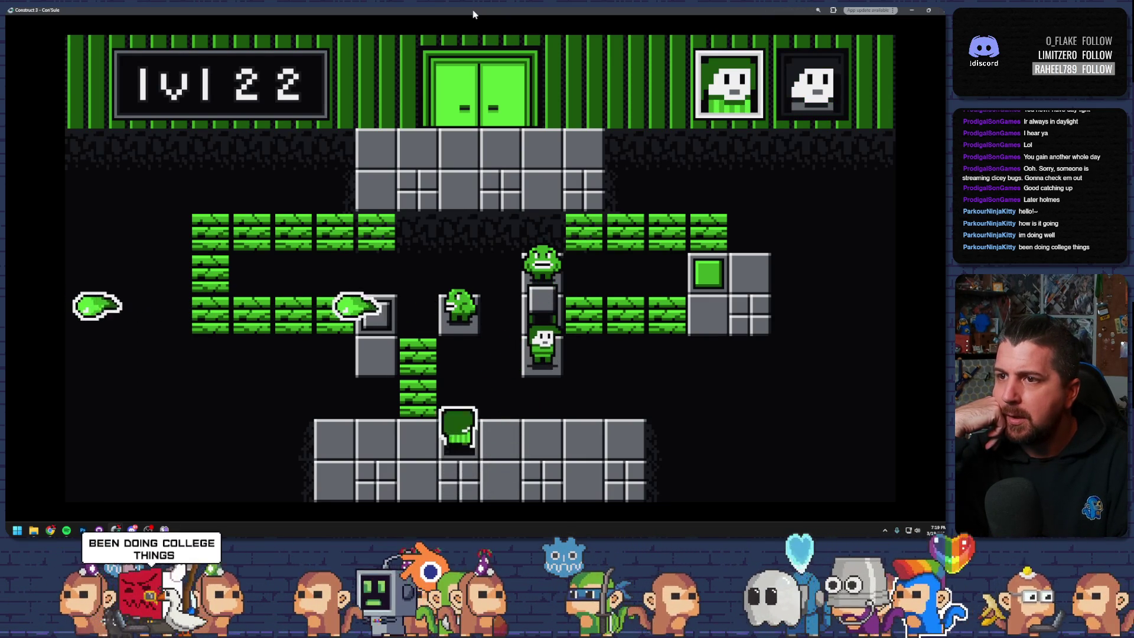
{"action": "key", "text": "Tab"}
{"action": "key", "text": "Up"}
{"action": "key", "text": "Right"}
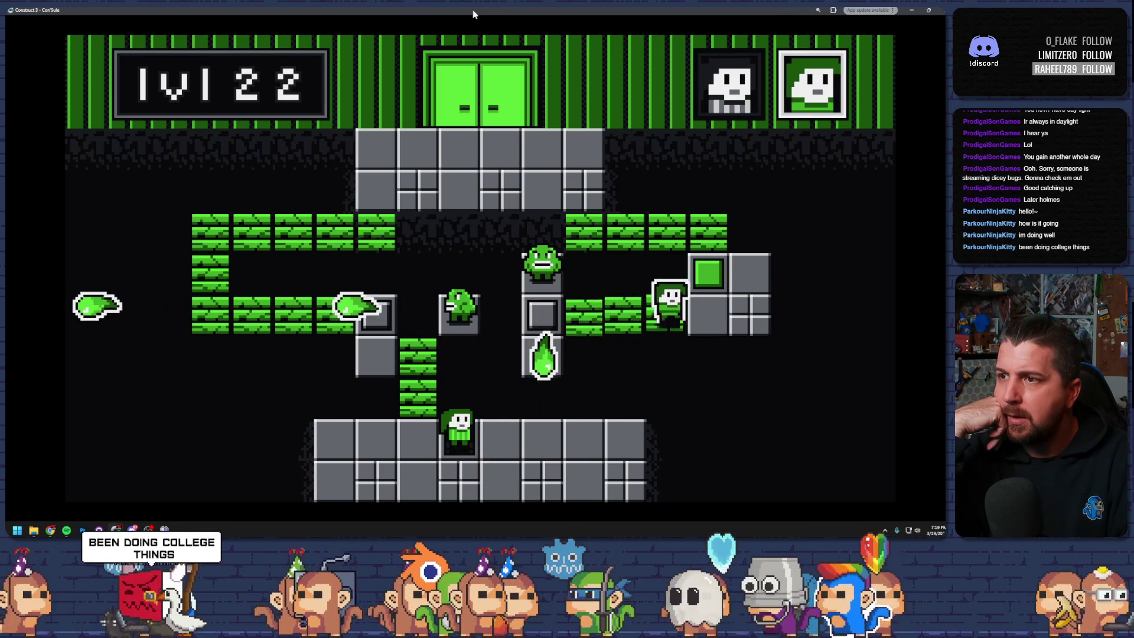
{"action": "key", "text": "Right"}
{"action": "key", "text": "Up"}
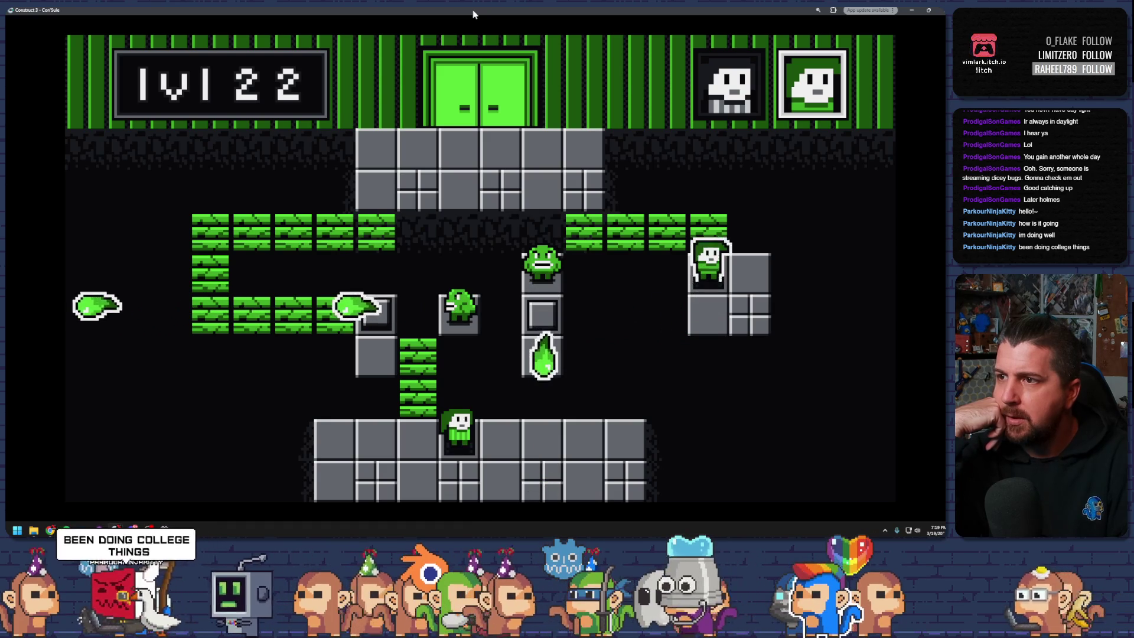
- Move the left player beside the left grey block and the right player beside the green bricks
{"action": "key", "text": "Tab"}
{"action": "key", "text": "Left"}
{"action": "key", "text": "Up"}
{"action": "key", "text": "Left"}
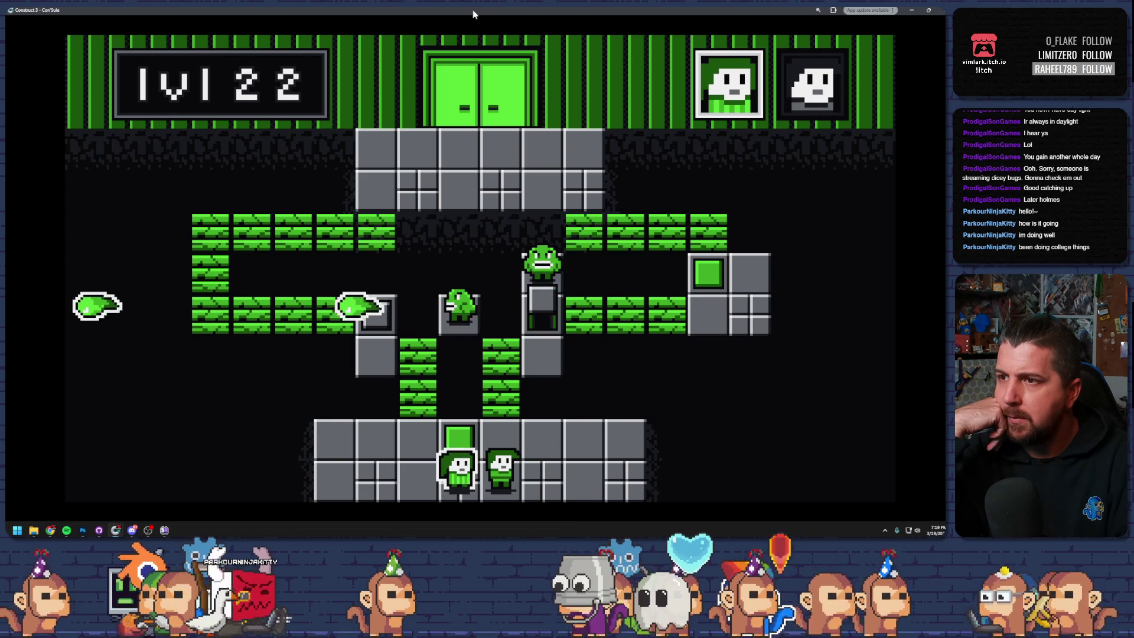
{"action": "key", "text": "Tab"}
{"action": "key", "text": "Up"}
{"action": "key", "text": "Right"}
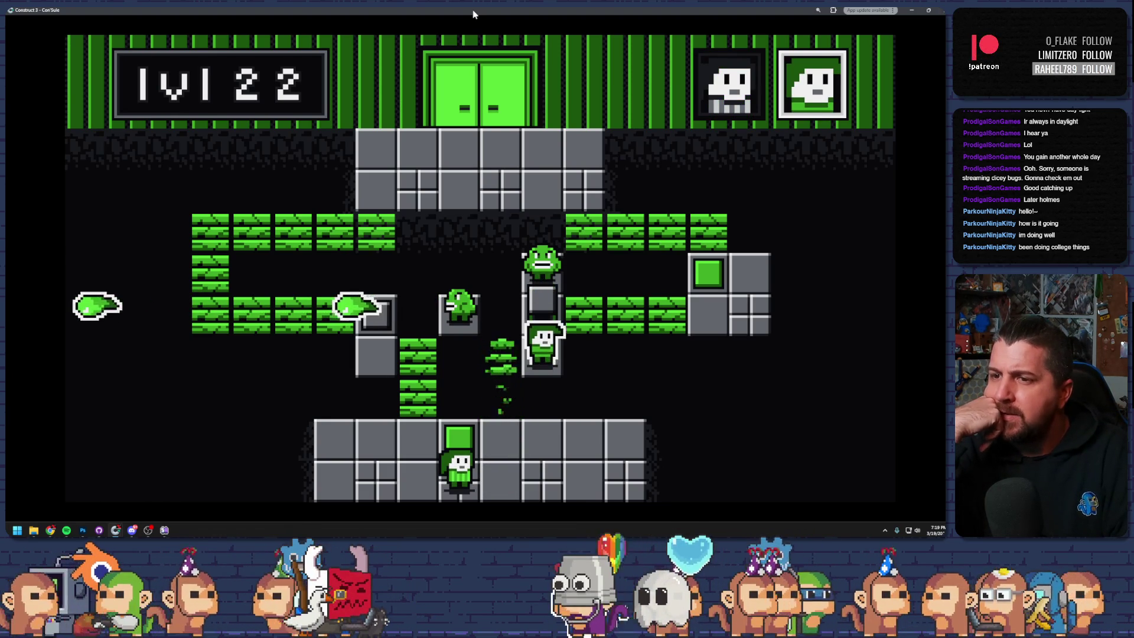
{"action": "key", "text": "Tab"}
{"action": "key", "text": "Up"}
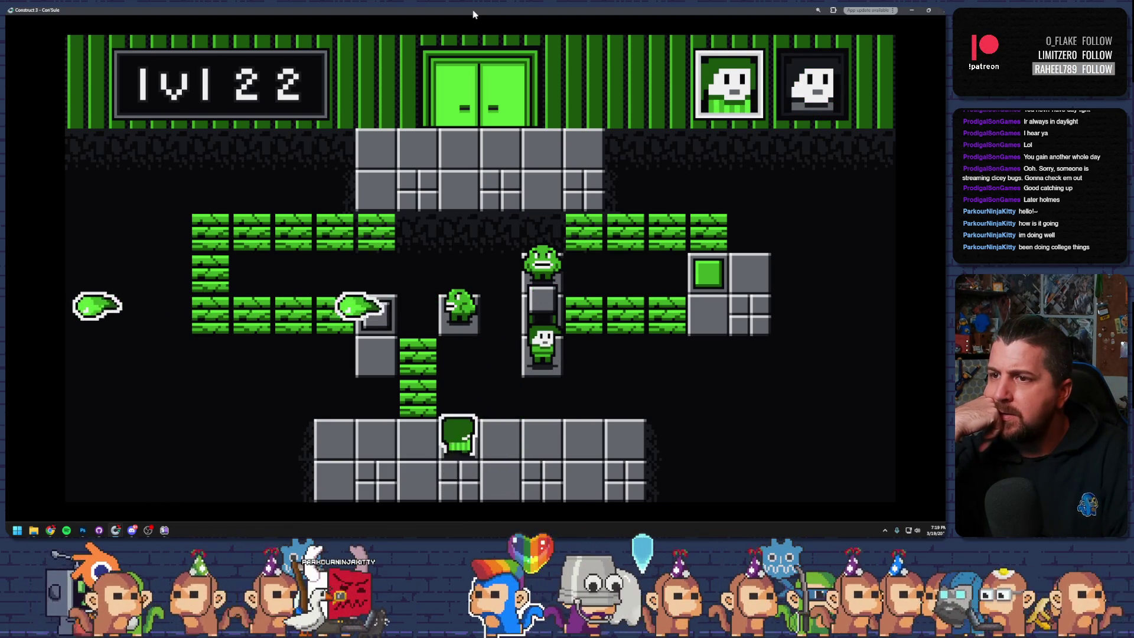
- Climb the players past the stone block and slime along the grass, then exit preview and select the spitter
{"action": "key", "text": "Tab"}
{"action": "key", "text": "Up"}
{"action": "key", "text": "Right"}
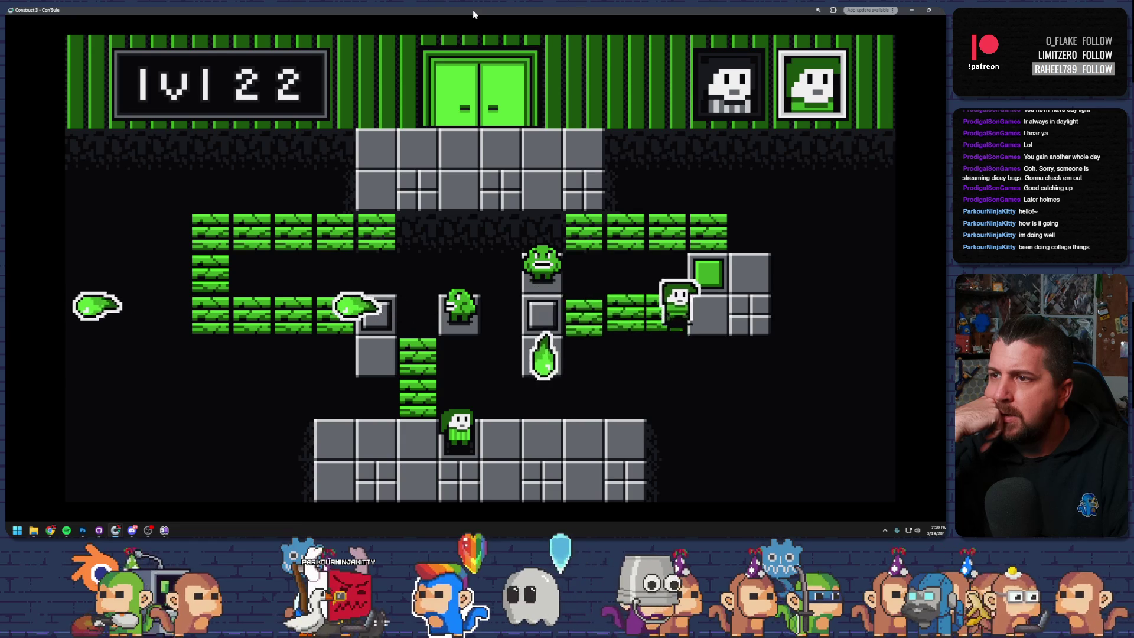
{"action": "key", "text": "Tab"}
{"action": "key", "text": "Left"}
{"action": "key", "text": "Up"}
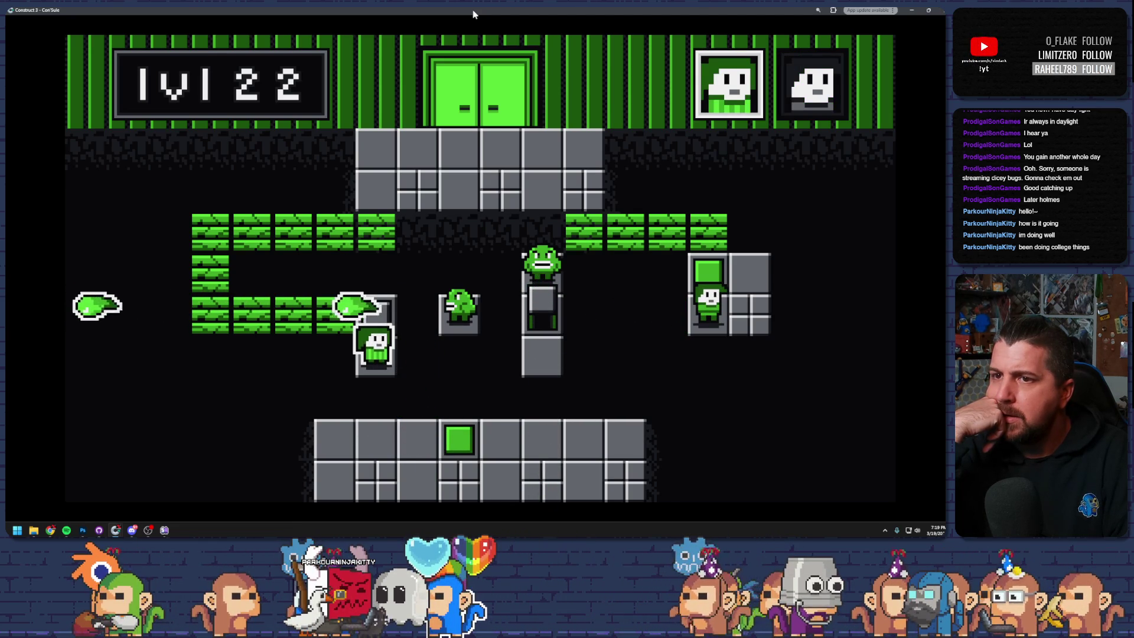
{"action": "key", "text": "Up"}
{"action": "key", "text": "Left"}
{"action": "key", "text": "Left"}
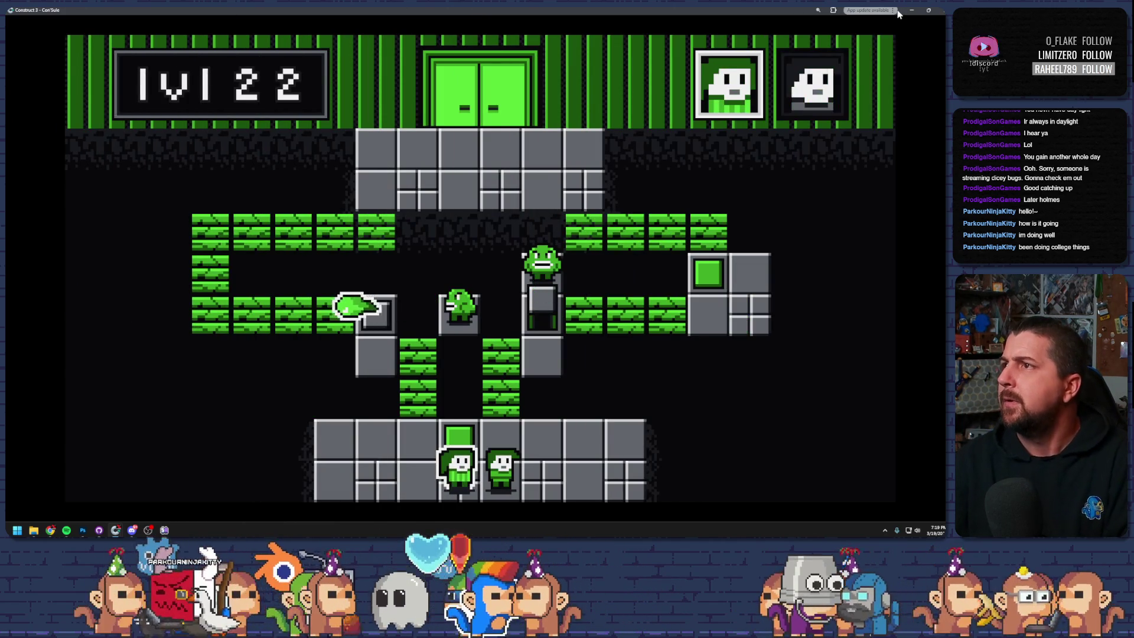
{"action": "key", "text": "Escape"}
{"action": "left_click", "coordinate": [429, 291]}
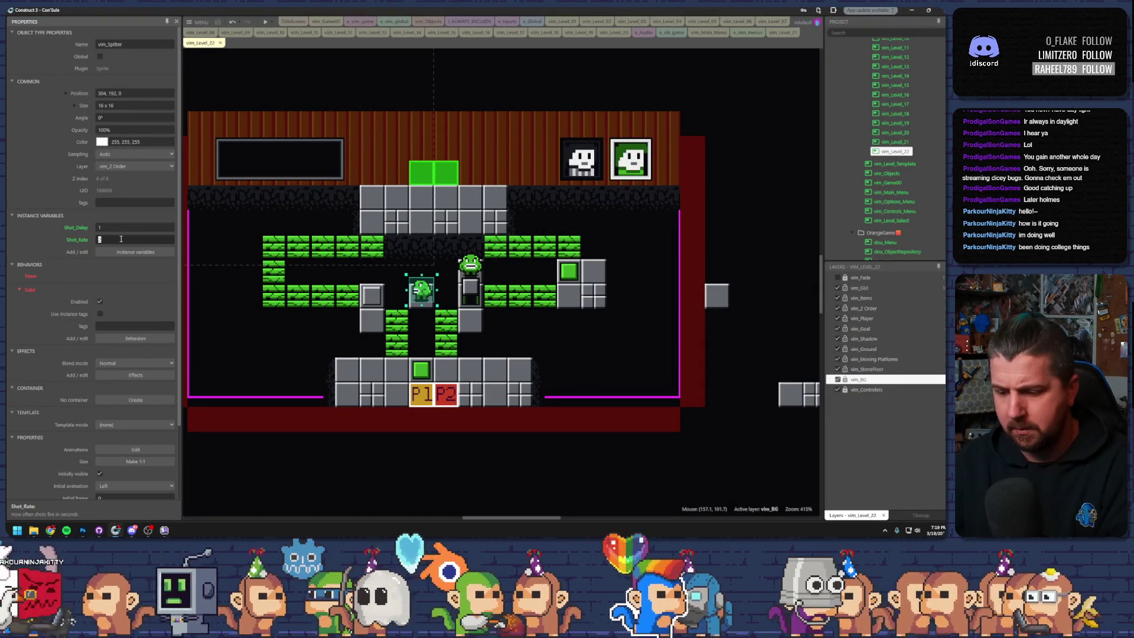
- Replay level 22, moving the right character onto the grey block and along the brick row
{"action": "left_click", "coordinate": [266, 23]}
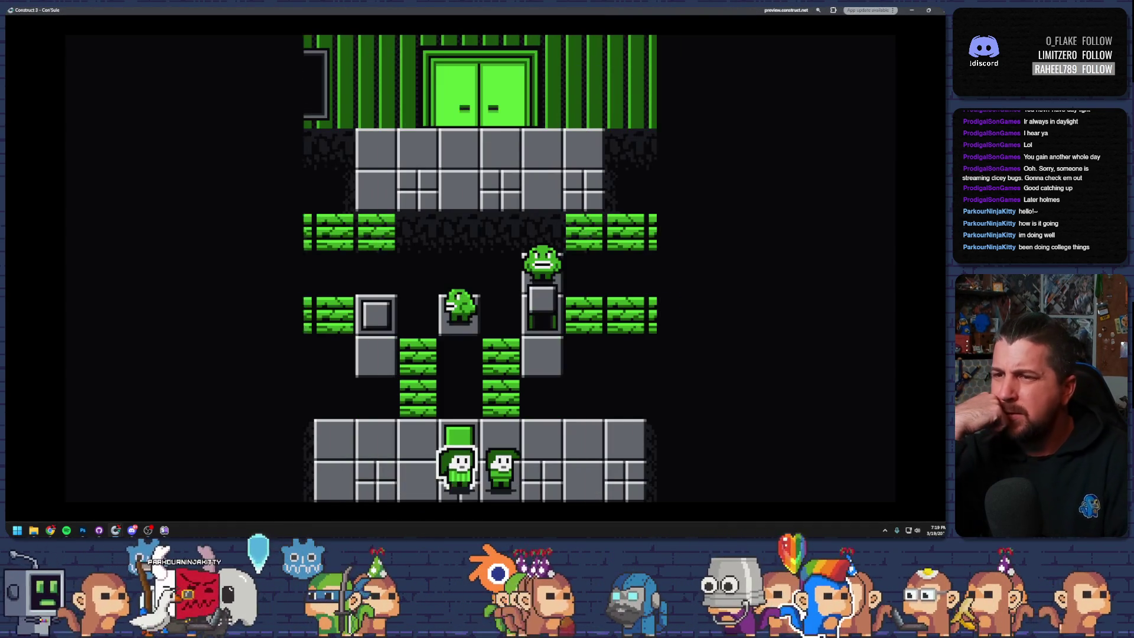
{"action": "key", "text": "space"}
{"action": "key", "text": "Up"}
{"action": "key", "text": "Up"}
{"action": "key", "text": "Right"}
{"action": "key", "text": "space"}
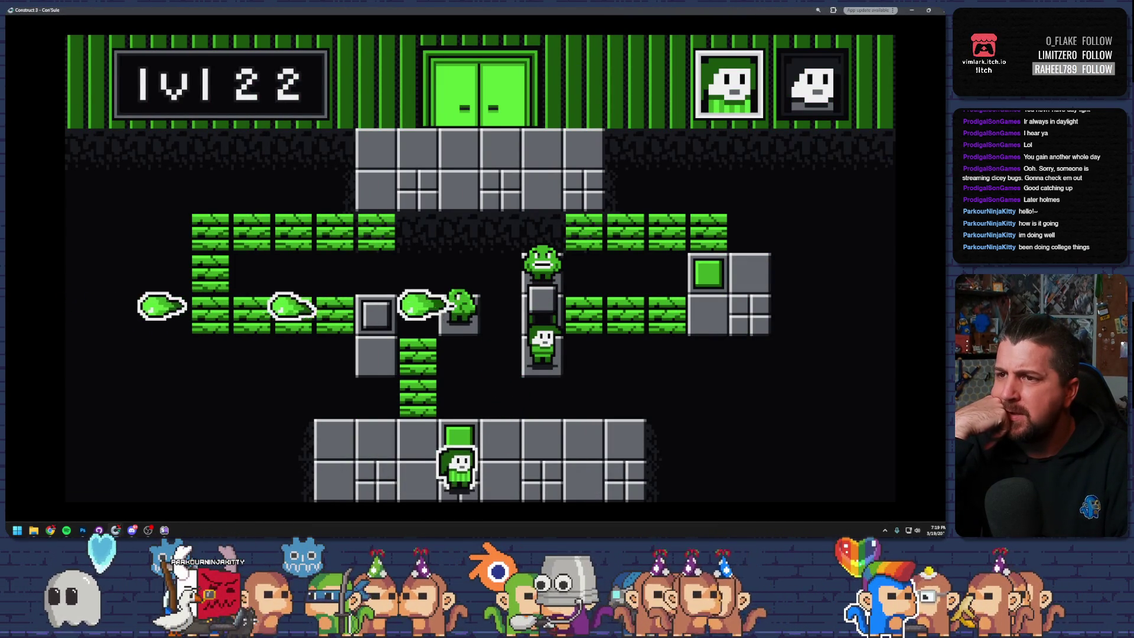
{"action": "key", "text": "Up"}
{"action": "key", "text": "space"}
{"action": "key", "text": "Up"}
{"action": "key", "text": "Right"}
- Bring the bottom character left onto the grey block, end the preview, and select the grey floor box
{"action": "key", "text": "space"}
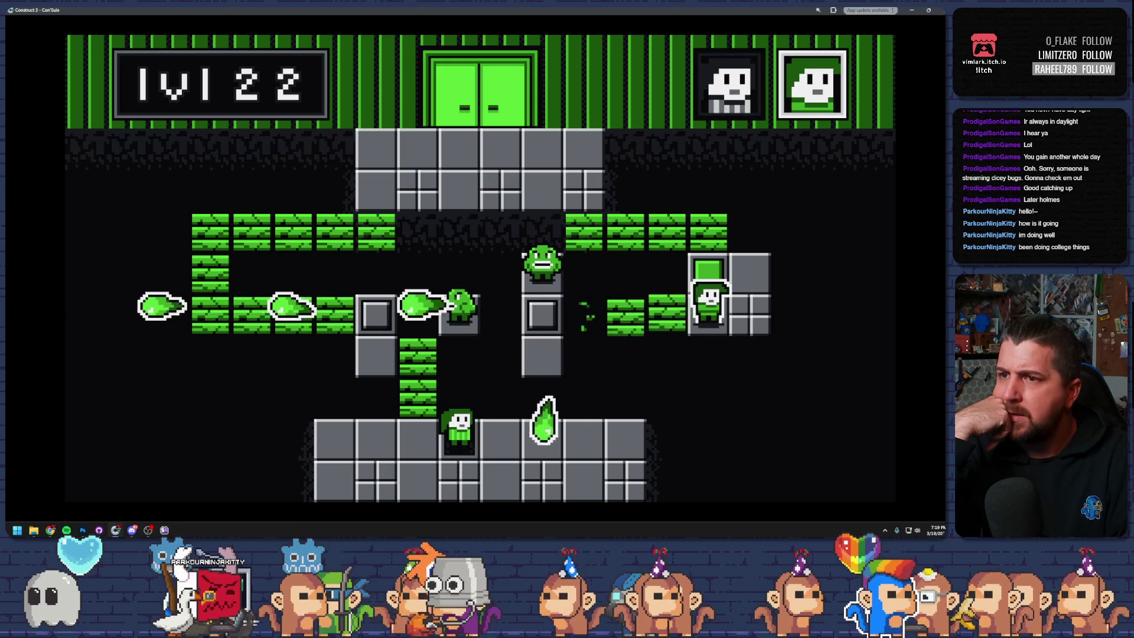
{"action": "key", "text": "Left"}
{"action": "key", "text": "Up"}
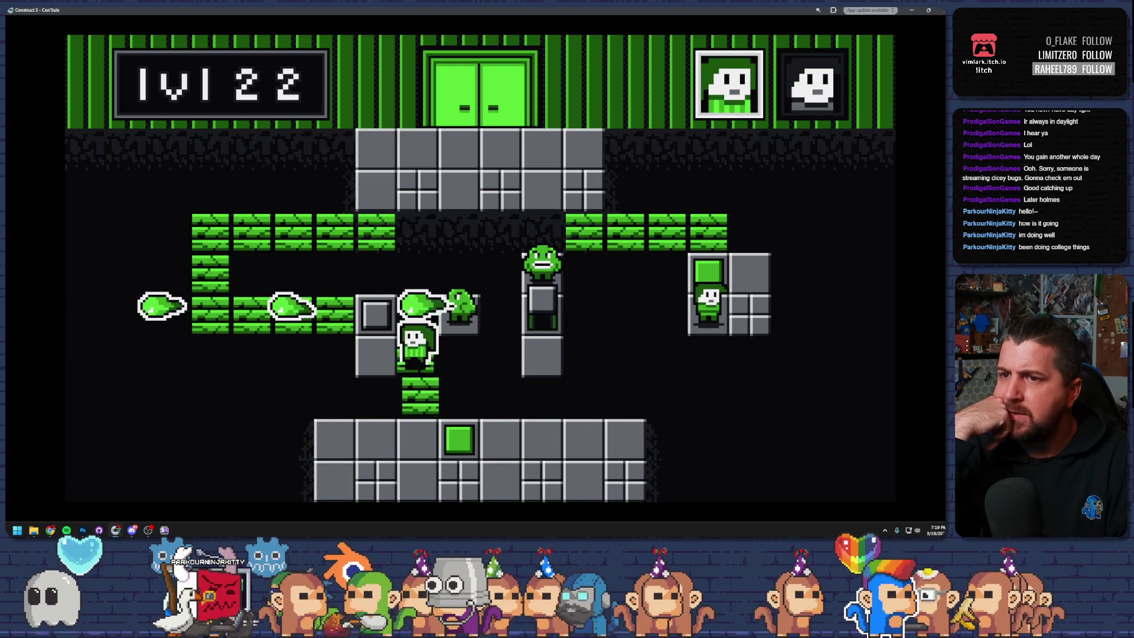
{"action": "key", "text": "Left"}
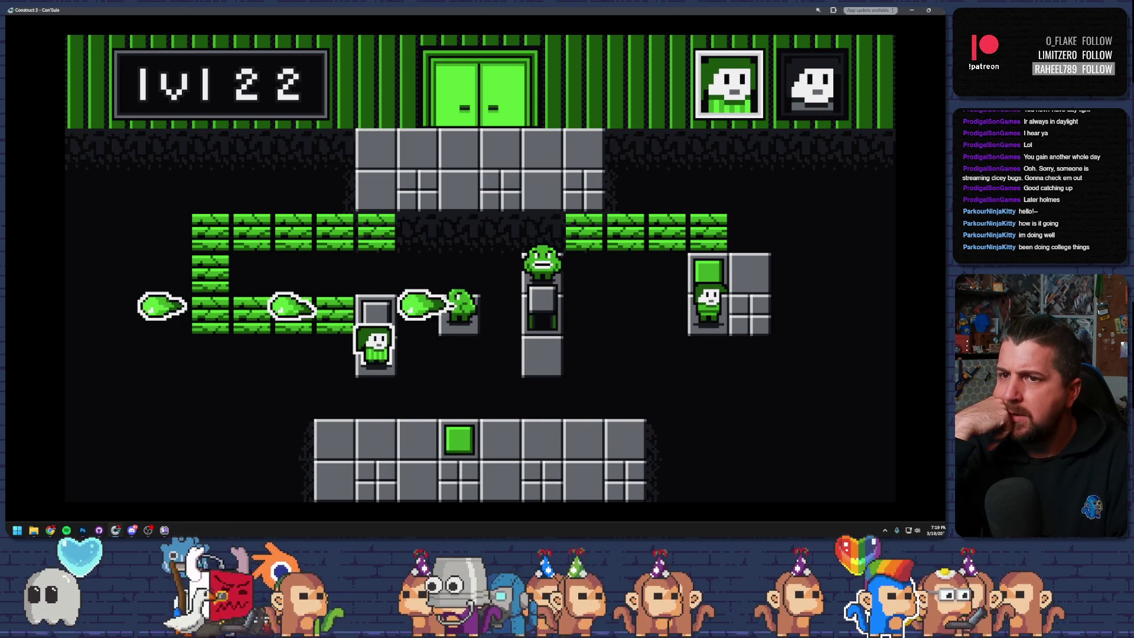
{"action": "key", "text": "space"}
{"action": "key", "text": "Up"}
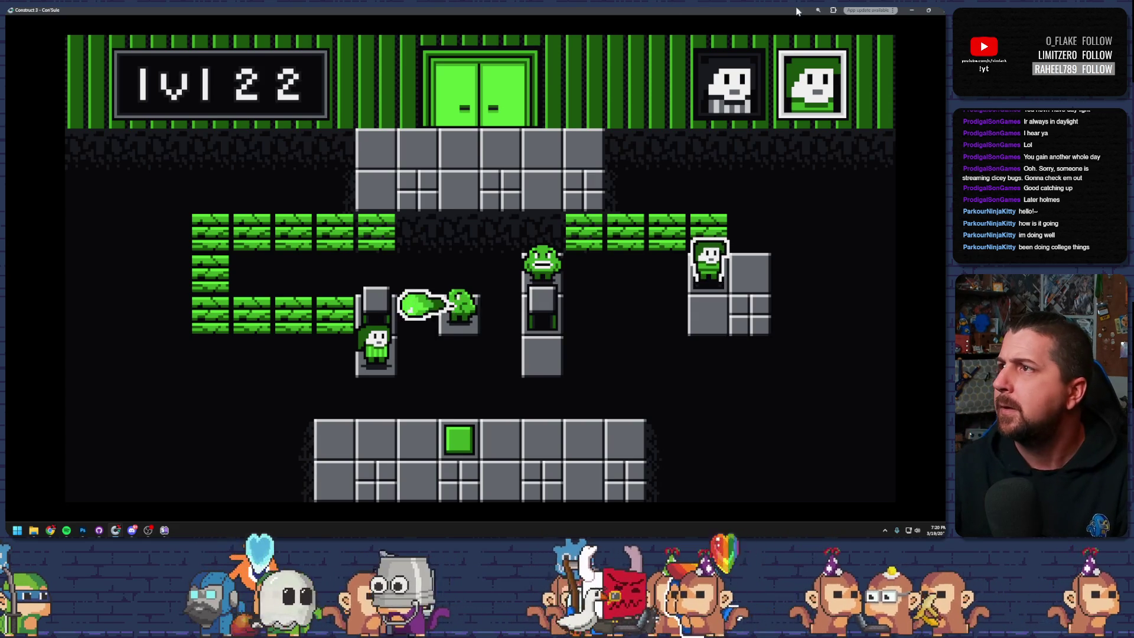
{"action": "key", "text": "alt+F4"}
{"action": "left_click", "coordinate": [366, 320]}
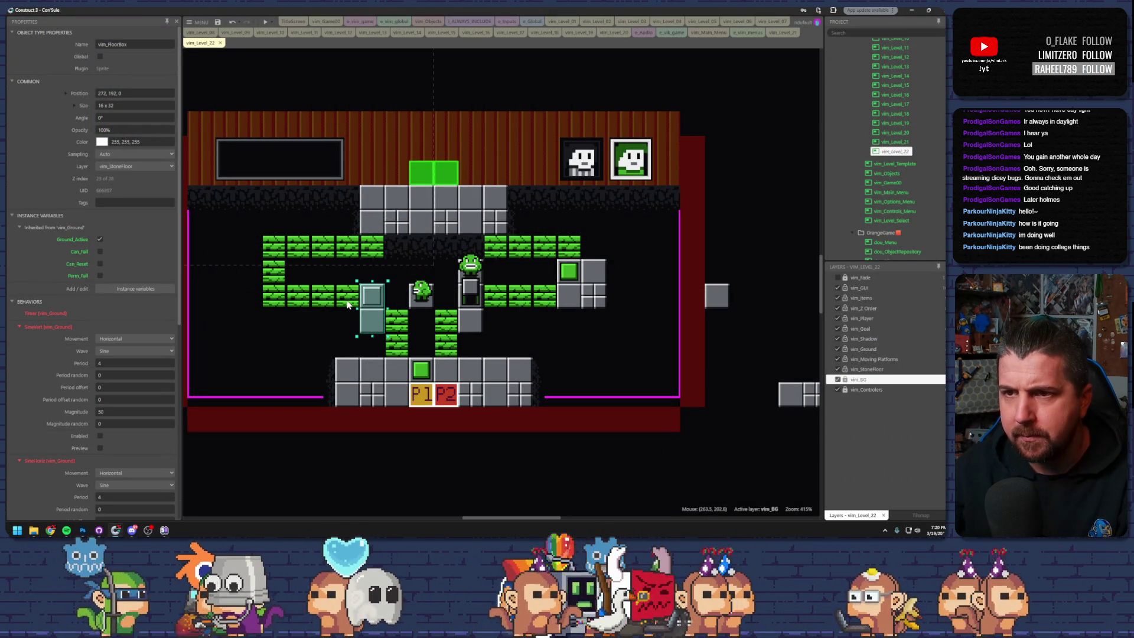
- Duplicate a green falling-ground tile one cell below the original
{"action": "left_click", "coordinate": [347, 303]}
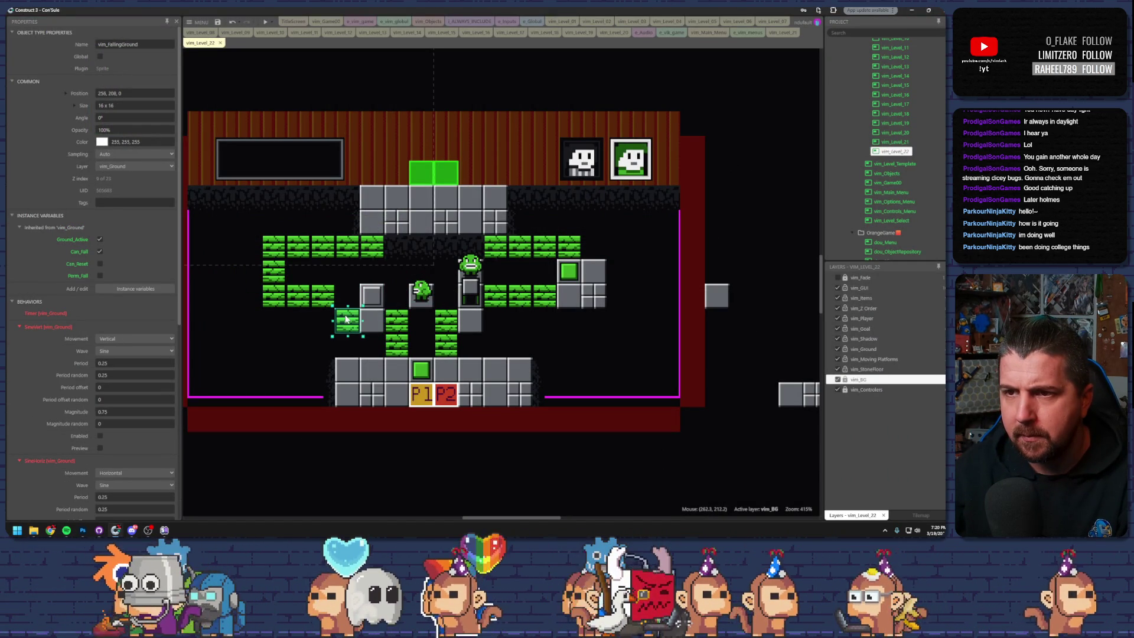
{"action": "left_click_drag", "start_coordinate": [346, 300], "coordinate": [346, 317]}
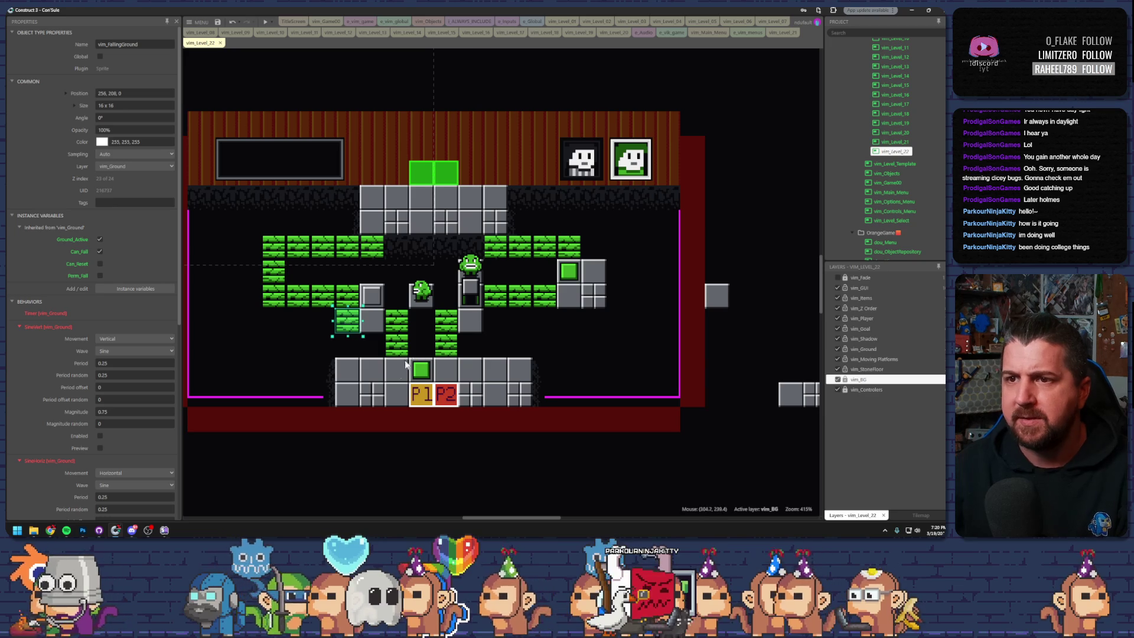
{"action": "left_click", "coordinate": [382, 392]}
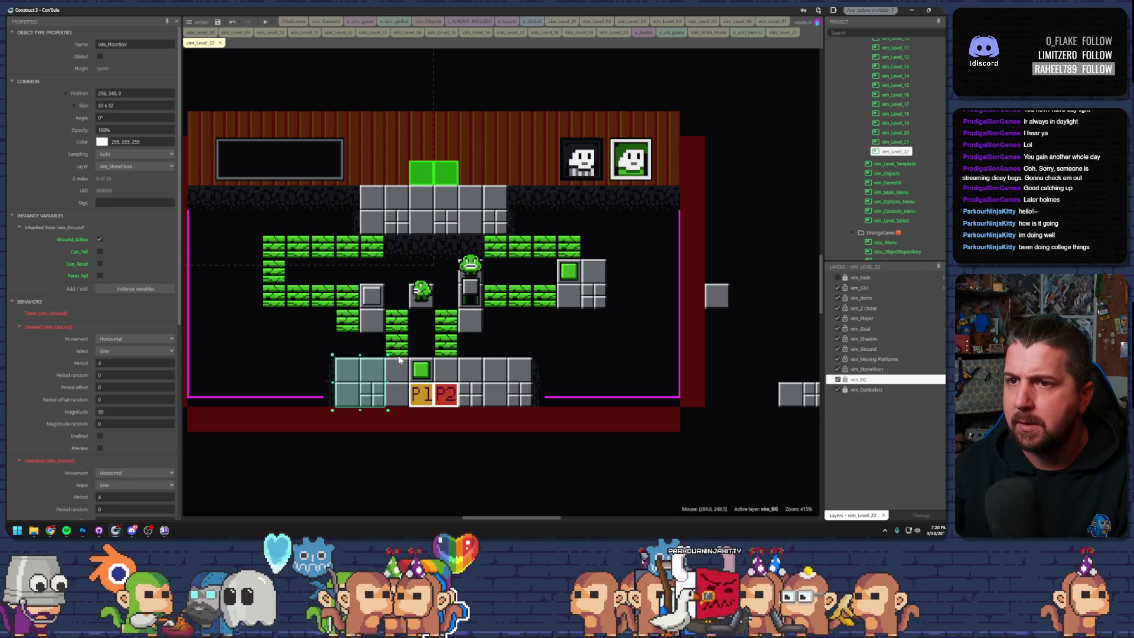
{"action": "scroll", "coordinate": [325, 300], "scroll_direction": "down", "scroll_amount": 2}
- Move the key onto the left green column, deselect, and start a preview
{"action": "left_click", "coordinate": [281, 258]}
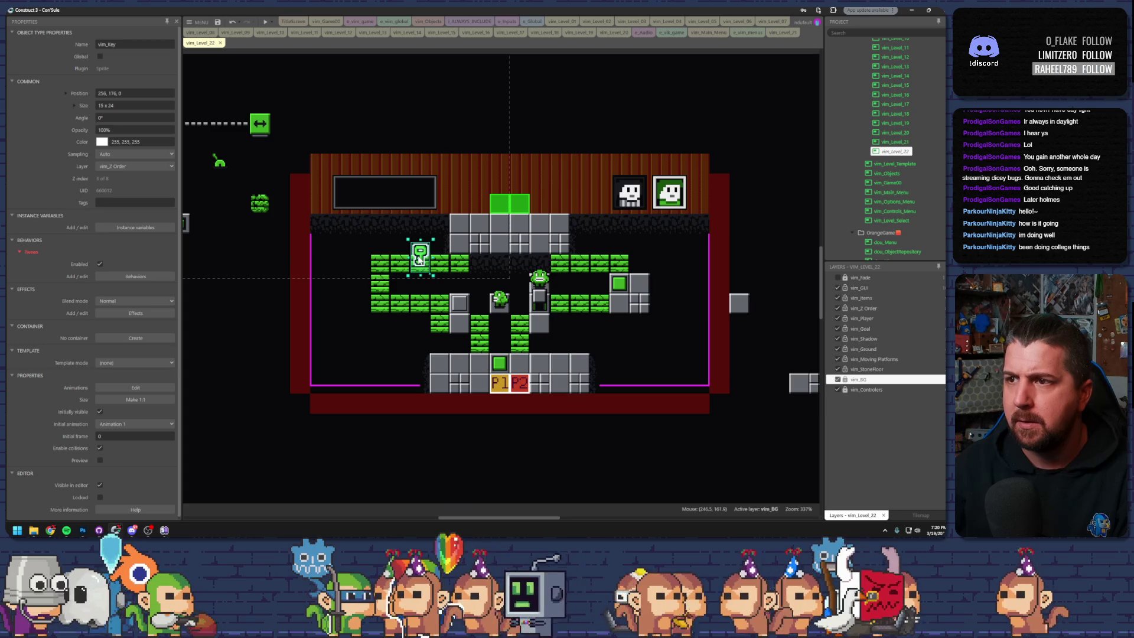
{"action": "mouse_move", "coordinate": [419, 258]}
{"action": "left_mouse_down"}
{"action": "mouse_move", "coordinate": [398, 257]}
{"action": "mouse_move", "coordinate": [381, 278]}
{"action": "left_mouse_up"}
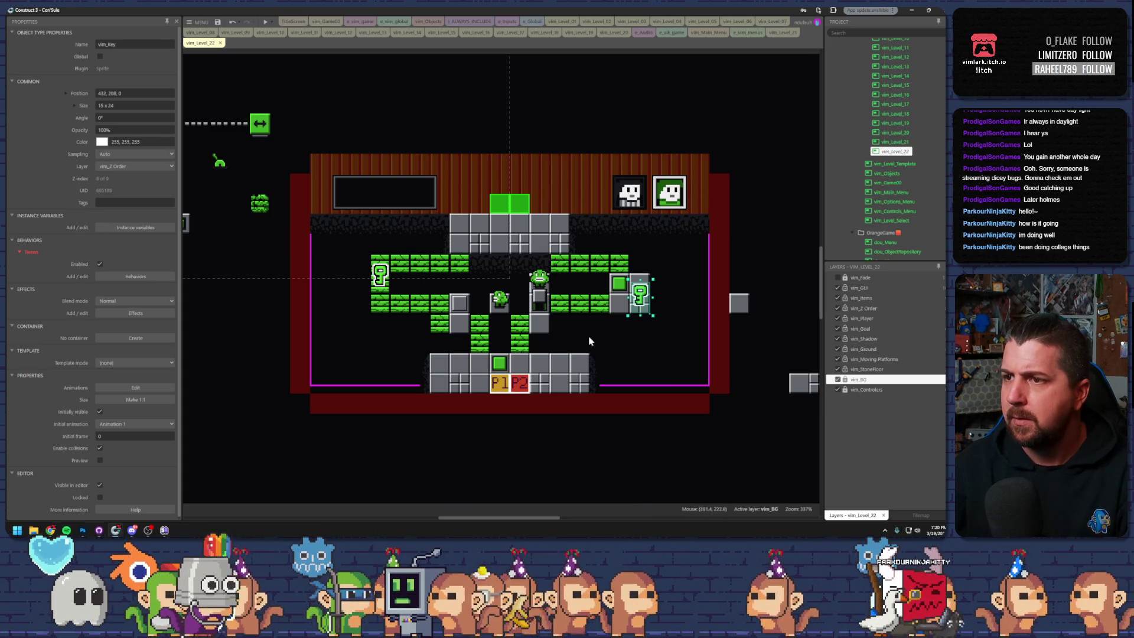
{"action": "left_click", "coordinate": [602, 350]}
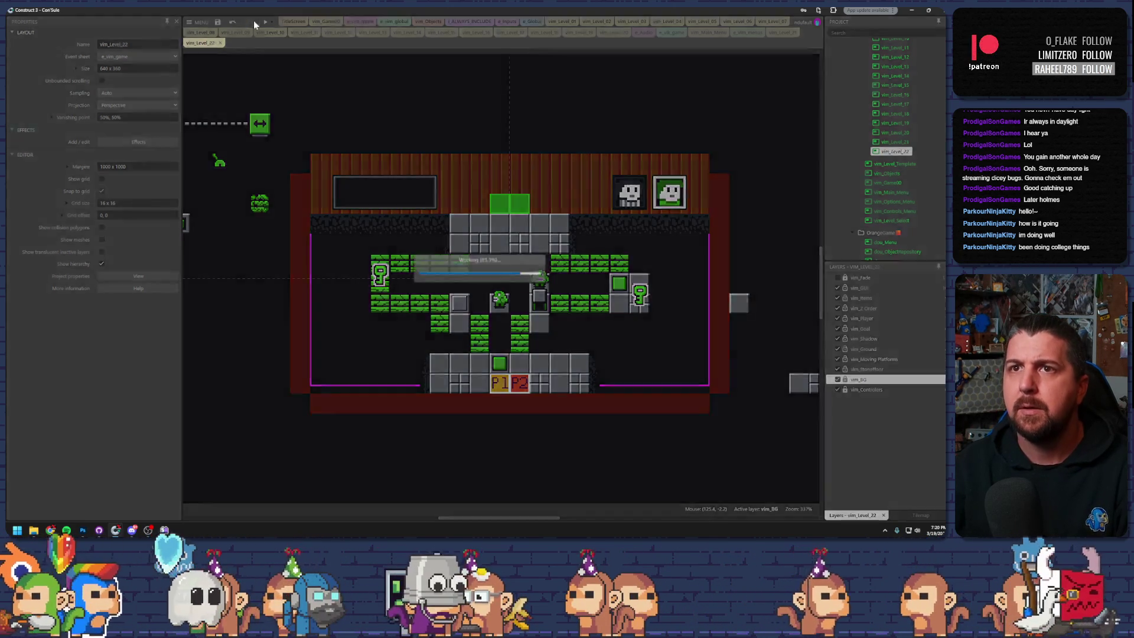
{"action": "left_click", "coordinate": [265, 22]}
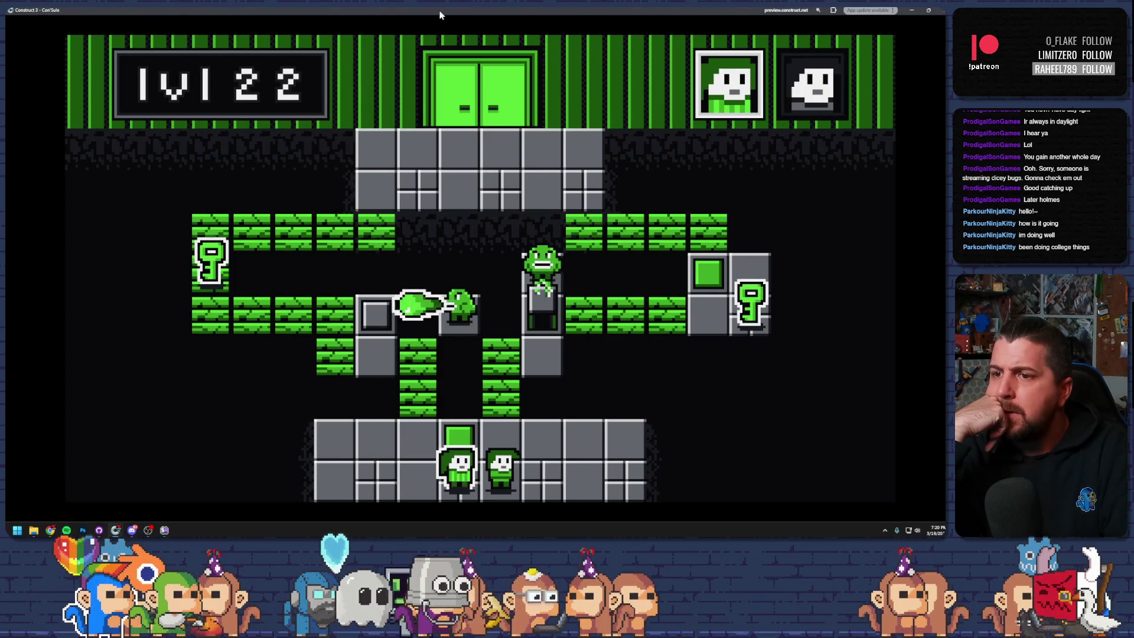
- Work both characters up their columns, putting the second one on the grey tile
{"action": "key", "text": "space"}
{"action": "key", "text": "Up"}
{"action": "key", "text": "Right"}
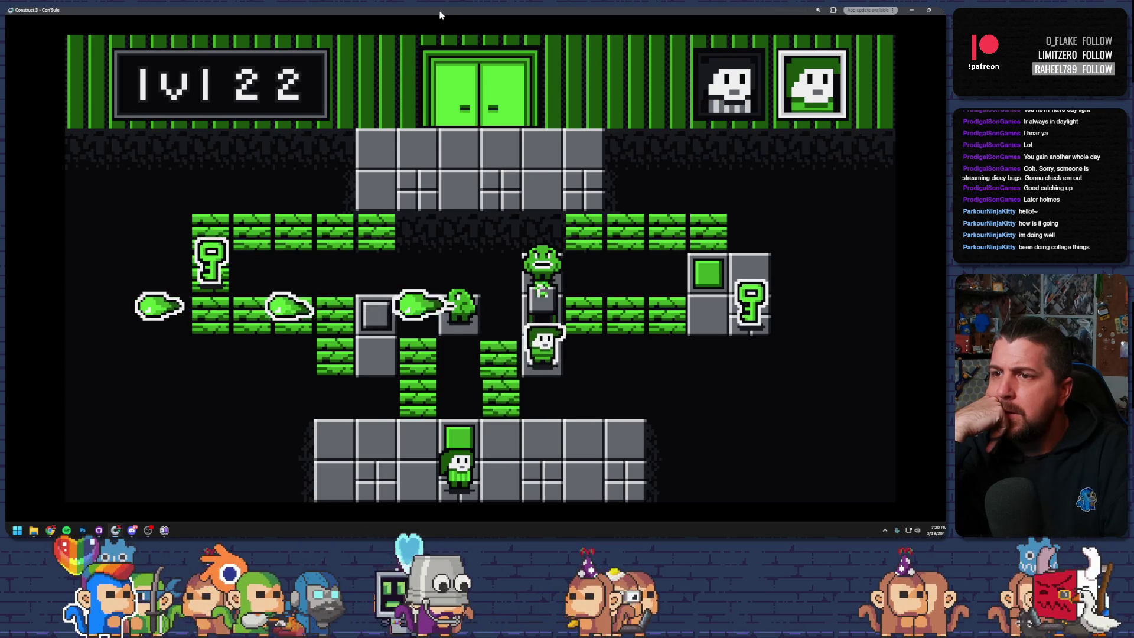
{"action": "key", "text": "space"}
{"action": "key", "text": "Up"}
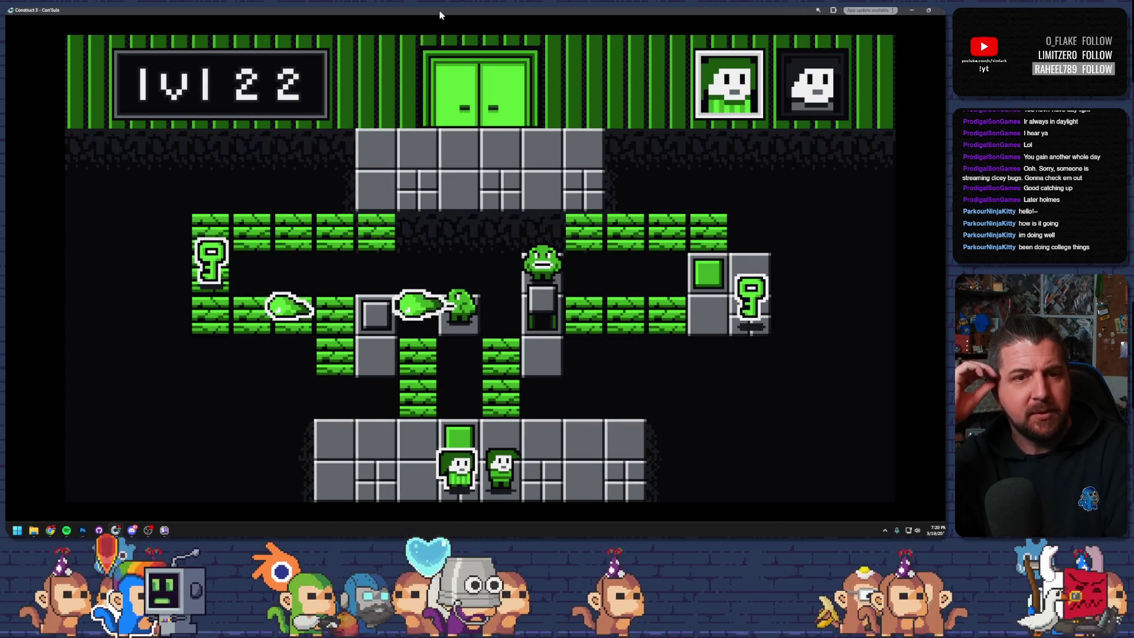
{"action": "key", "text": "space"}
{"action": "key", "text": "Up"}
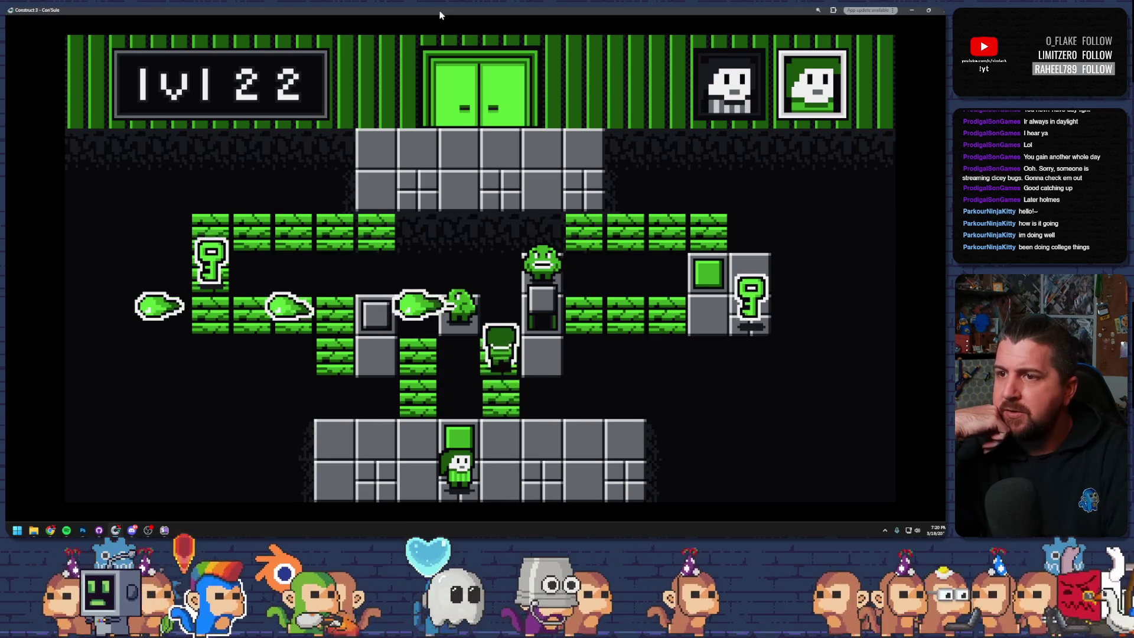
{"action": "key", "text": "Right"}
{"action": "key", "text": "space"}
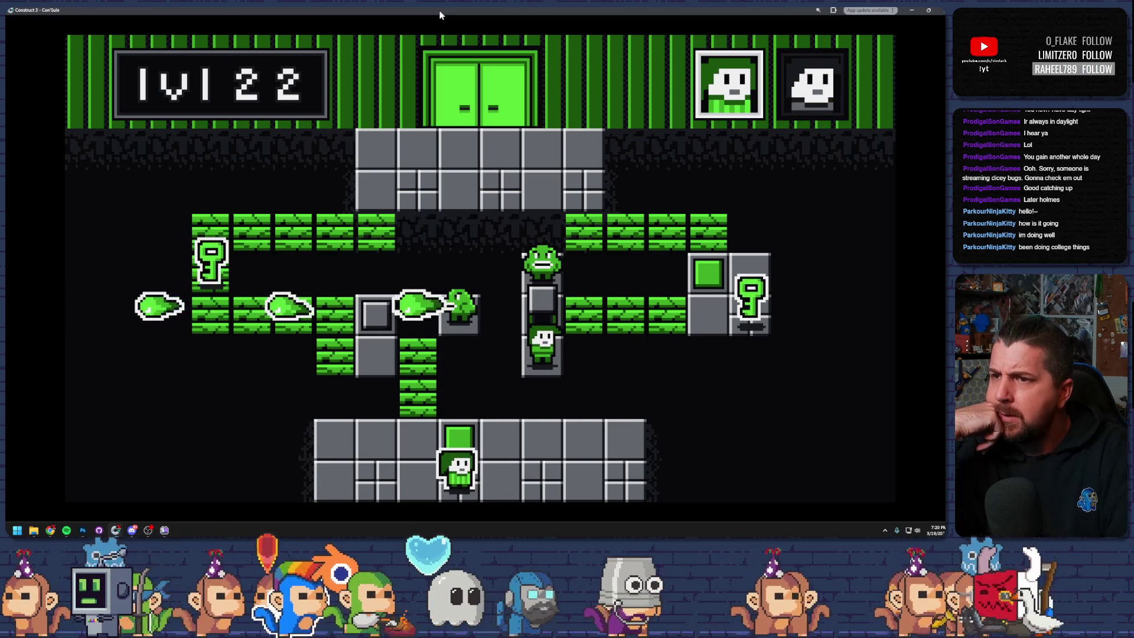
{"action": "key", "text": "Up"}
- Collect the right-hand key with the right character and lift the bottom character two tiles
{"action": "key", "text": "space"}
{"action": "key", "text": "Up"}
{"action": "key", "text": "Right"}
{"action": "key", "text": "Right"}
{"action": "key", "text": "Right"}
{"action": "key", "text": "Right"}
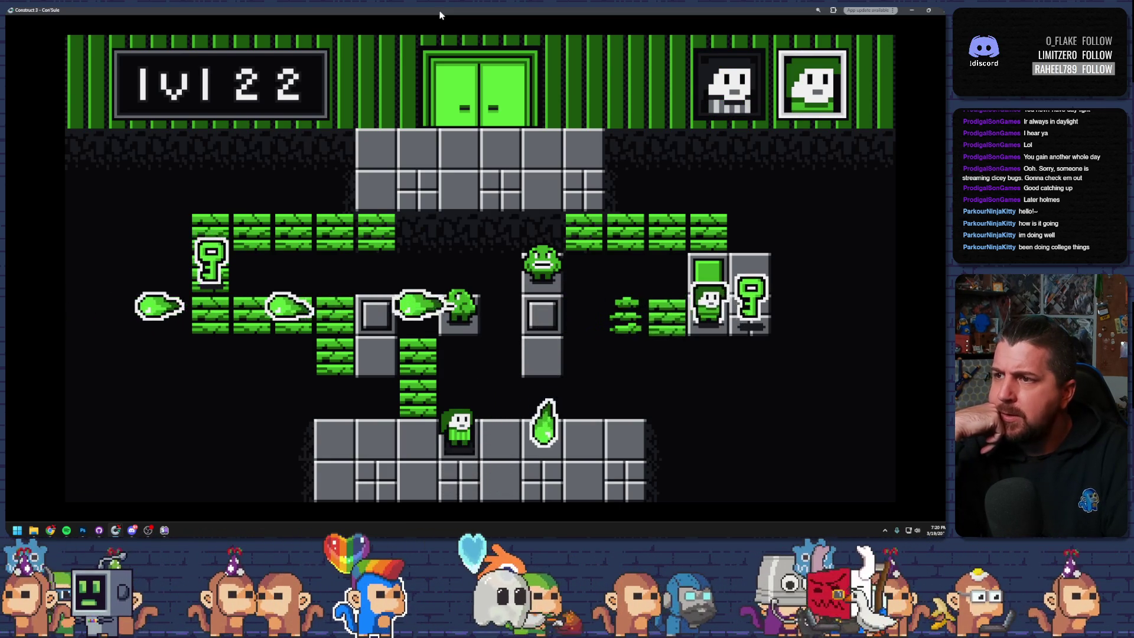
{"action": "key", "text": "Left"}
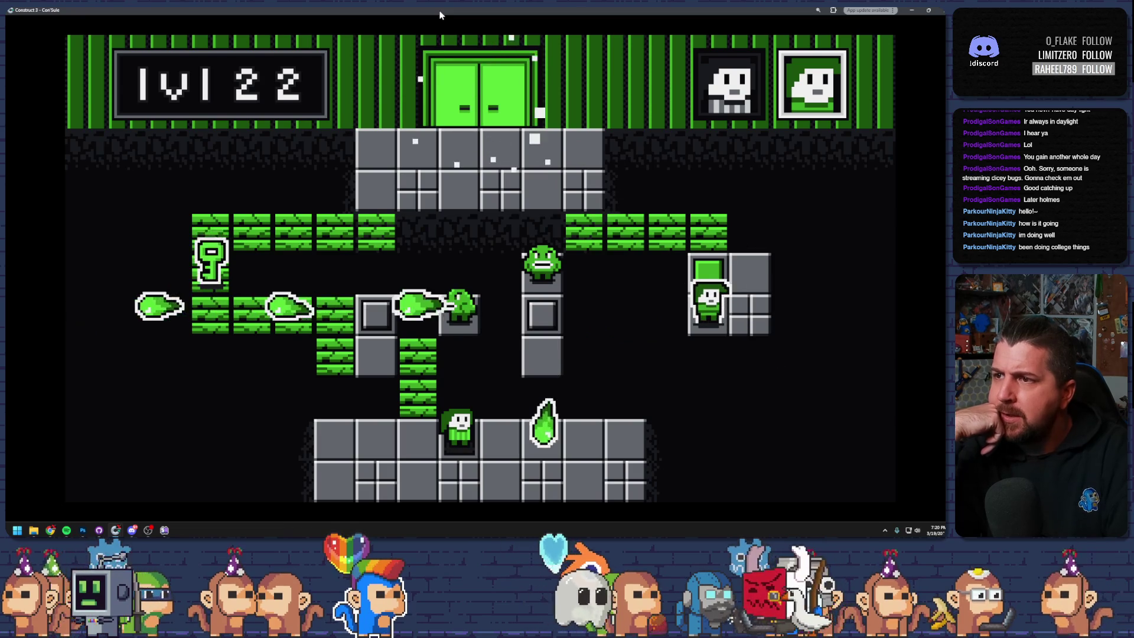
{"action": "key", "text": "Up"}
{"action": "key", "text": "space"}
{"action": "key", "text": "Left"}
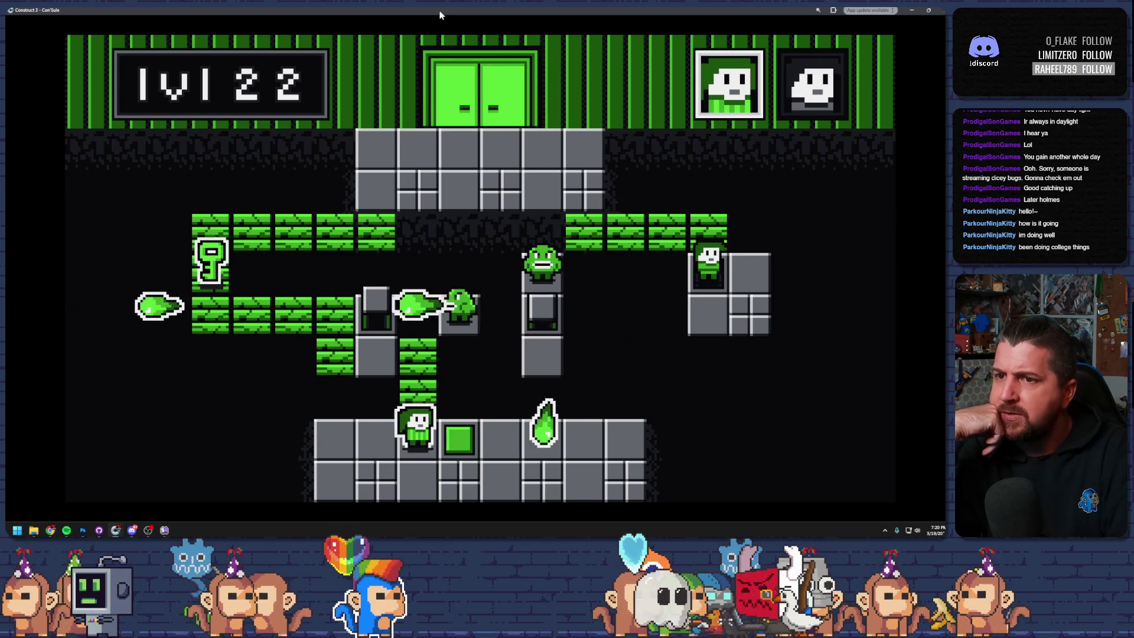
{"action": "key", "text": "Up"}
{"action": "key", "text": "Up"}
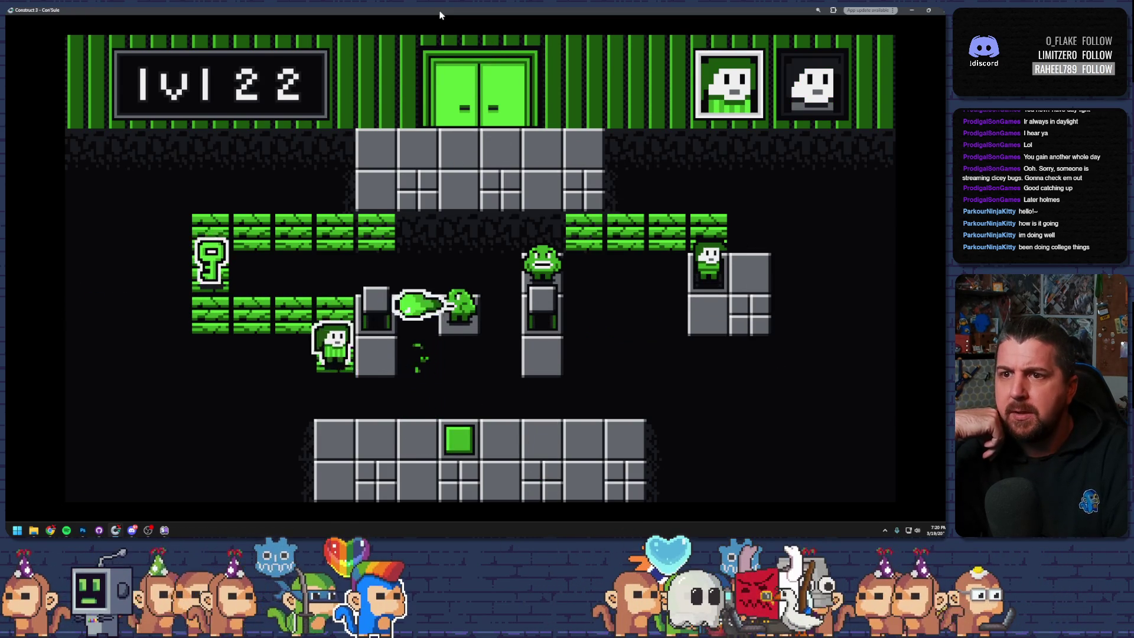
- Carry the key to open the exit door, walk both characters in, and close the preview
{"action": "key", "text": "Right"}
{"action": "key", "text": "Right"}
{"action": "key", "text": "Right"}
{"action": "key", "text": "Up"}
{"action": "key", "text": "Up"}
{"action": "key", "text": "Right"}
{"action": "key", "text": "Right"}
{"action": "key", "text": "Up"}
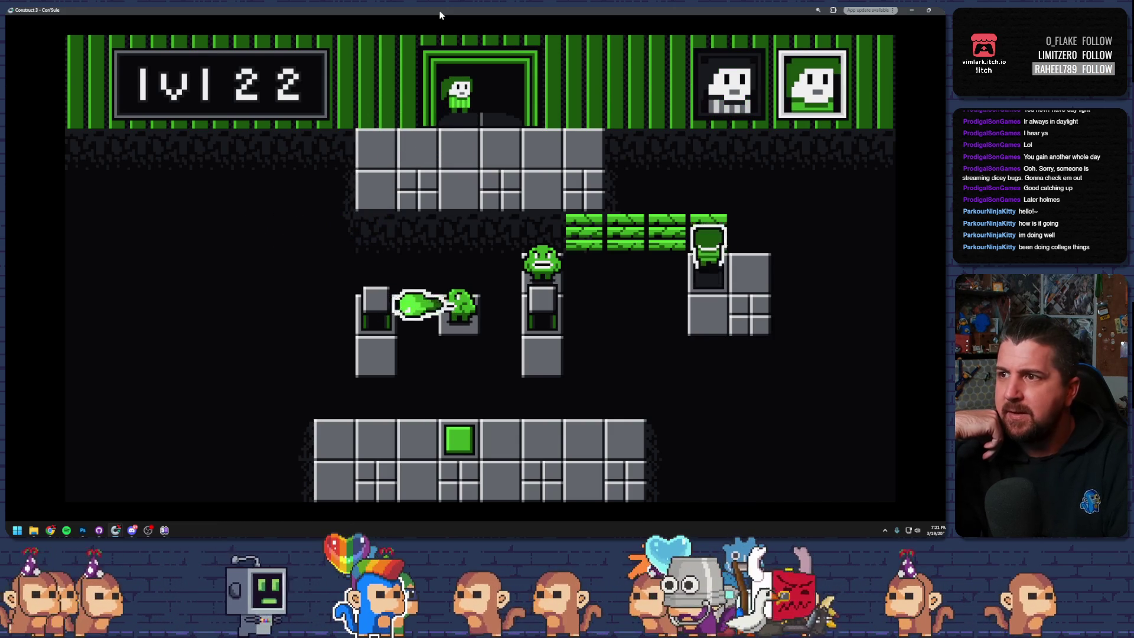
{"action": "key", "text": "Left"}
{"action": "key", "text": "Left"}
{"action": "key", "text": "Left"}
{"action": "key", "text": "Up"}
{"action": "key", "text": "Up"}
{"action": "key", "text": "Left"}
{"action": "key", "text": "Left"}
{"action": "key", "text": "Up"}
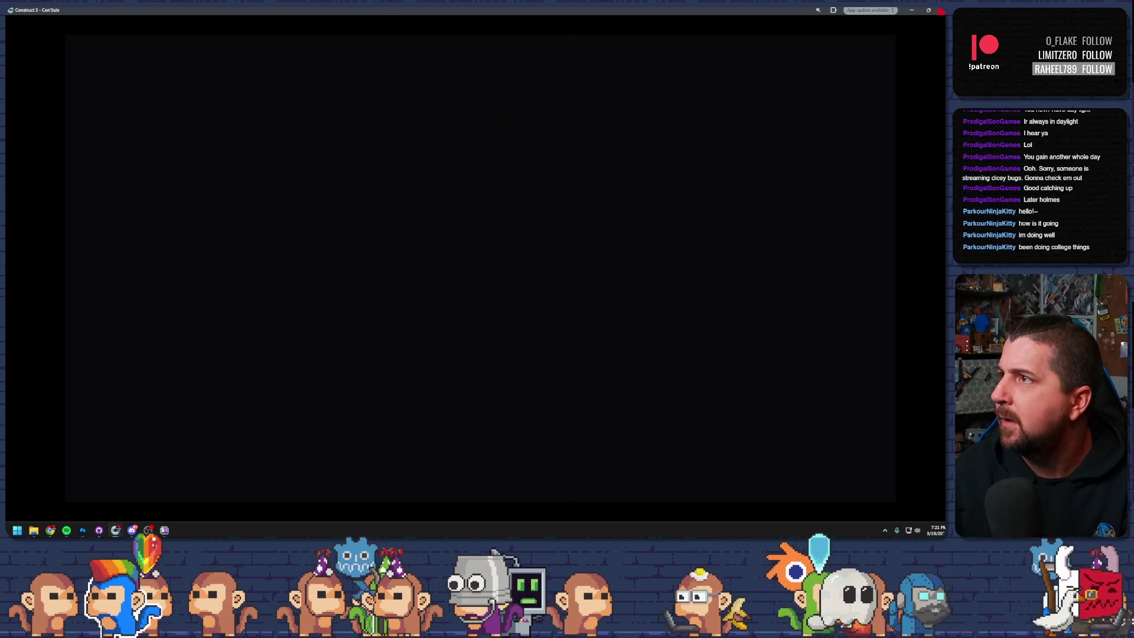
{"action": "key", "text": "alt+F4"}
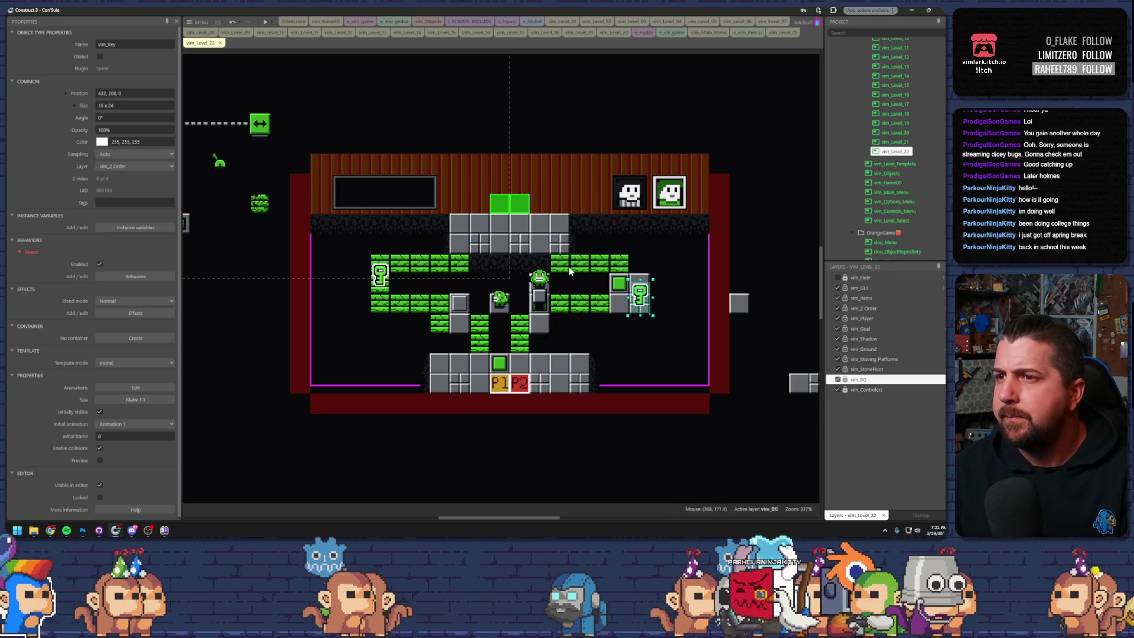
- Shift the green falling-ground blocks left and delete the upper row of green tiles
{"action": "left_click", "coordinate": [596, 264]}
{"action": "left_click_drag", "start_coordinate": [595, 264], "coordinate": [502, 274]}
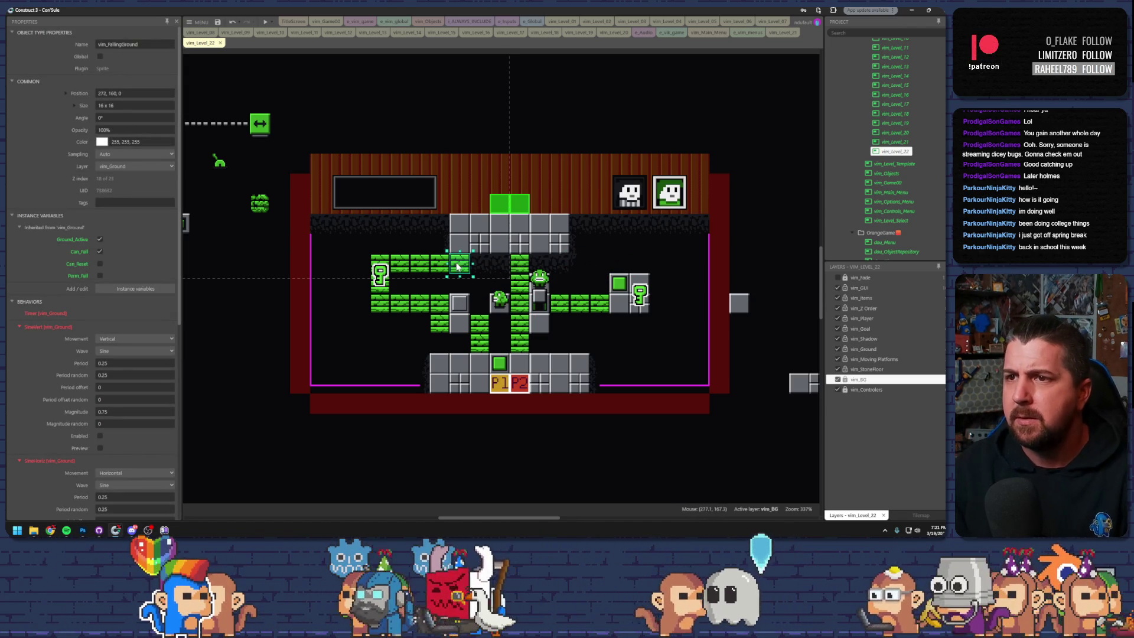
{"action": "left_click_drag", "start_coordinate": [458, 267], "coordinate": [421, 266]}
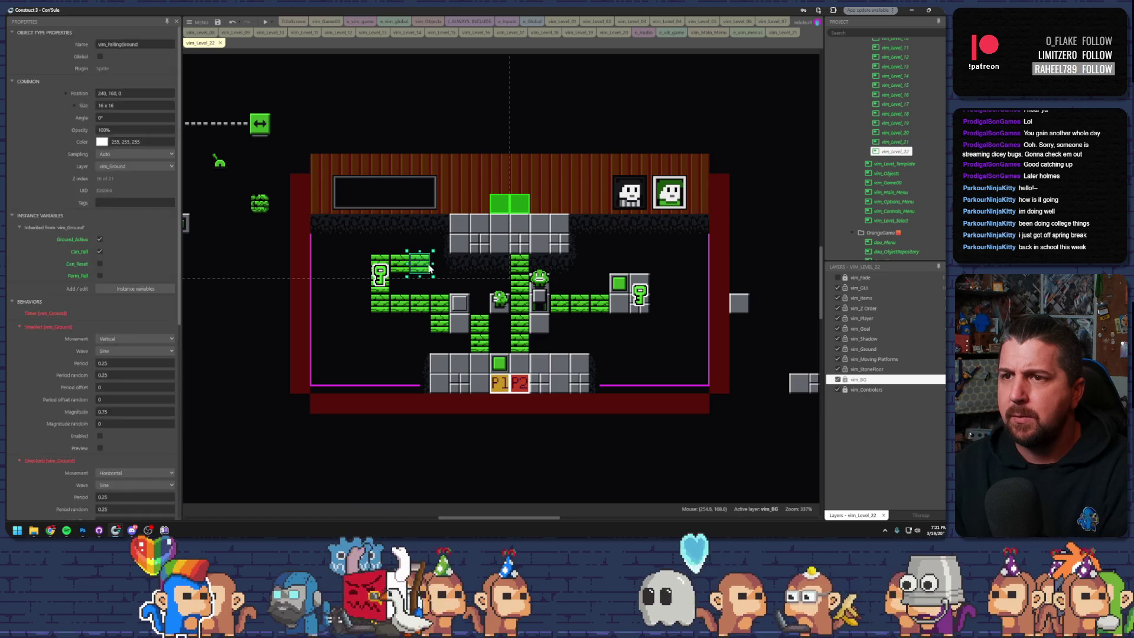
{"action": "key", "text": "Delete"}
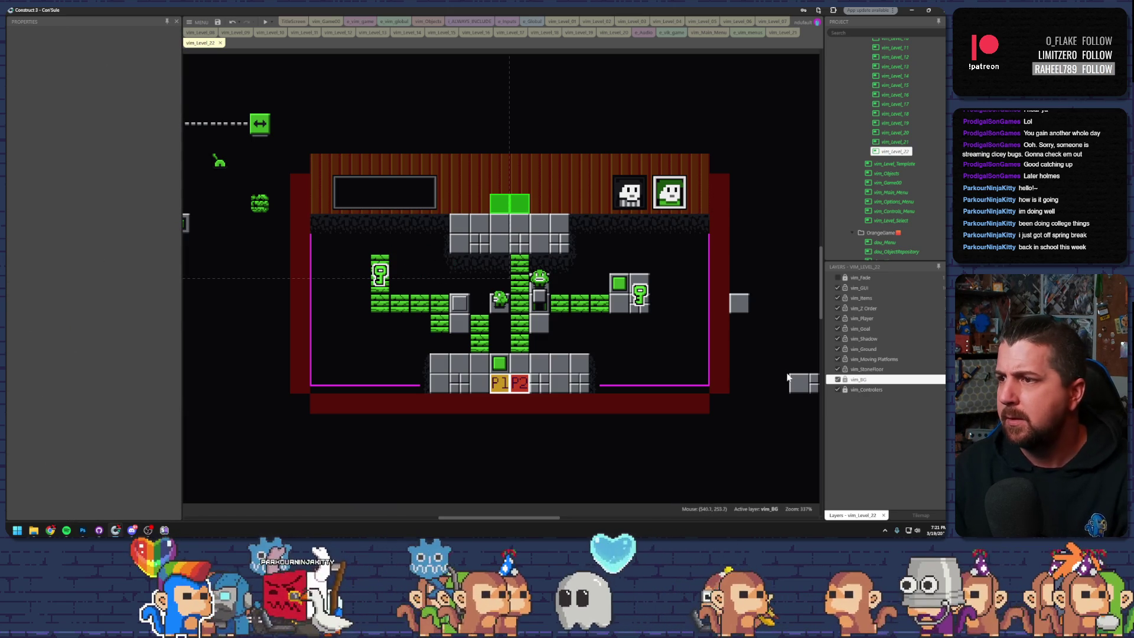
- Copy a grey floor box above the left key, select the floor reset switch, and preview
{"action": "left_click", "coordinate": [629, 303]}
{"action": "left_click_drag", "start_coordinate": [629, 303], "coordinate": [394, 251]}
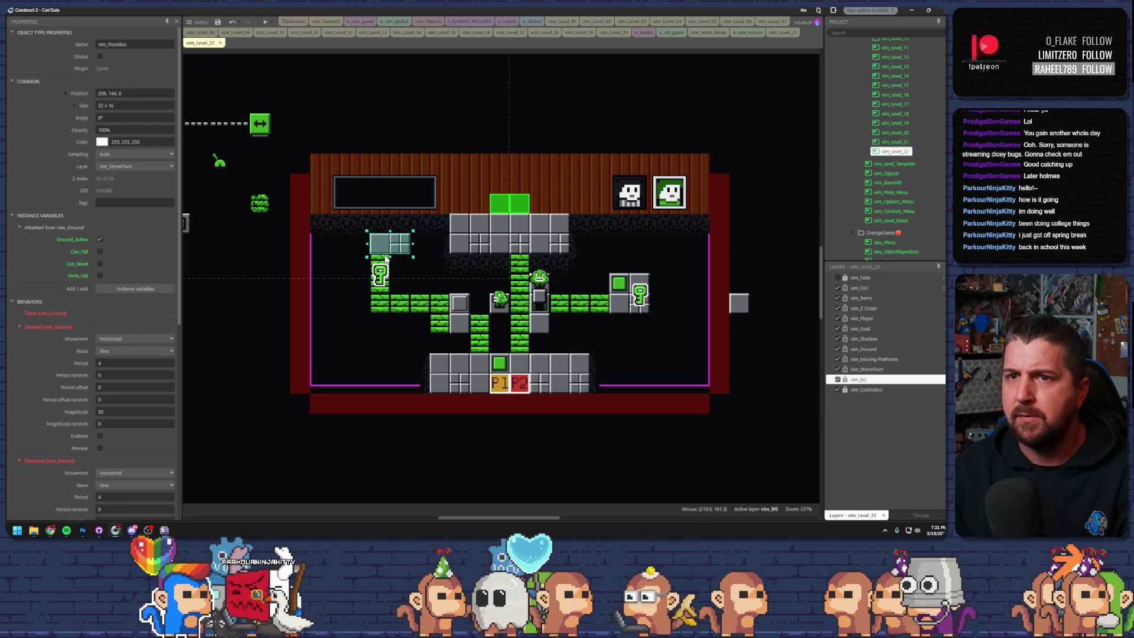
{"action": "left_click", "coordinate": [240, 223]}
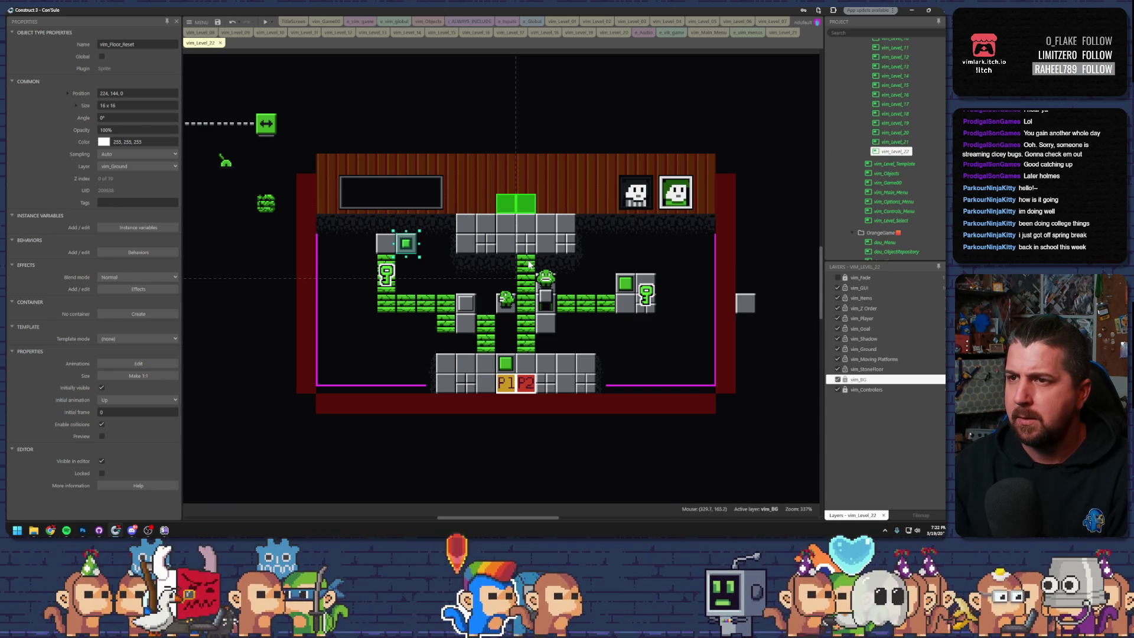
{"action": "left_click", "coordinate": [527, 269]}
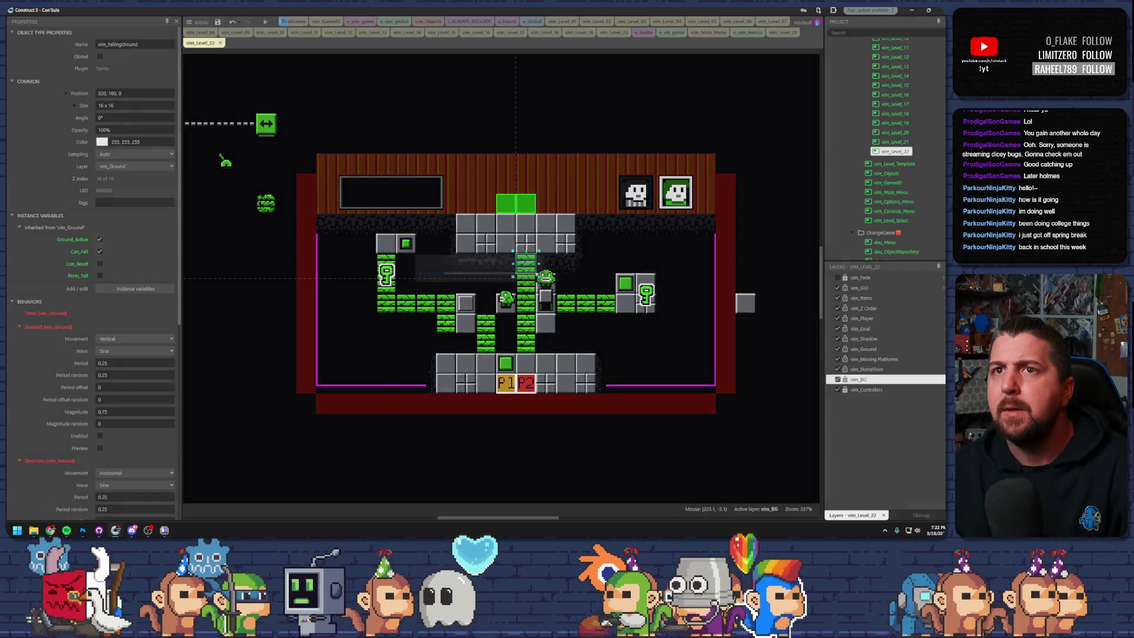
{"action": "left_click", "coordinate": [267, 21]}
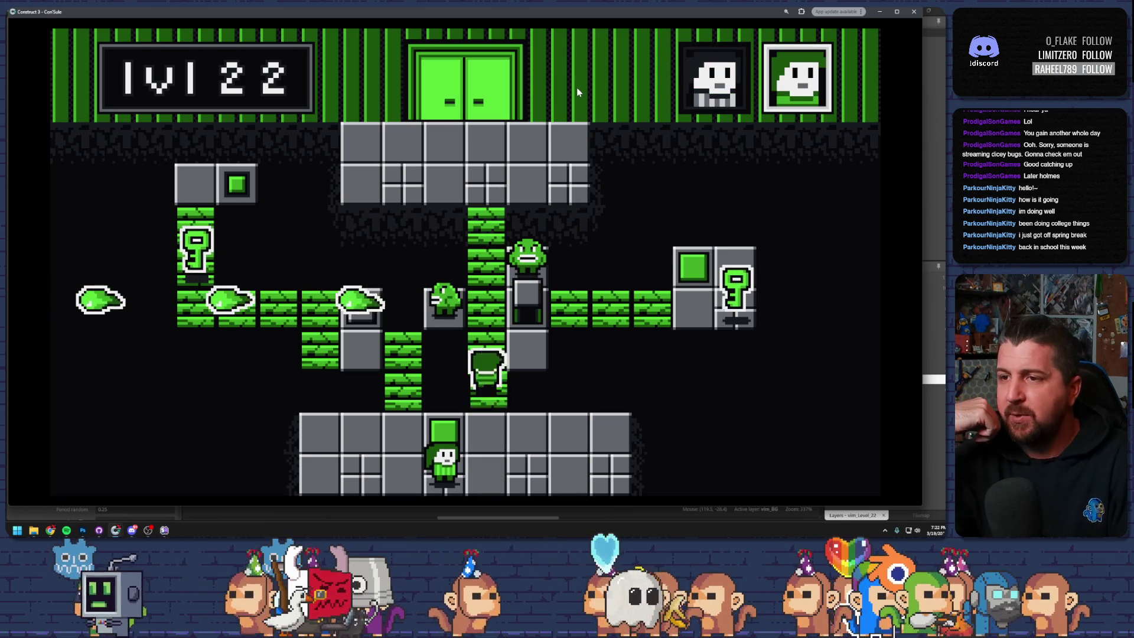
- Climb both characters up the vines and collect the top key to open the lock
{"action": "key", "text": "Right"}
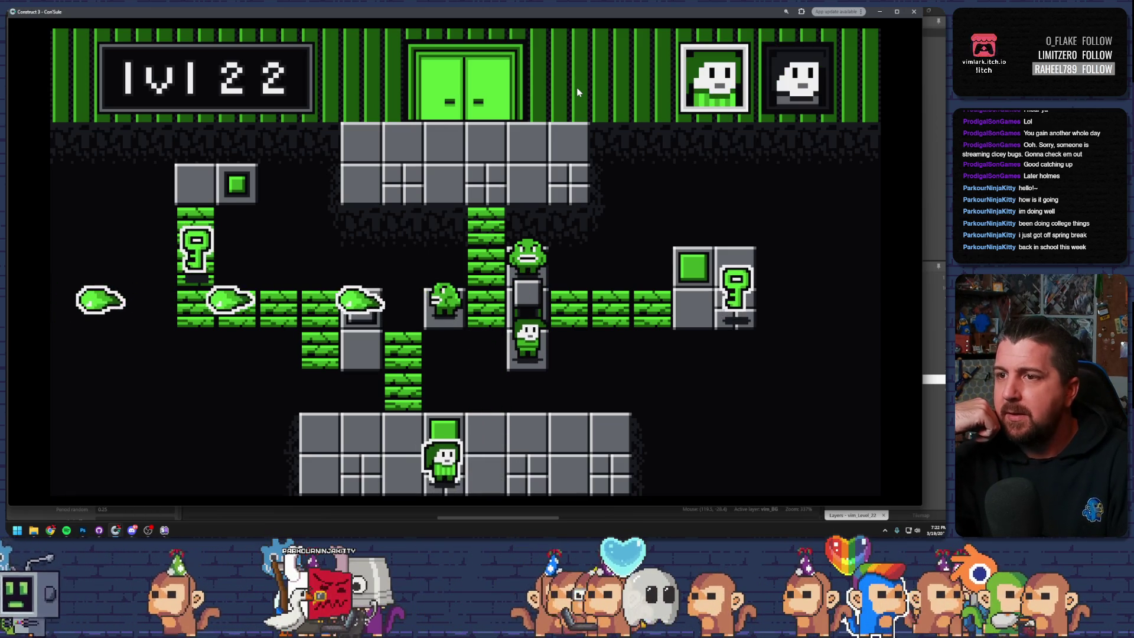
{"action": "key", "text": "Up"}
{"action": "key", "text": "Right"}
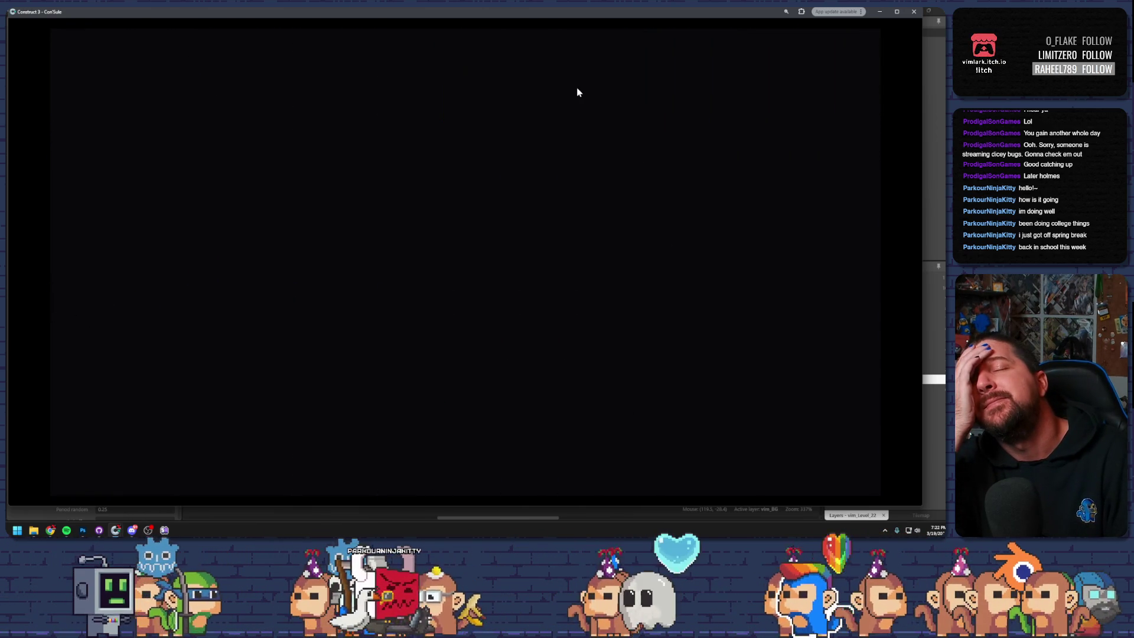
{"action": "key", "text": "Up"}
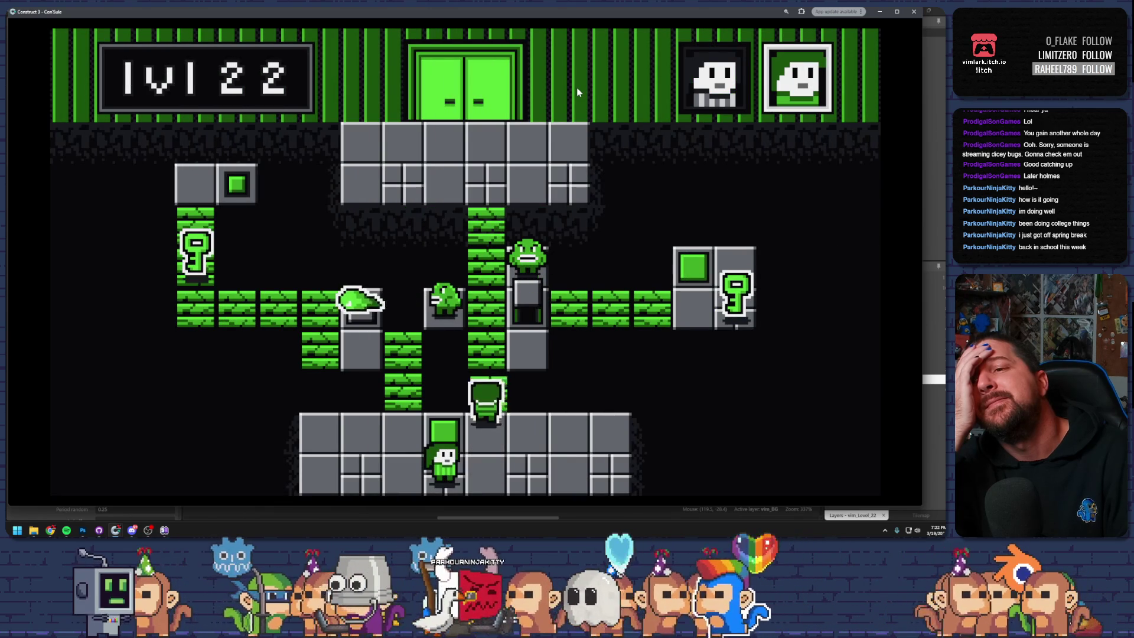
{"action": "key", "text": "Tab"}
{"action": "key", "text": "Up"}
{"action": "key", "text": "Tab"}
{"action": "key", "text": "Up"}
{"action": "key", "text": "Right"}
{"action": "key", "text": "Right"}
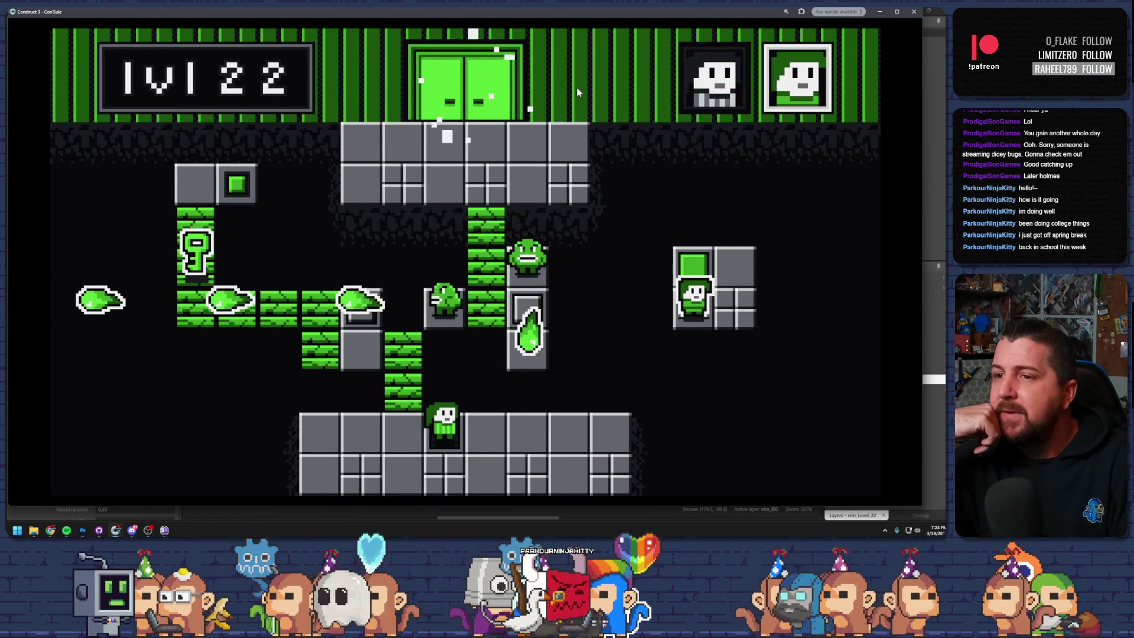
{"action": "key", "text": "Up"}
- Walk the bottom character through the opened lock and up the bricks to the top-left block
{"action": "key", "text": "Tab"}
{"action": "key", "text": "Left"}
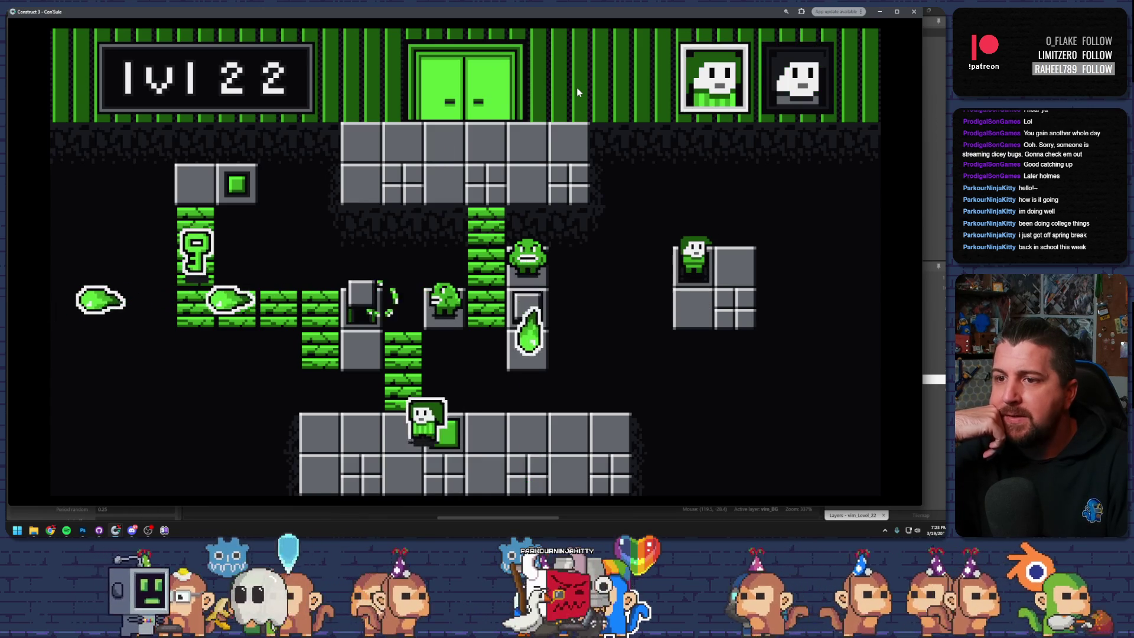
{"action": "key", "text": "Up"}
{"action": "key", "text": "Left"}
{"action": "key", "text": "Left"}
{"action": "key", "text": "Up"}
{"action": "key", "text": "Left"}
{"action": "key", "text": "Left"}
{"action": "key", "text": "Up"}
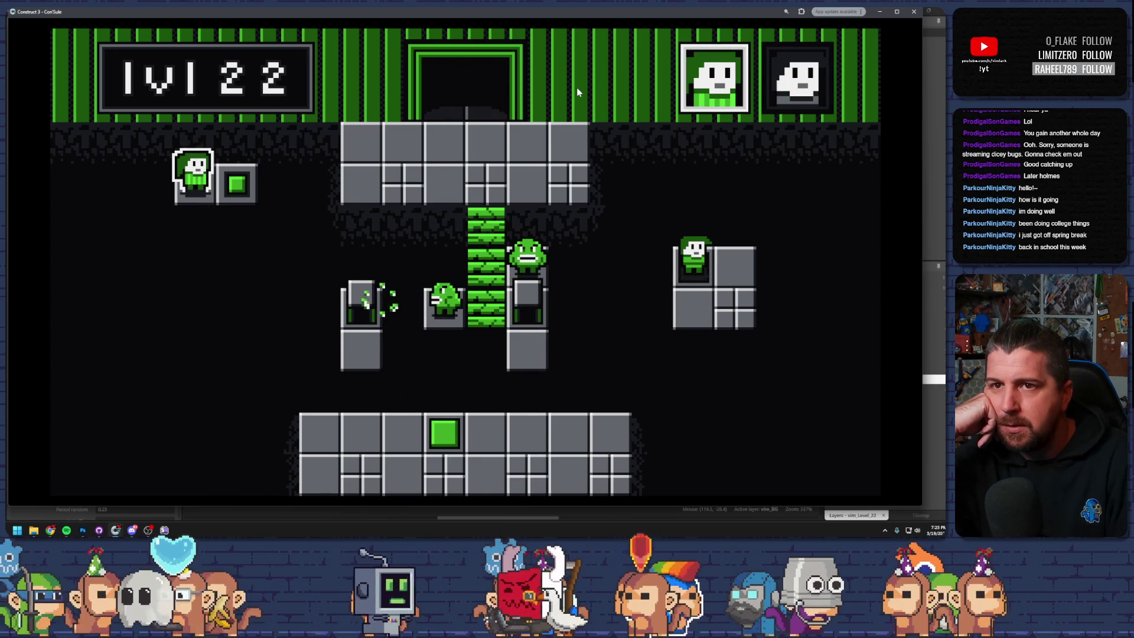
- Press the switch to reveal new brick paths, climb onward, and close the preview
{"action": "key", "text": "Right"}
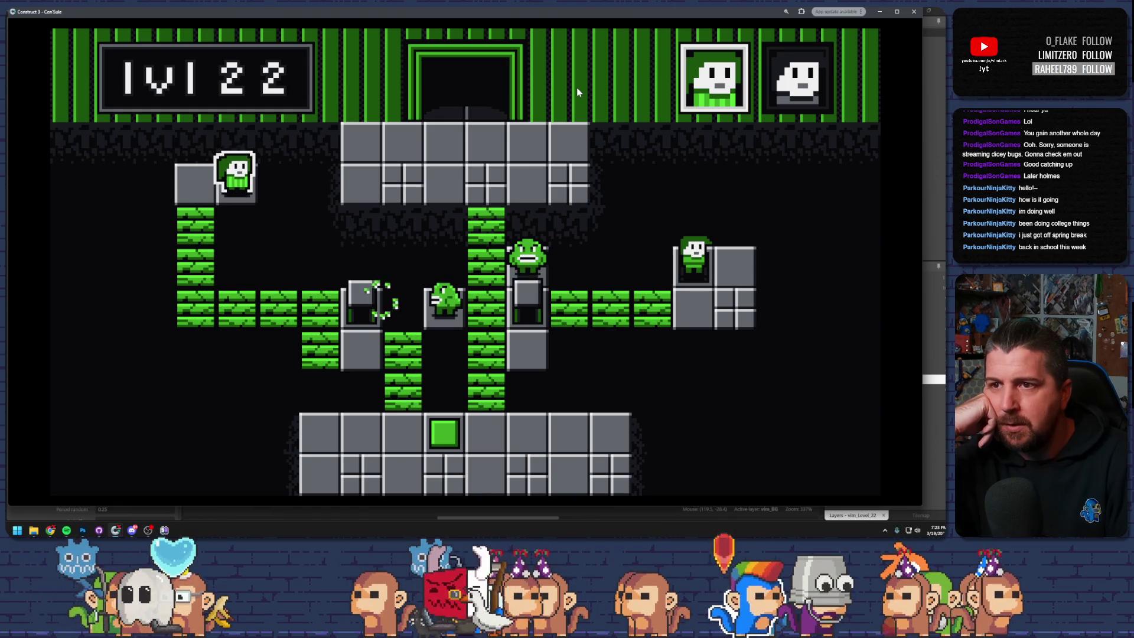
{"action": "key", "text": "Down"}
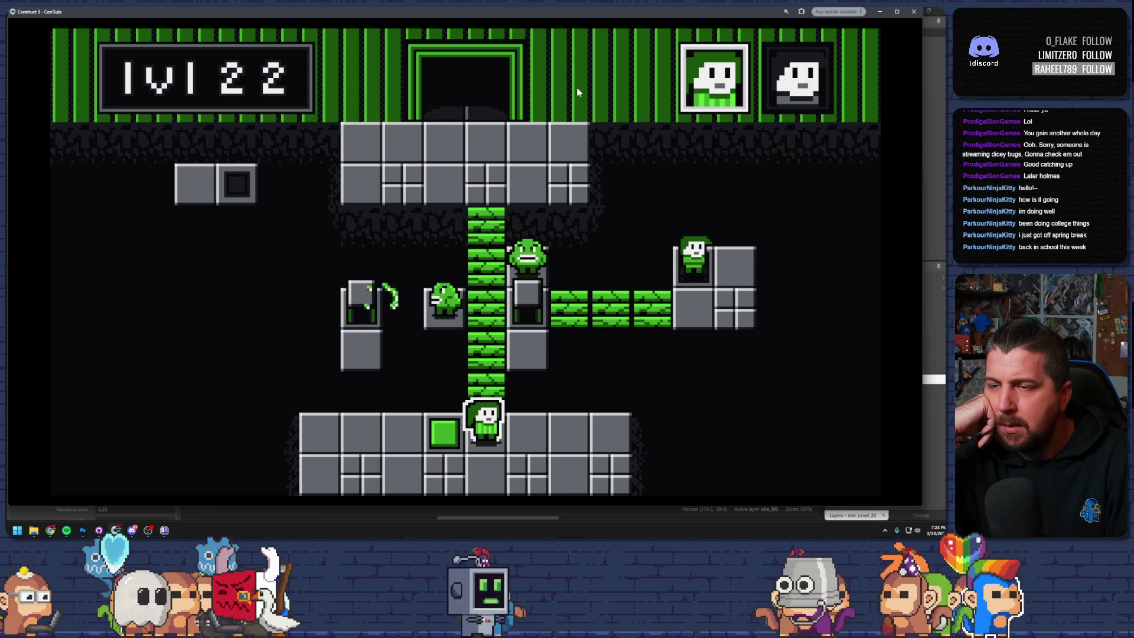
{"action": "key", "text": "Up"}
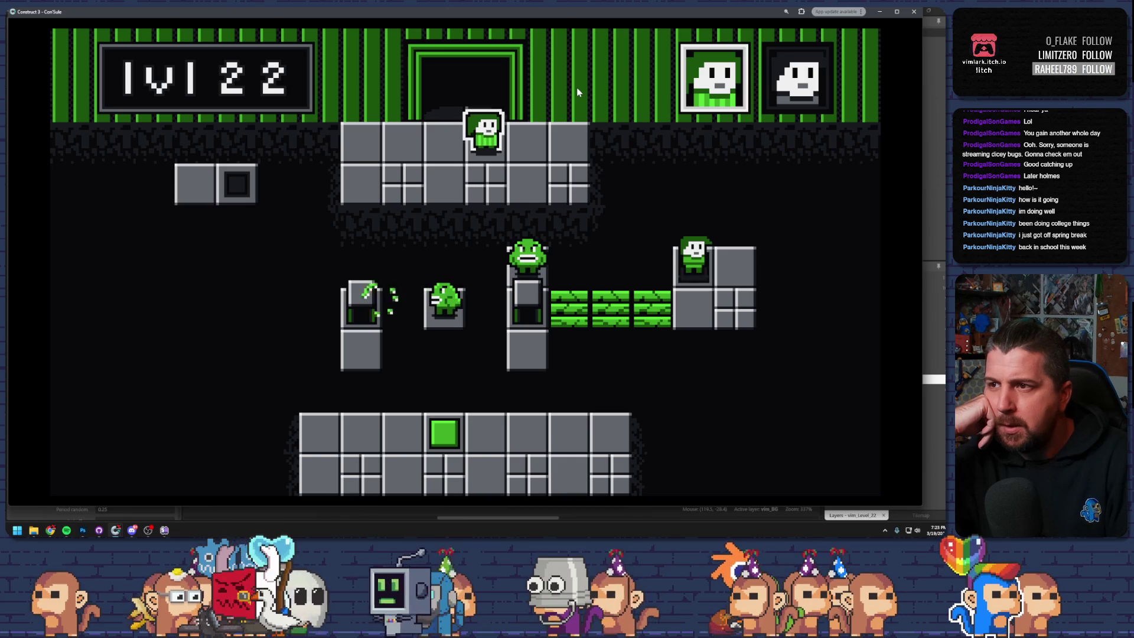
{"action": "key", "text": "Tab"}
{"action": "key", "text": "Down"}
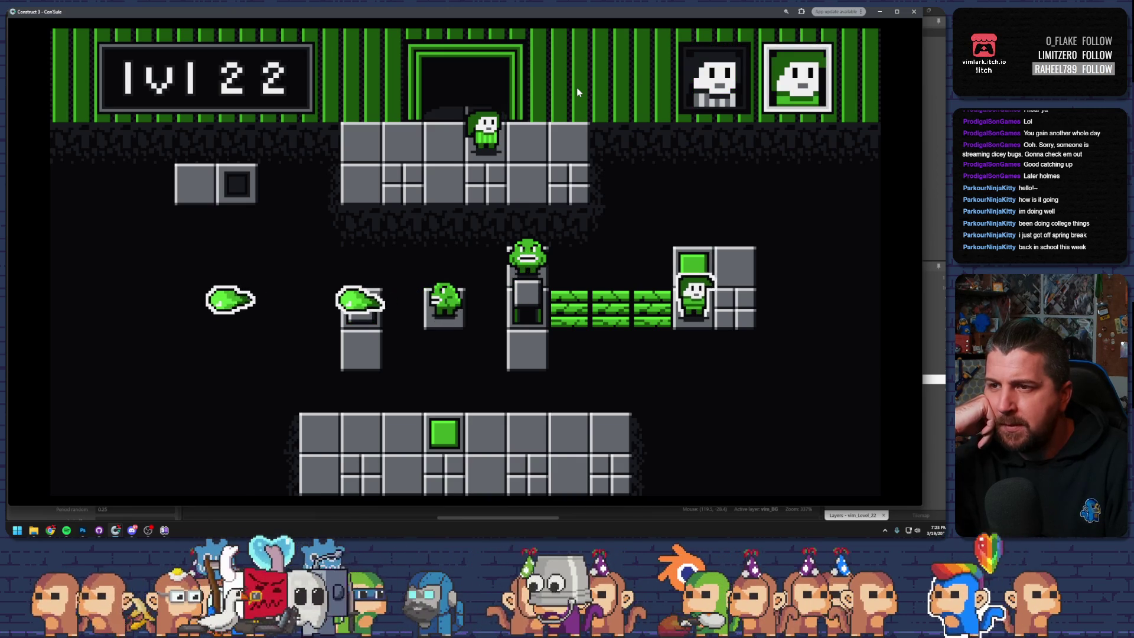
{"action": "key", "text": "alt+F4"}
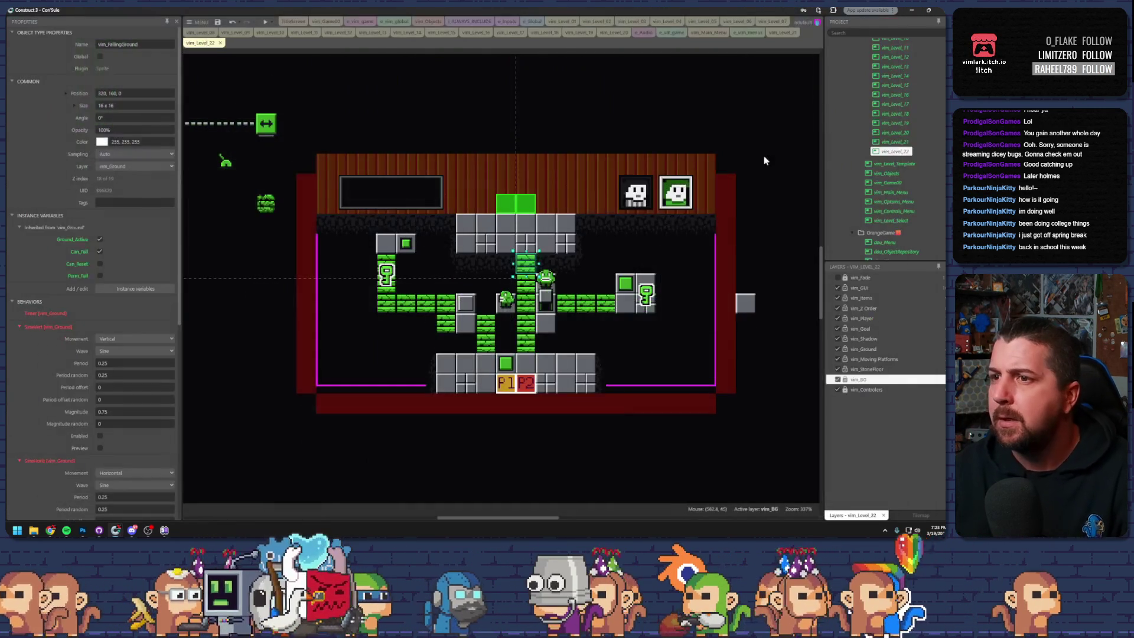
{"action": "left_click", "coordinate": [549, 322]}
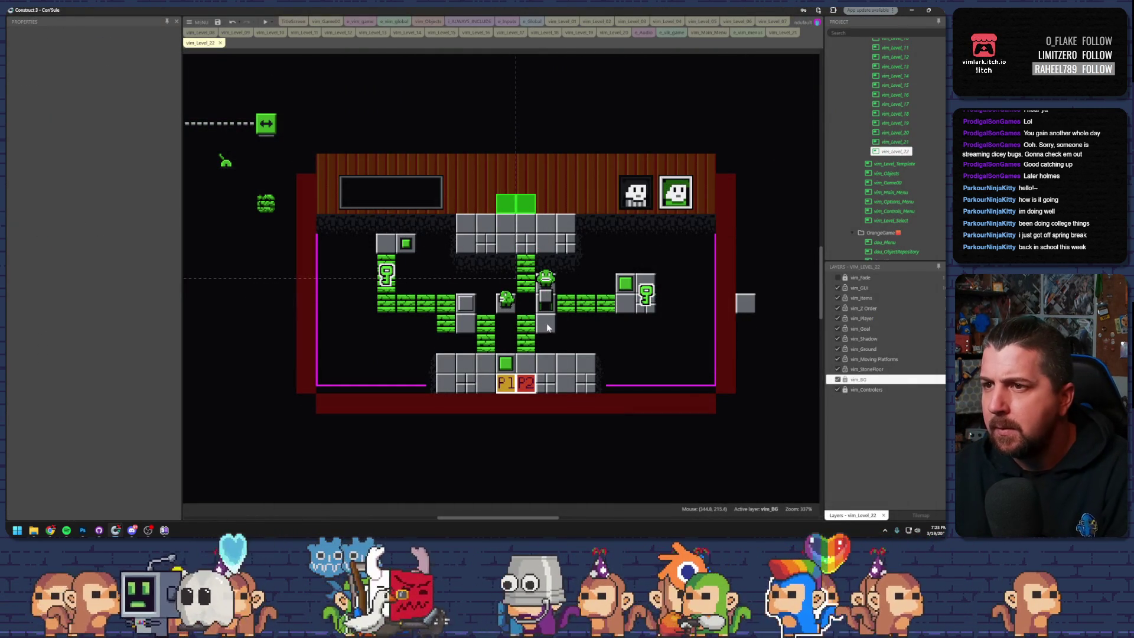
{"action": "left_click", "coordinate": [529, 323]}
{"action": "left_click_drag", "start_coordinate": [530, 325], "coordinate": [546, 326]}
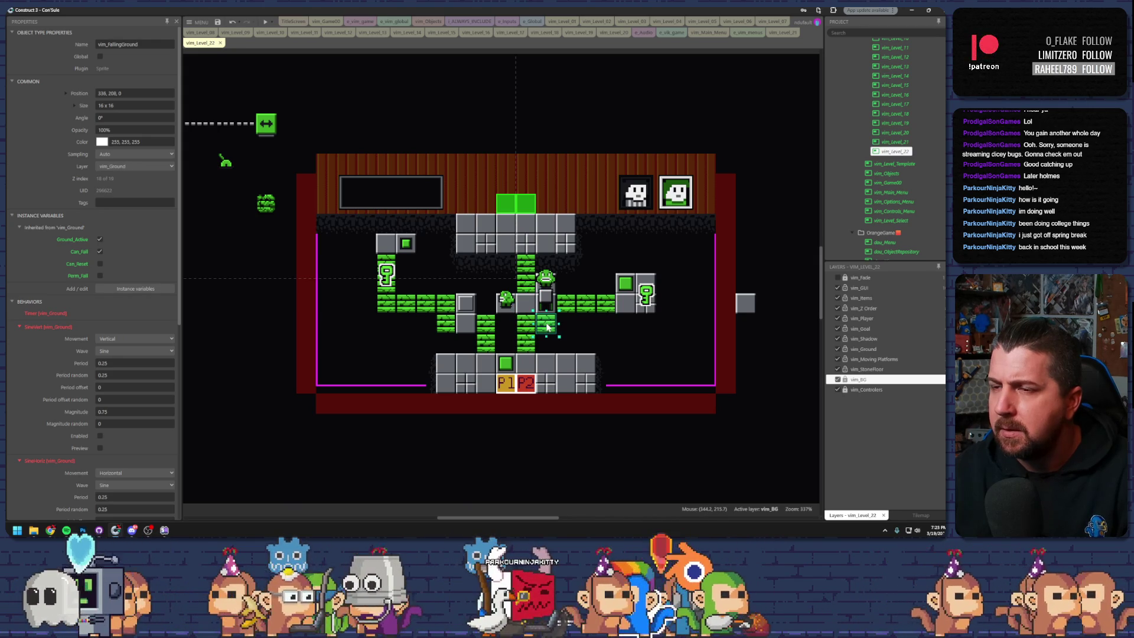
{"action": "key", "text": "ctrl+z"}
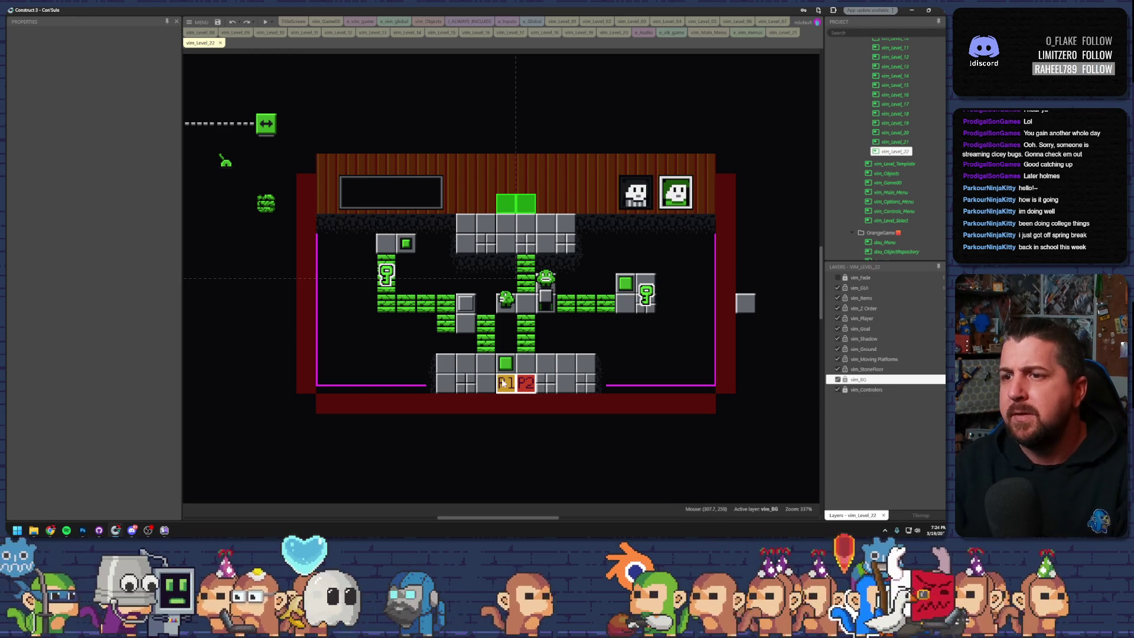
{"action": "mouse_move", "coordinate": [522, 385]}
{"action": "left_mouse_down"}
{"action": "mouse_move", "coordinate": [620, 315]}
{"action": "mouse_move", "coordinate": [620, 296]}
{"action": "left_mouse_up"}
- Reposition P2 onto the grey block below the exit and P1 onto the central green column
{"action": "mouse_move", "coordinate": [501, 381]}
{"action": "left_mouse_down"}
{"action": "mouse_move", "coordinate": [443, 302]}
{"action": "mouse_move", "coordinate": [385, 284]}
{"action": "mouse_move", "coordinate": [386, 264]}
{"action": "mouse_move", "coordinate": [385, 285]}
{"action": "mouse_move", "coordinate": [402, 251]}
{"action": "left_mouse_up"}
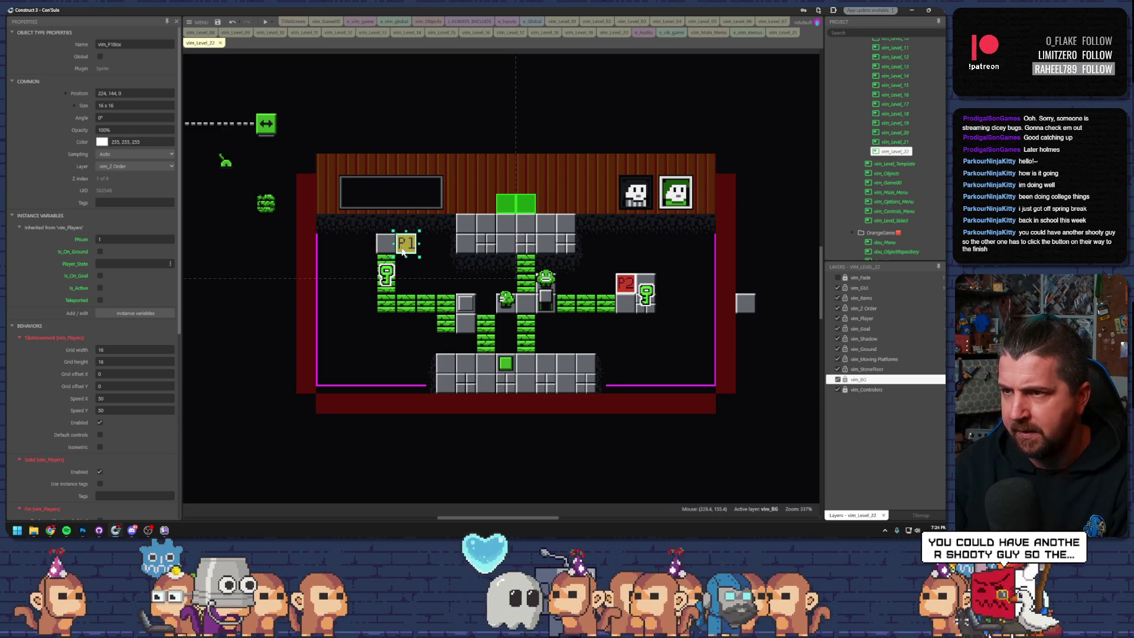
{"action": "mouse_move", "coordinate": [402, 251]}
{"action": "left_mouse_down"}
{"action": "mouse_move", "coordinate": [383, 251]}
{"action": "mouse_move", "coordinate": [383, 280]}
{"action": "mouse_move", "coordinate": [402, 304]}
{"action": "mouse_move", "coordinate": [470, 315]}
{"action": "mouse_move", "coordinate": [489, 335]}
{"action": "mouse_move", "coordinate": [489, 375]}
{"action": "mouse_move", "coordinate": [526, 368]}
{"action": "left_mouse_up"}
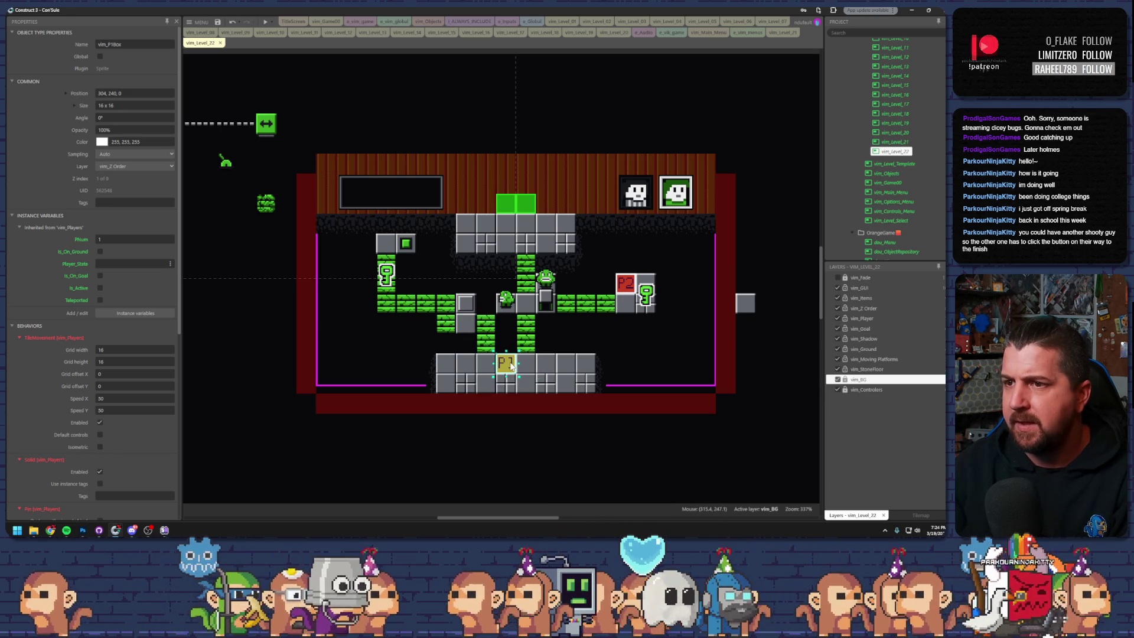
{"action": "left_click_drag", "start_coordinate": [609, 305], "coordinate": [532, 303]}
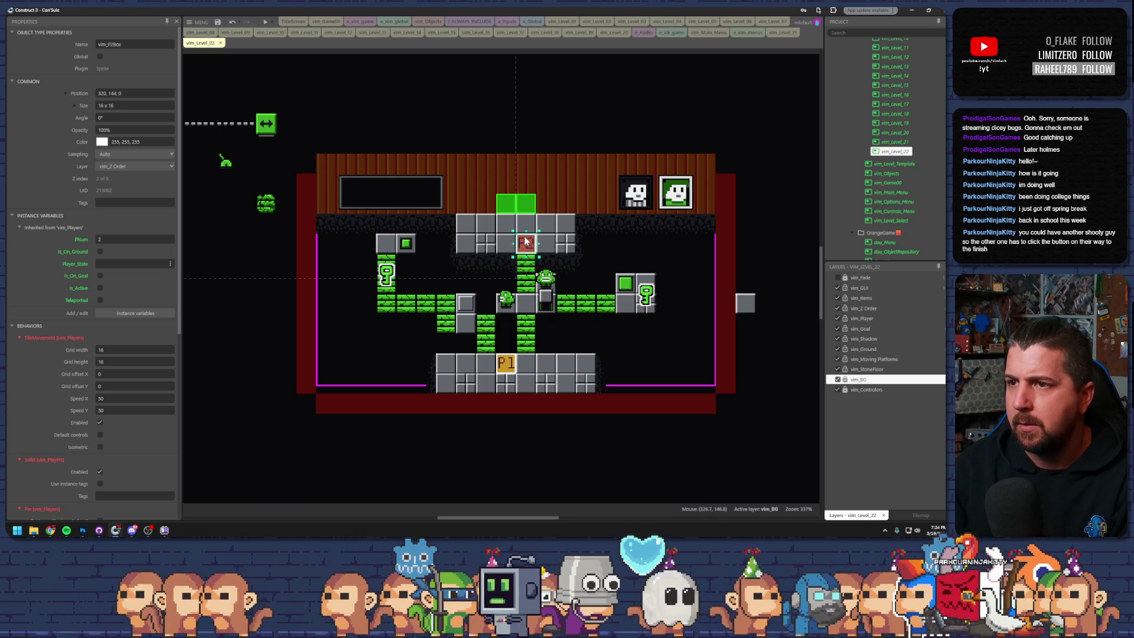
{"action": "mouse_move", "coordinate": [509, 366]}
{"action": "left_mouse_down"}
{"action": "mouse_move", "coordinate": [524, 363]}
{"action": "mouse_move", "coordinate": [524, 316]}
{"action": "left_mouse_up"}
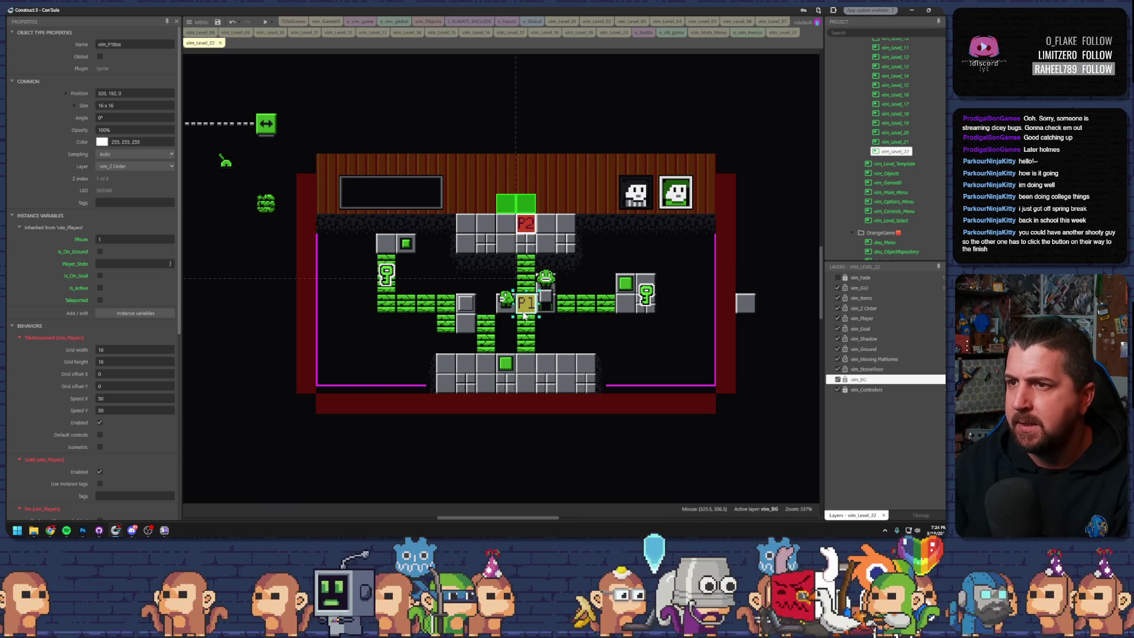
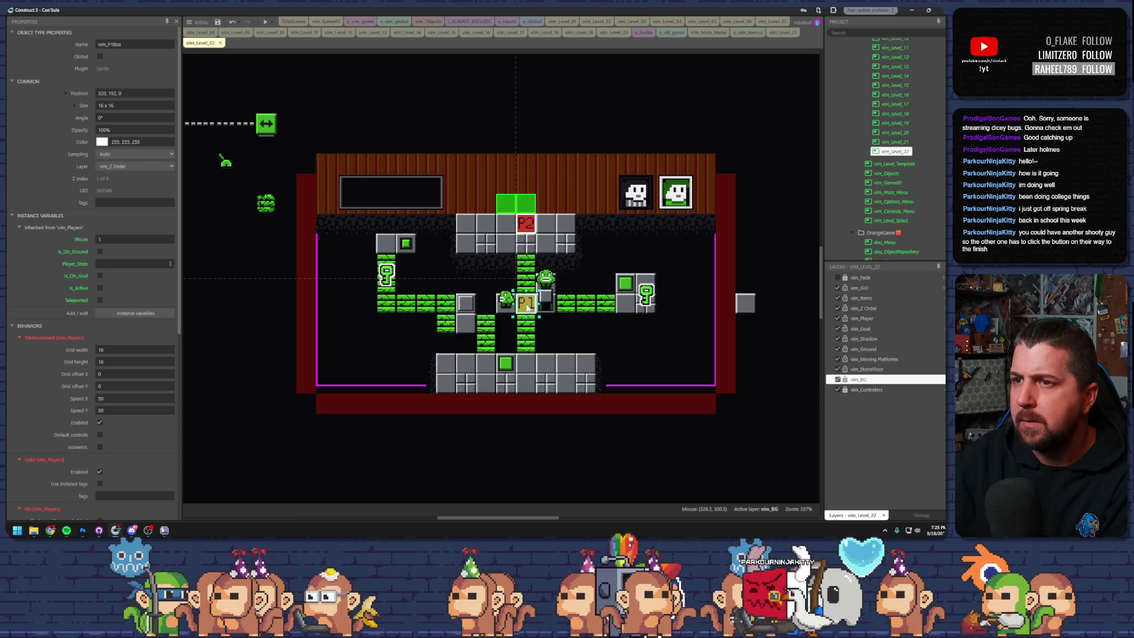
- Move the P1 and P2 starts onto the bottom platform, with the barrier switch above P1
{"action": "left_click_drag", "start_coordinate": [527, 310], "coordinate": [507, 391]}
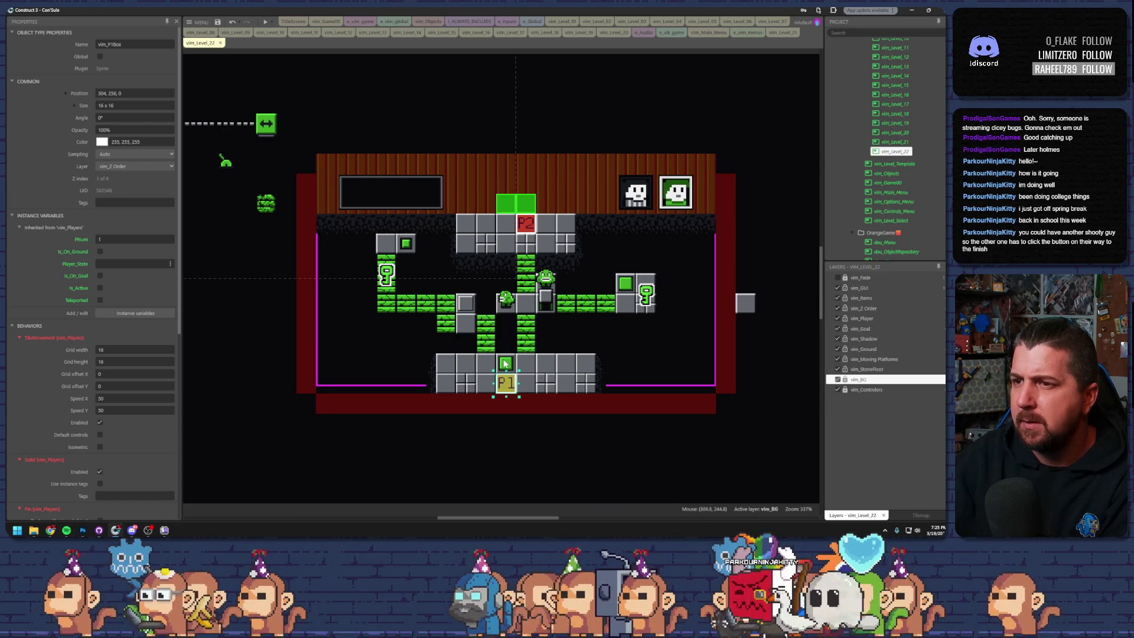
{"action": "left_click_drag", "start_coordinate": [505, 364], "coordinate": [479, 362]}
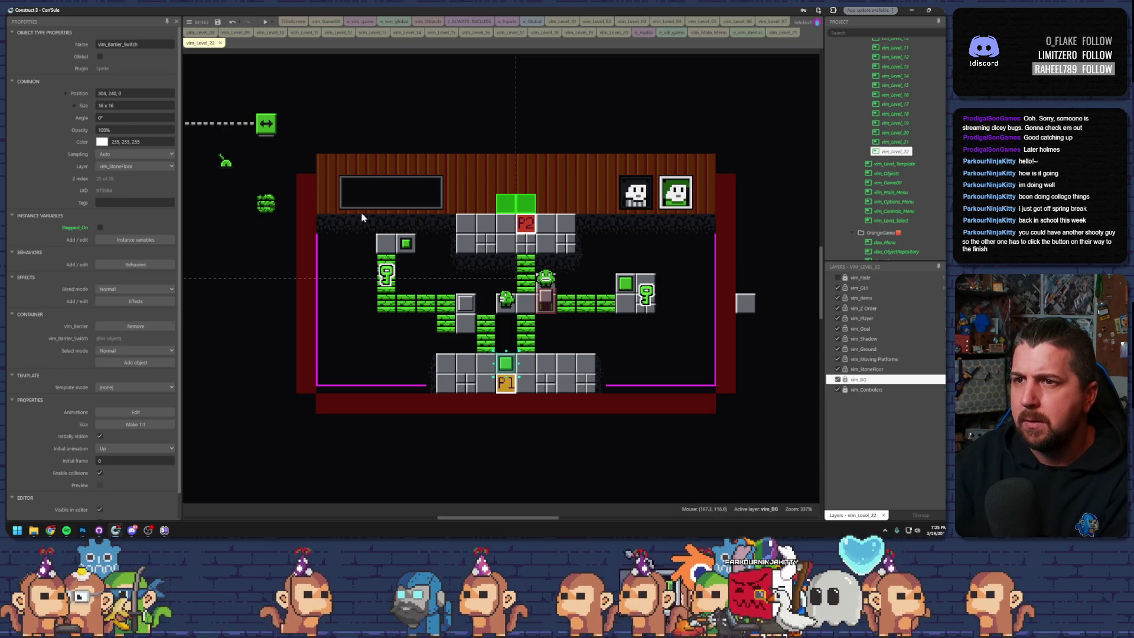
{"action": "left_click_drag", "start_coordinate": [518, 229], "coordinate": [519, 310]}
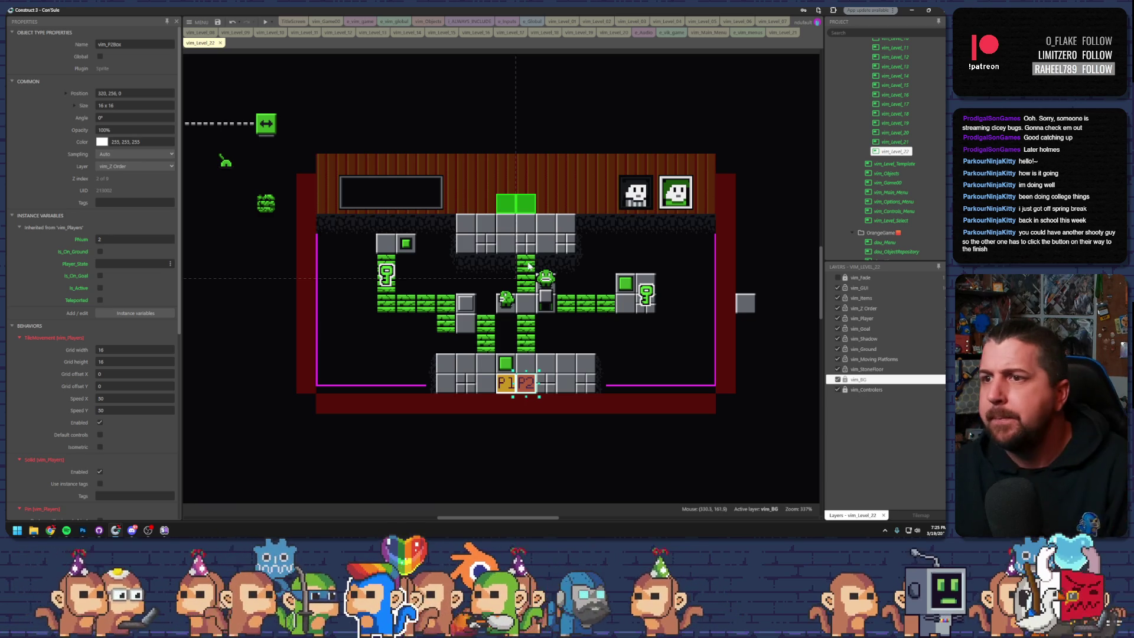
- Undo a stray block move, add a green falling-block copy higher up, and save the project
{"action": "left_click", "coordinate": [506, 300]}
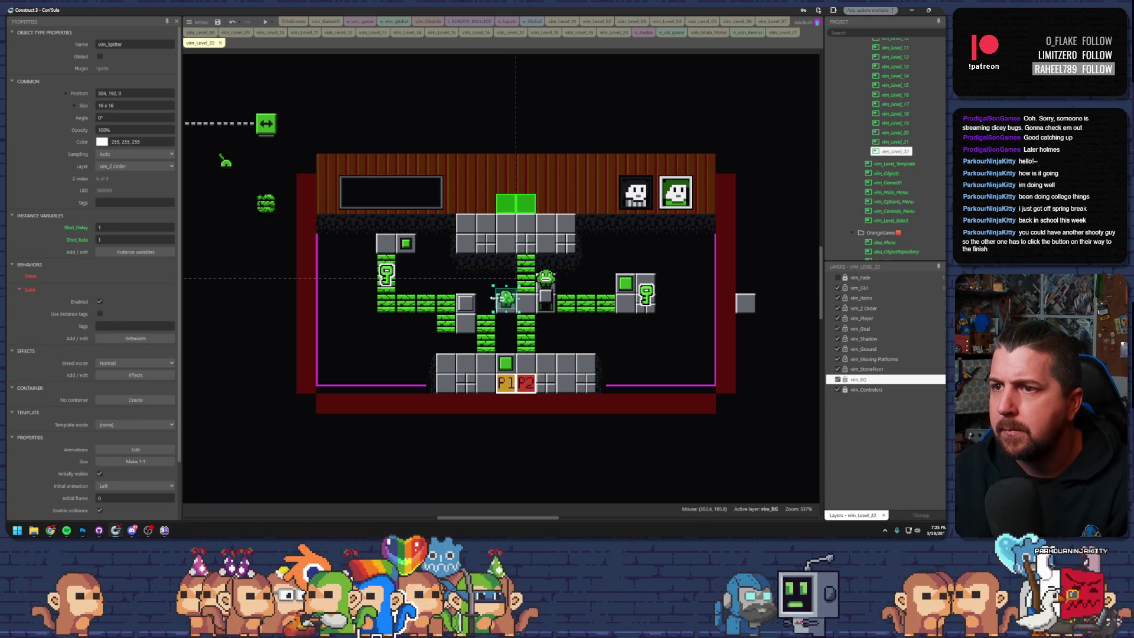
{"action": "key", "text": "ctrl+z"}
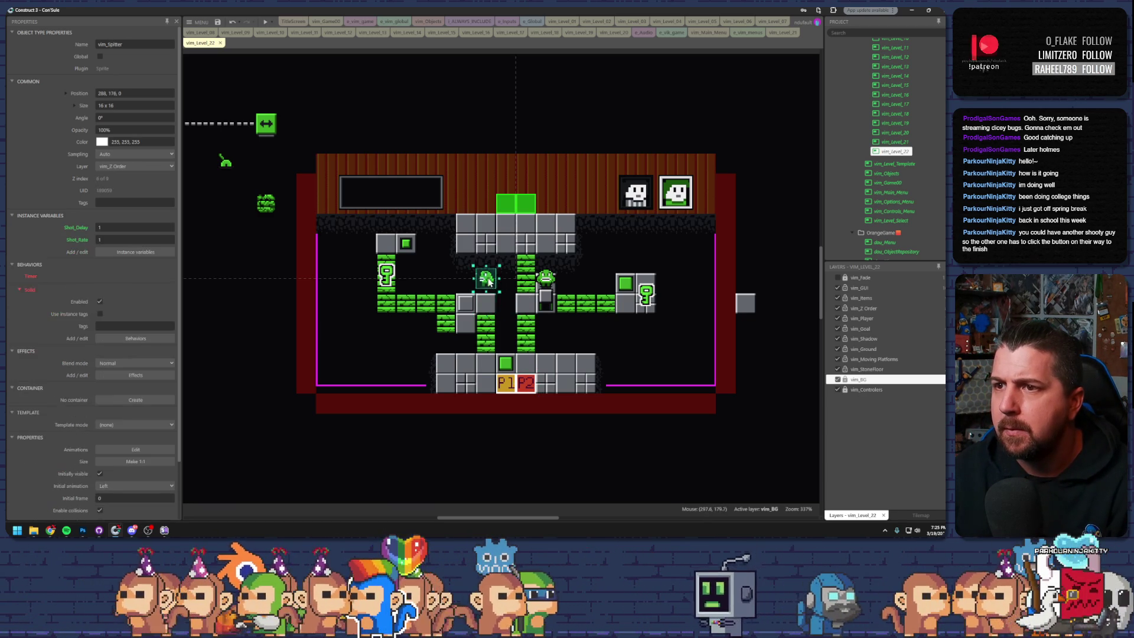
{"action": "left_click", "coordinate": [524, 306]}
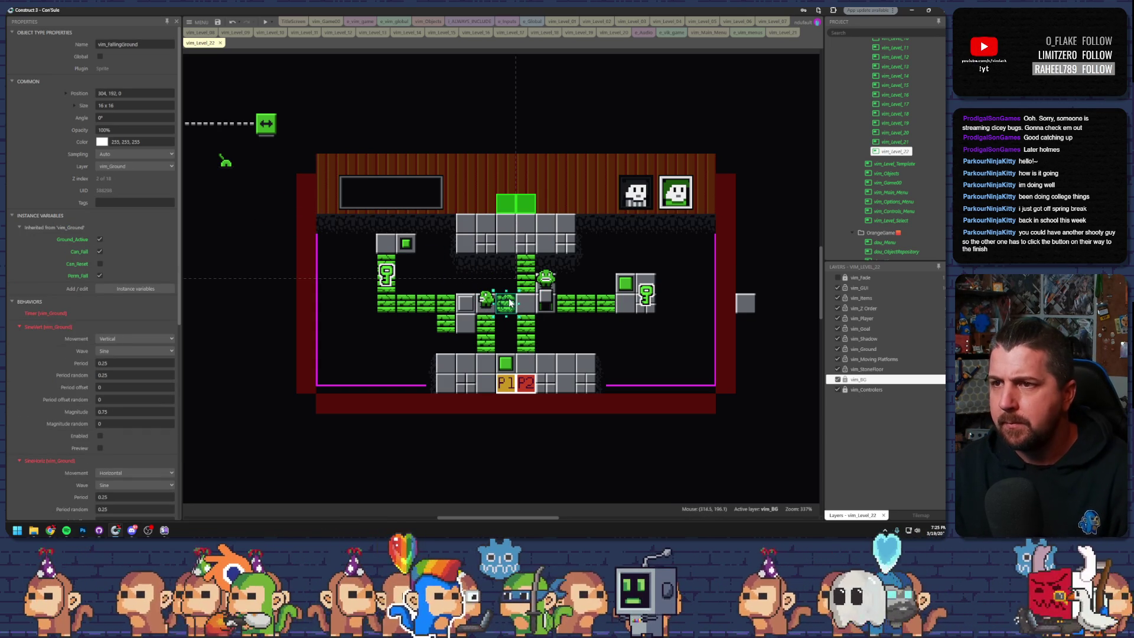
{"action": "left_click_drag", "start_coordinate": [506, 302], "coordinate": [507, 270]}
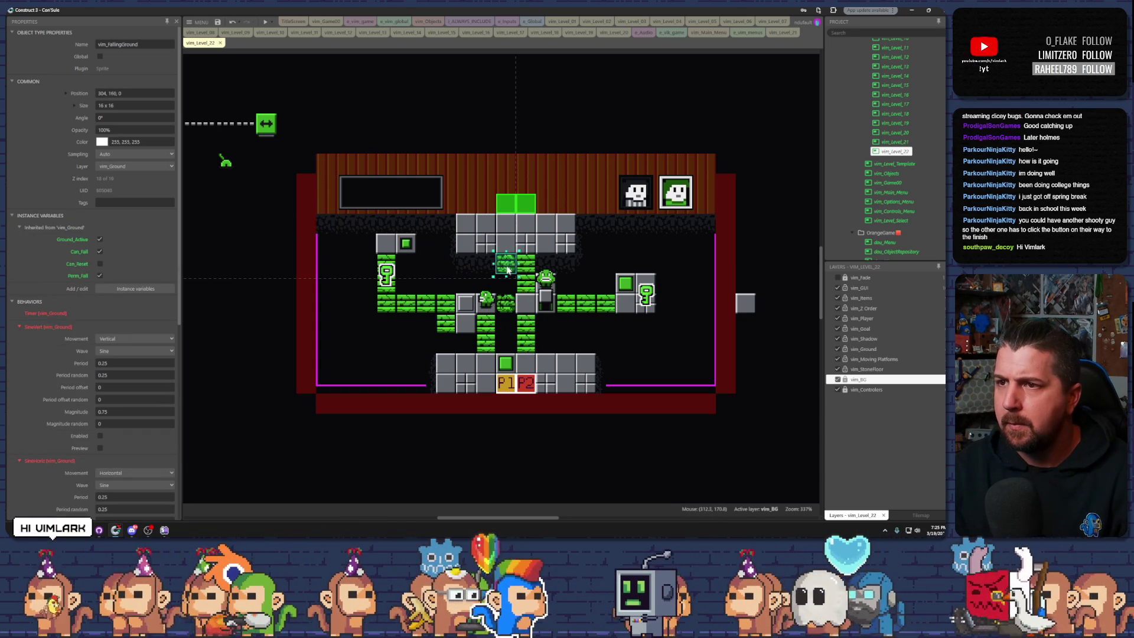
{"action": "left_click", "coordinate": [530, 347]}
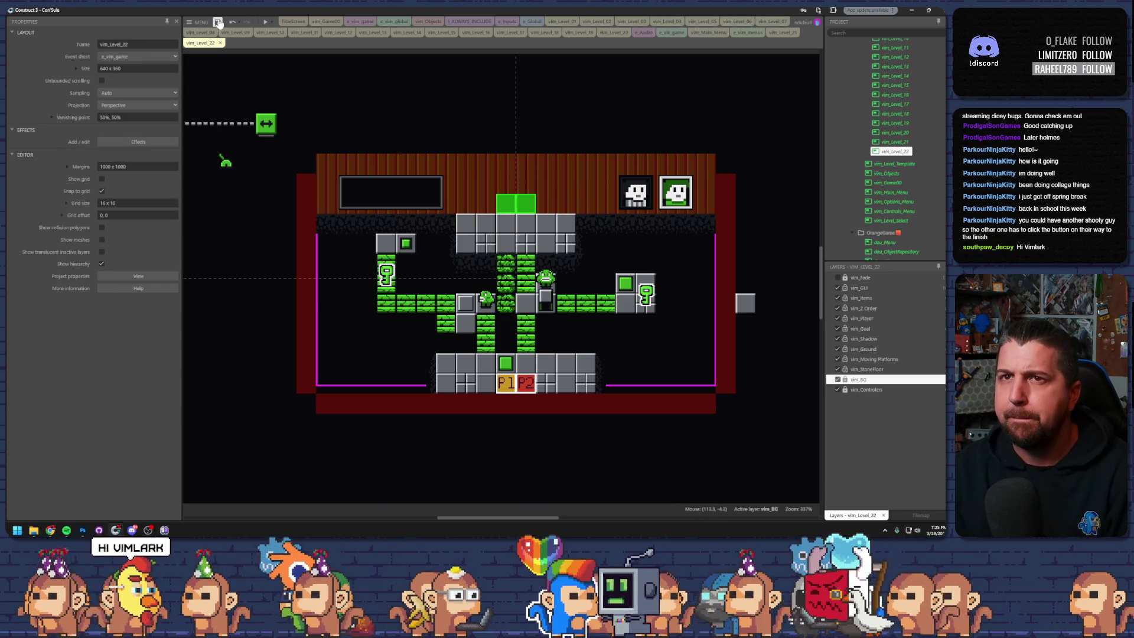
{"action": "left_click", "coordinate": [217, 22]}
- Run a maximized preview of level 22 and climb both characters toward the key block
{"action": "left_click", "coordinate": [265, 24]}
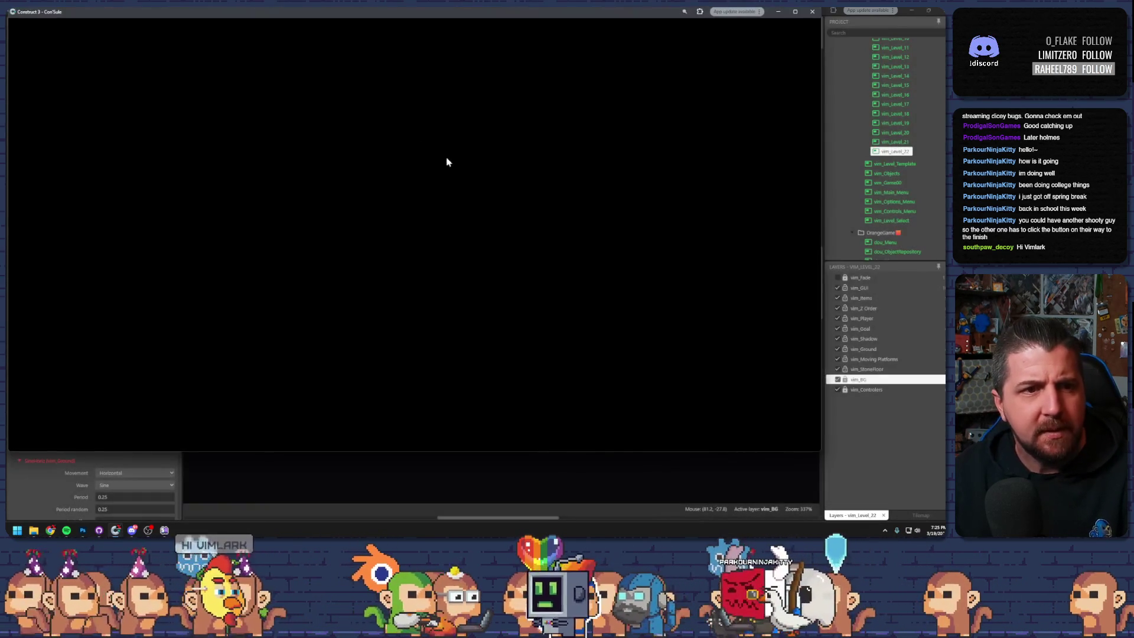
{"action": "double_click", "coordinate": [530, 16]}
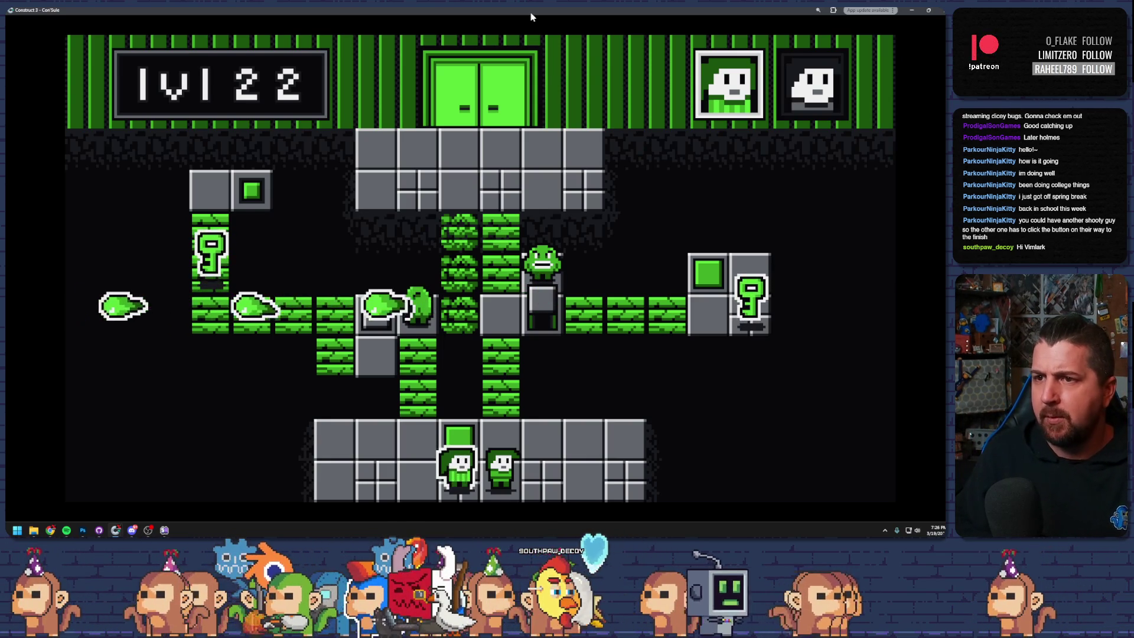
{"action": "key", "text": "space"}
{"action": "key", "text": "Up"}
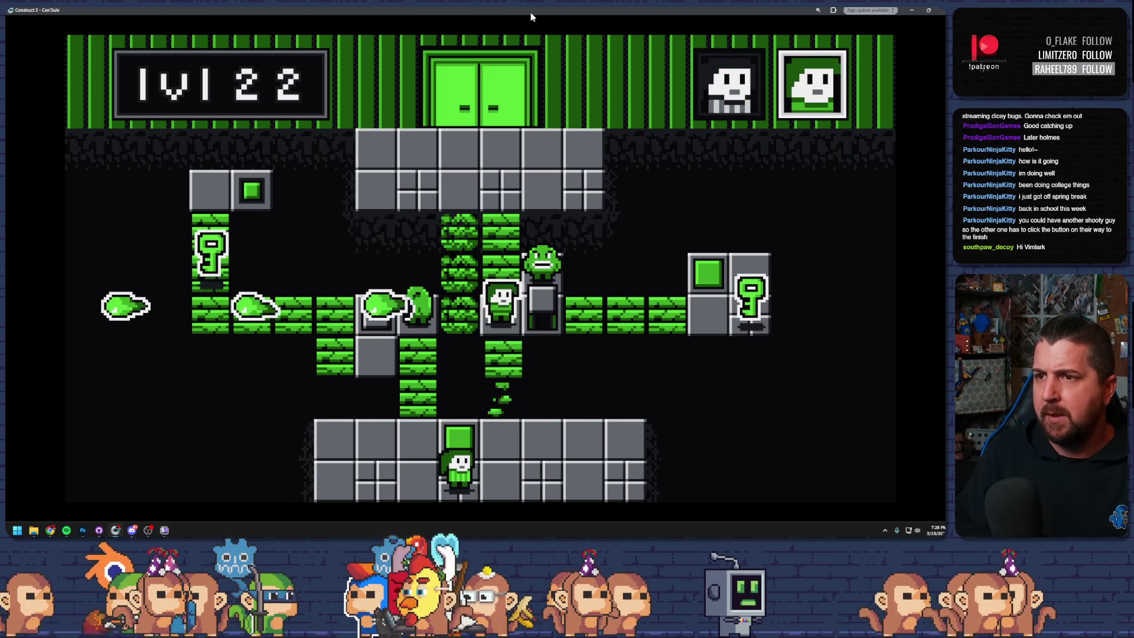
{"action": "key", "text": "space"}
{"action": "key", "text": "Up"}
{"action": "key", "text": "space"}
{"action": "key", "text": "Right"}
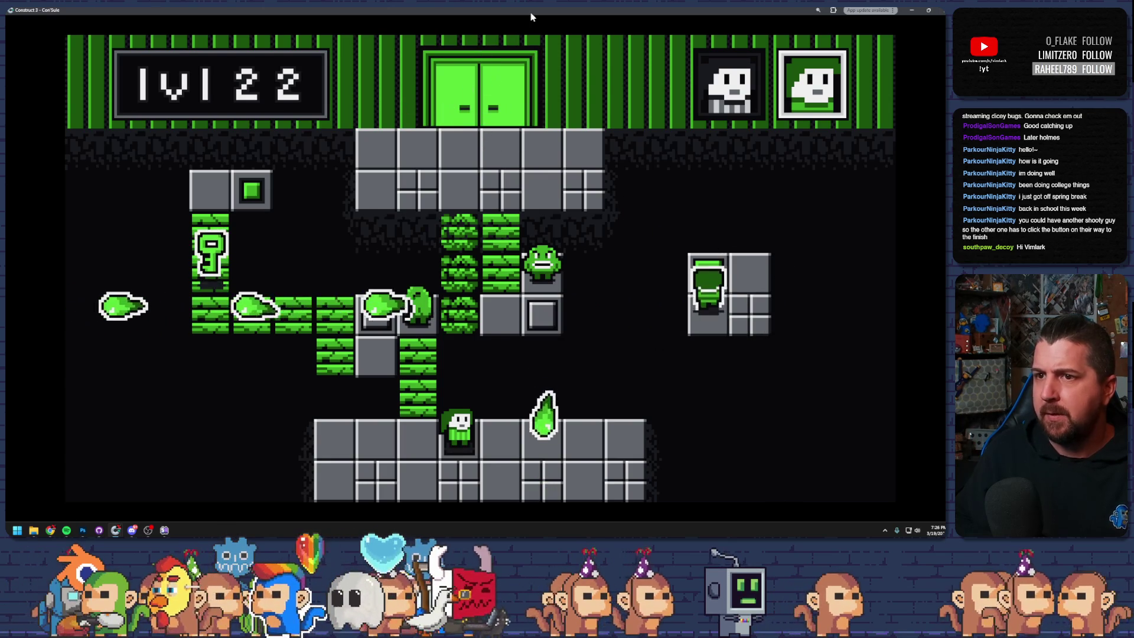
- Move the bottom character up-left, step on the green button to open the door, then search for notepad
{"action": "key", "text": "space"}
{"action": "key", "text": "Left"}
{"action": "key", "text": "Up"}
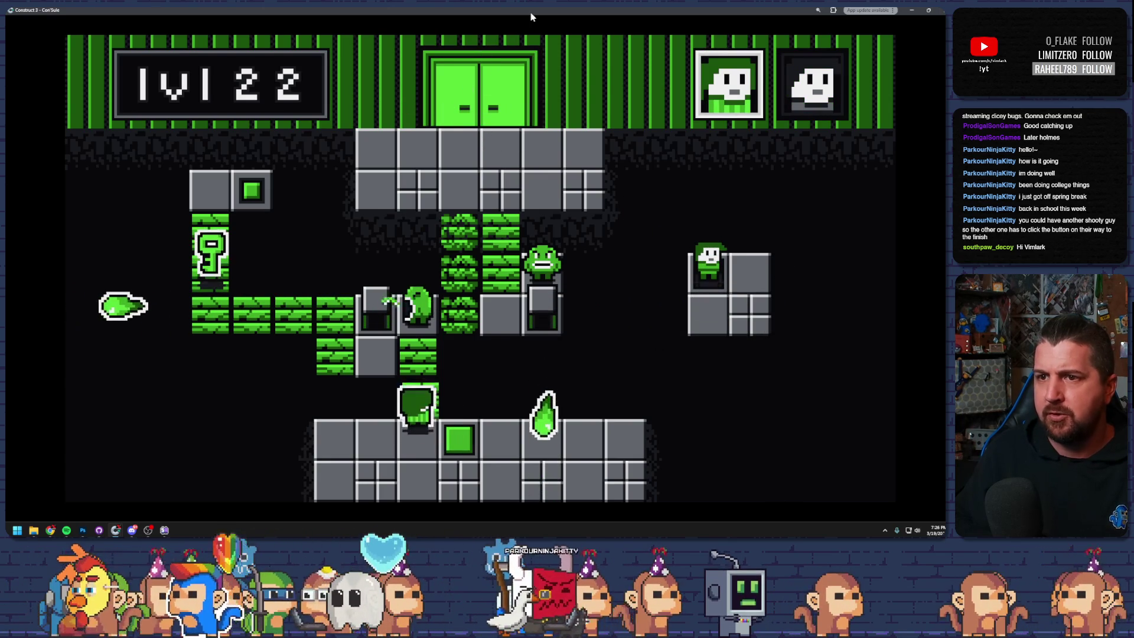
{"action": "key", "text": "Left"}
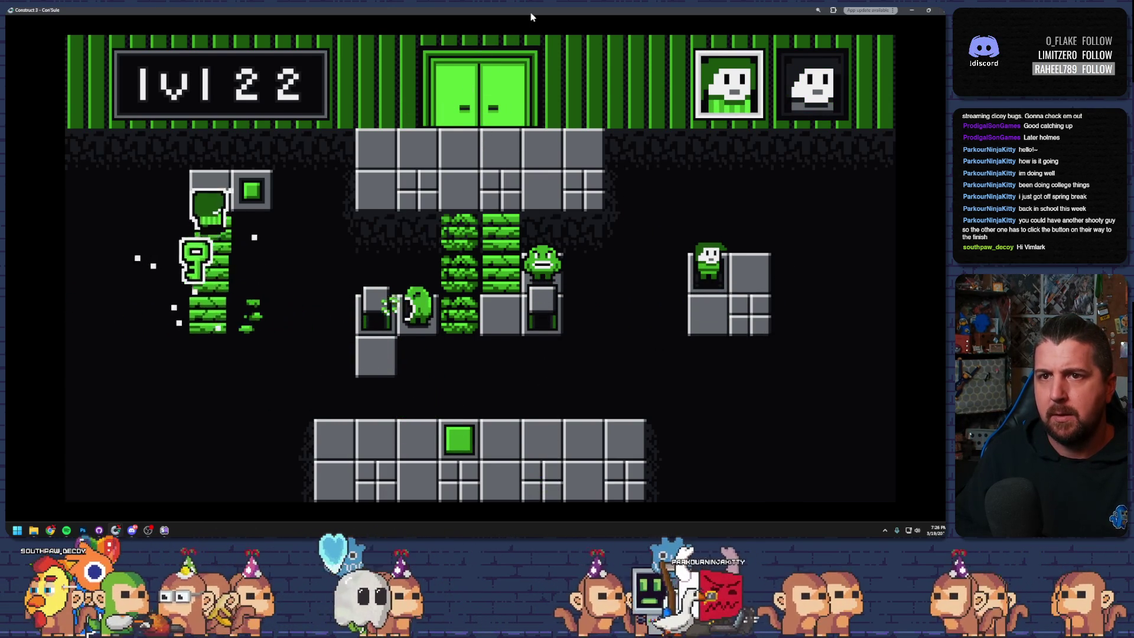
{"action": "key", "text": "Right"}
{"action": "key", "text": "Left"}
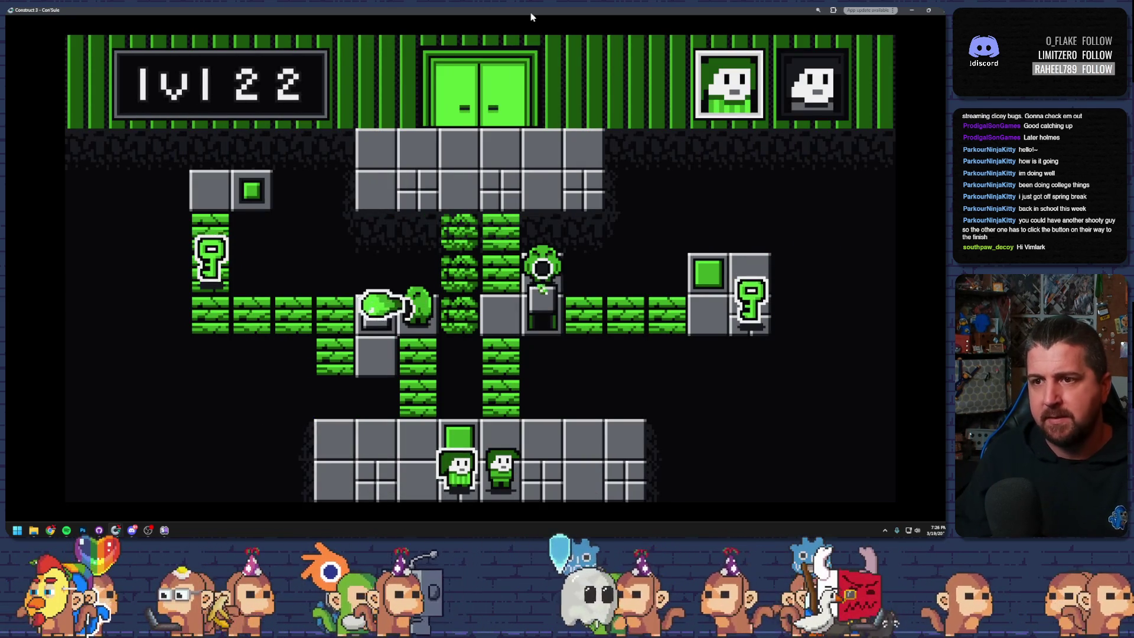
{"action": "key", "text": "Tab"}
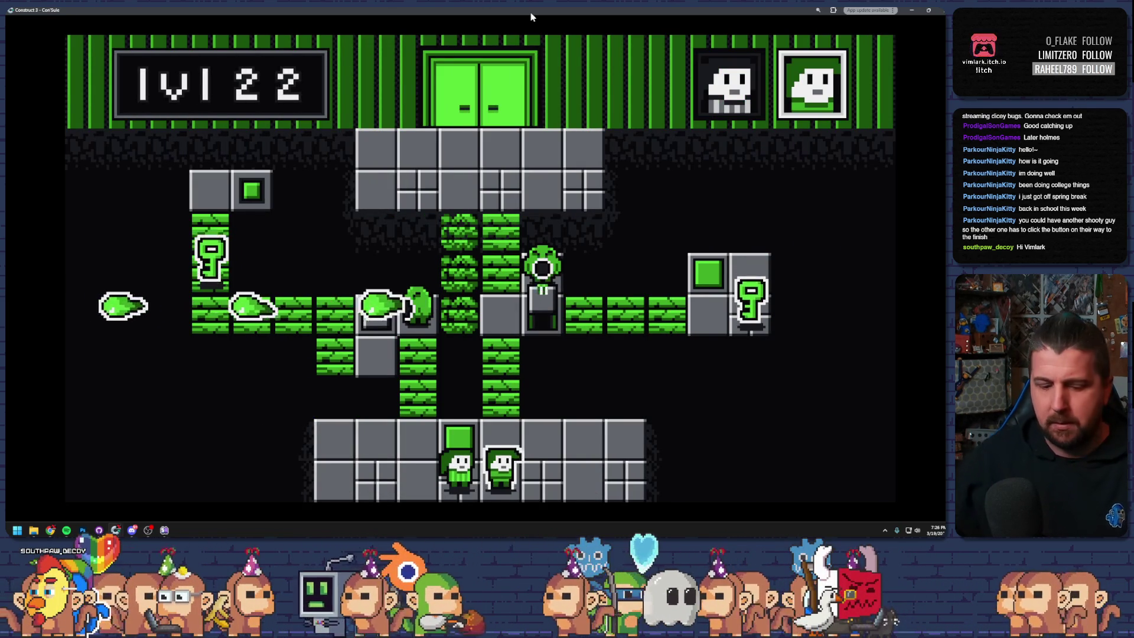
{"action": "key", "text": "super"}
{"action": "type", "text": "notepad"}
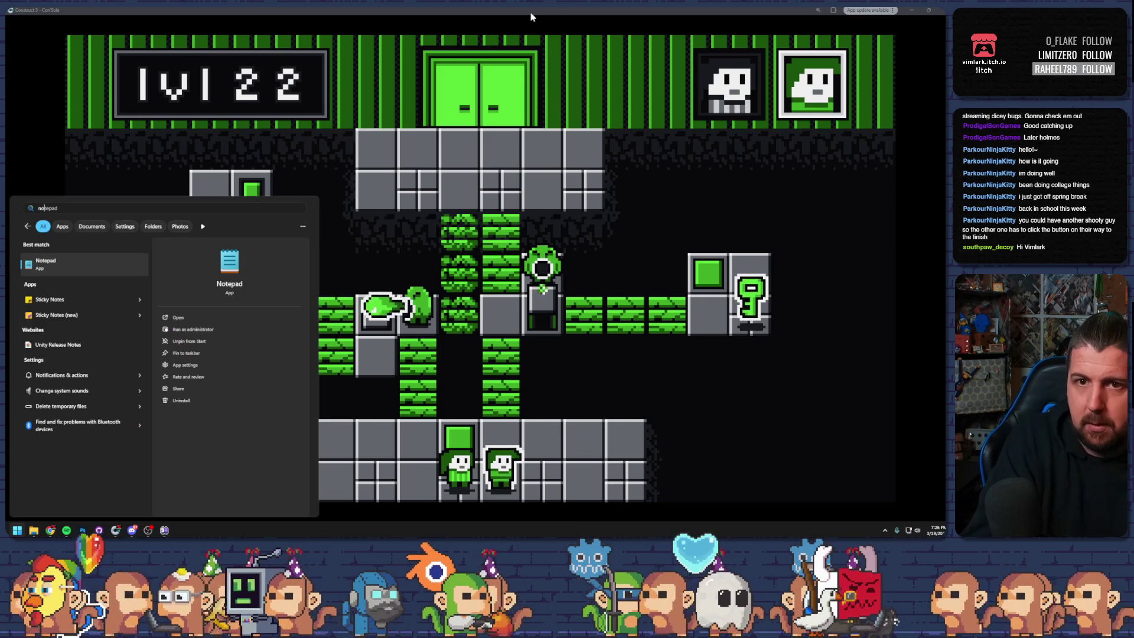
{"action": "key", "text": "Return"}
{"action": "left_click", "coordinate": [230, 133]}
{"action": "mouse_move", "coordinate": [293, 201]}
{"action": "left_mouse_down"}
{"action": "mouse_move", "coordinate": [650, 204]}
{"action": "mouse_move", "coordinate": [379, 203]}
{"action": "left_mouse_up"}
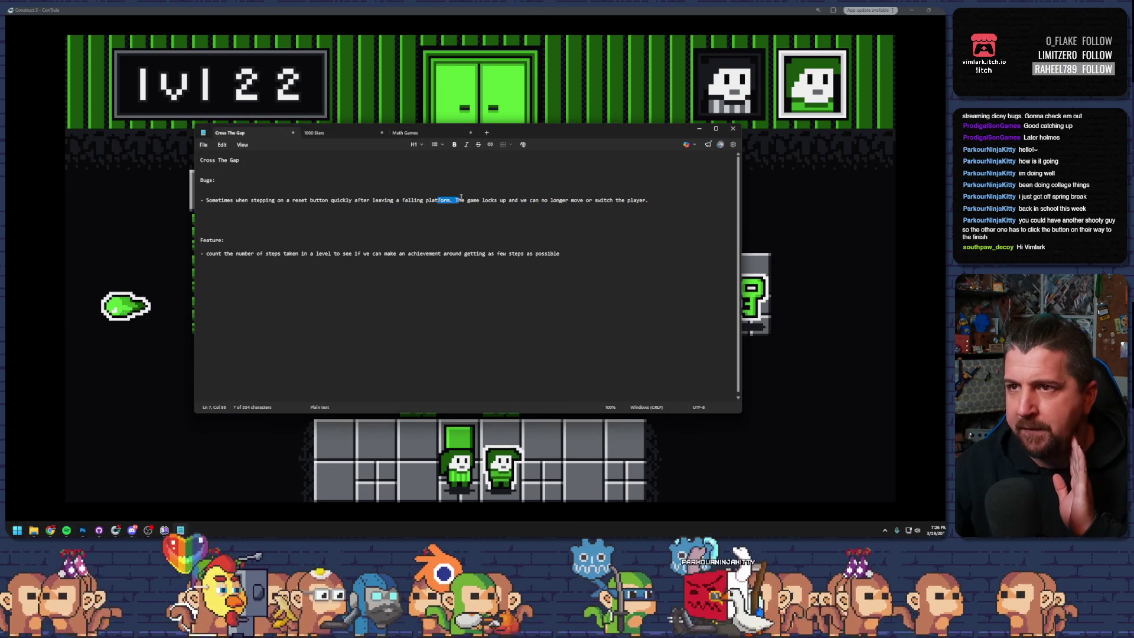
{"action": "left_click", "coordinate": [701, 130]}
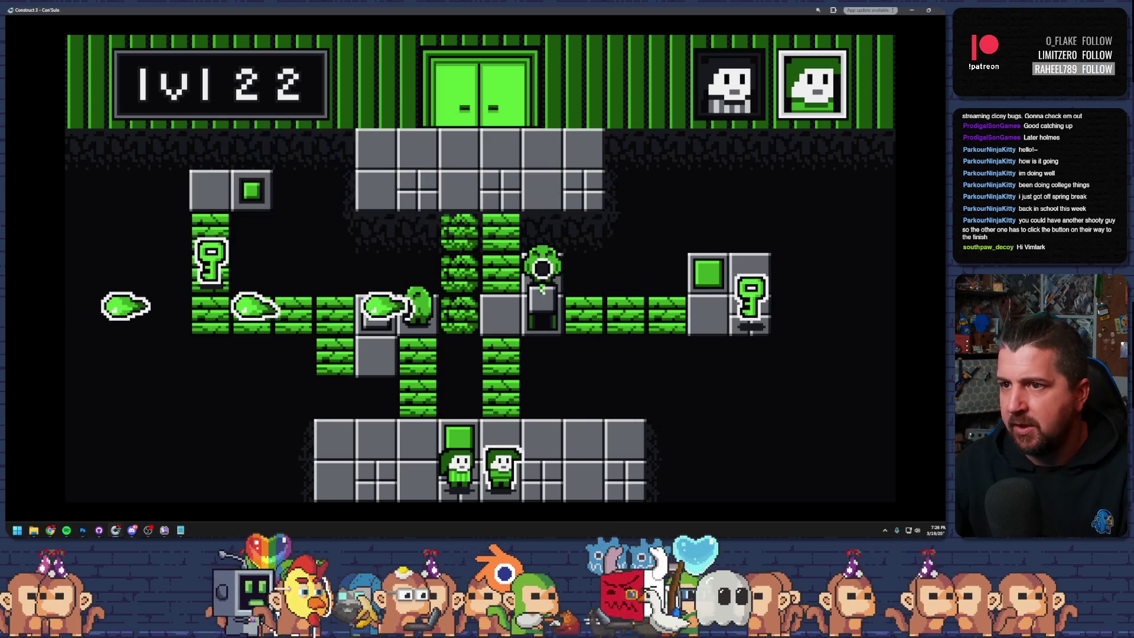
- Climb both characters up, collect the key, and step on the button to open the exit
{"action": "key", "text": "Up"}
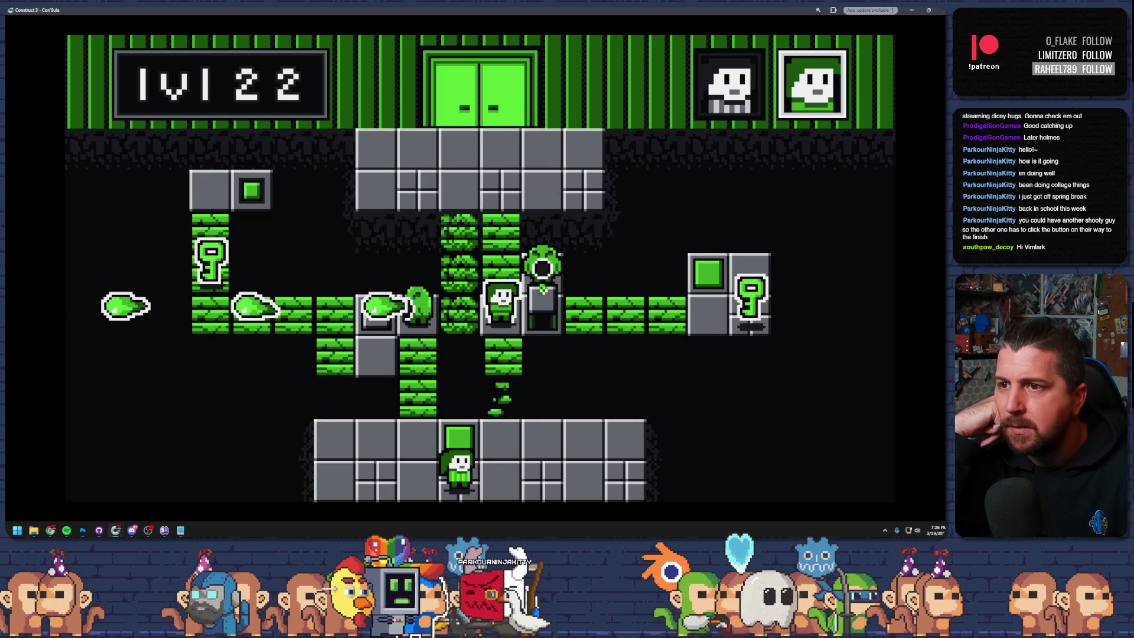
{"action": "key", "text": "space"}
{"action": "key", "text": "Up"}
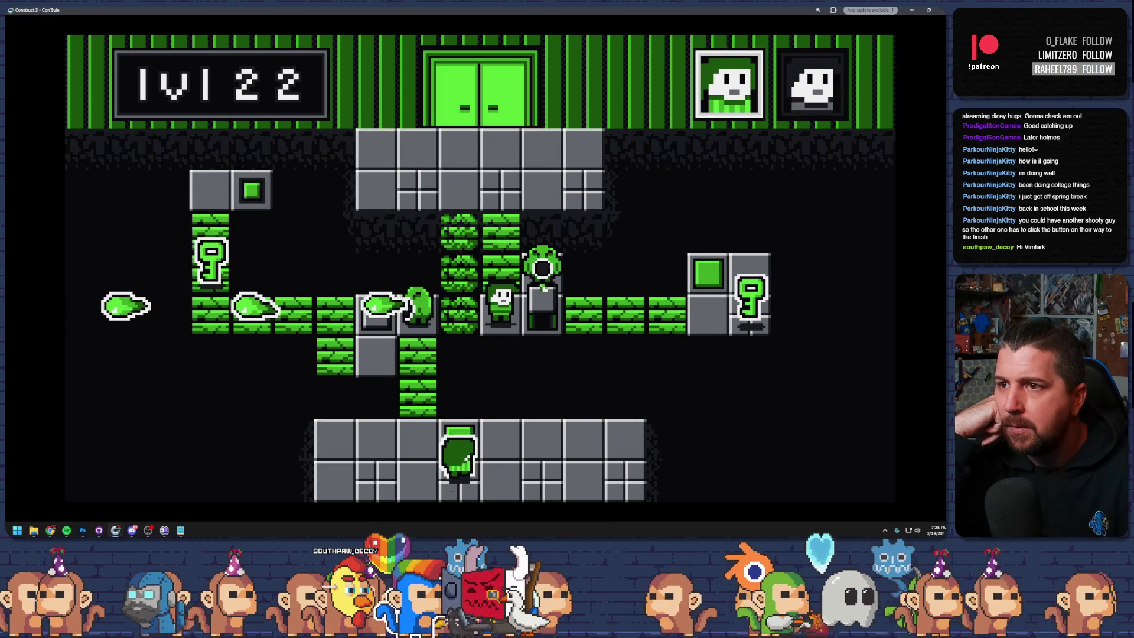
{"action": "key", "text": "space"}
{"action": "key", "text": "Right"}
{"action": "key", "text": "Right"}
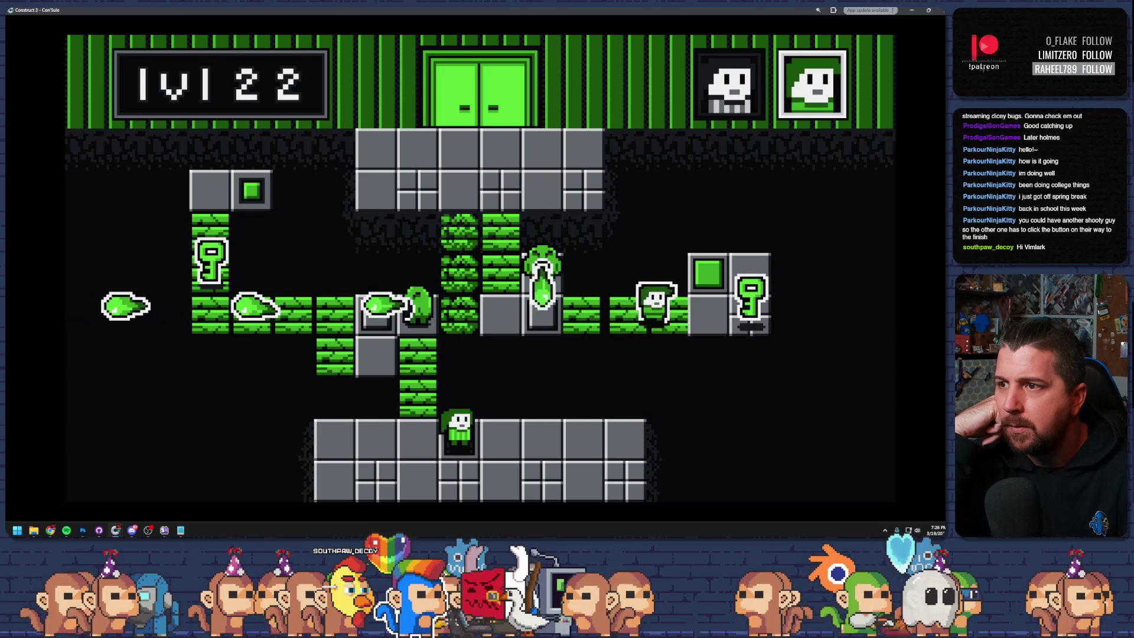
{"action": "key", "text": "Up"}
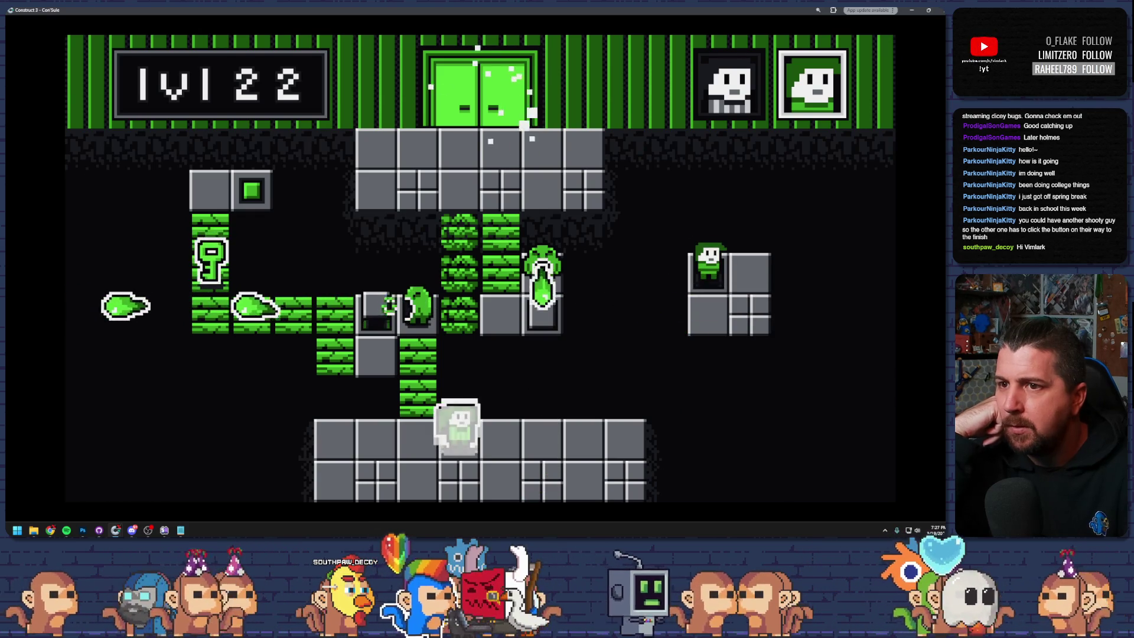
{"action": "key", "text": "space"}
{"action": "key", "text": "Left"}
{"action": "key", "text": "Up"}
{"action": "key", "text": "Left"}
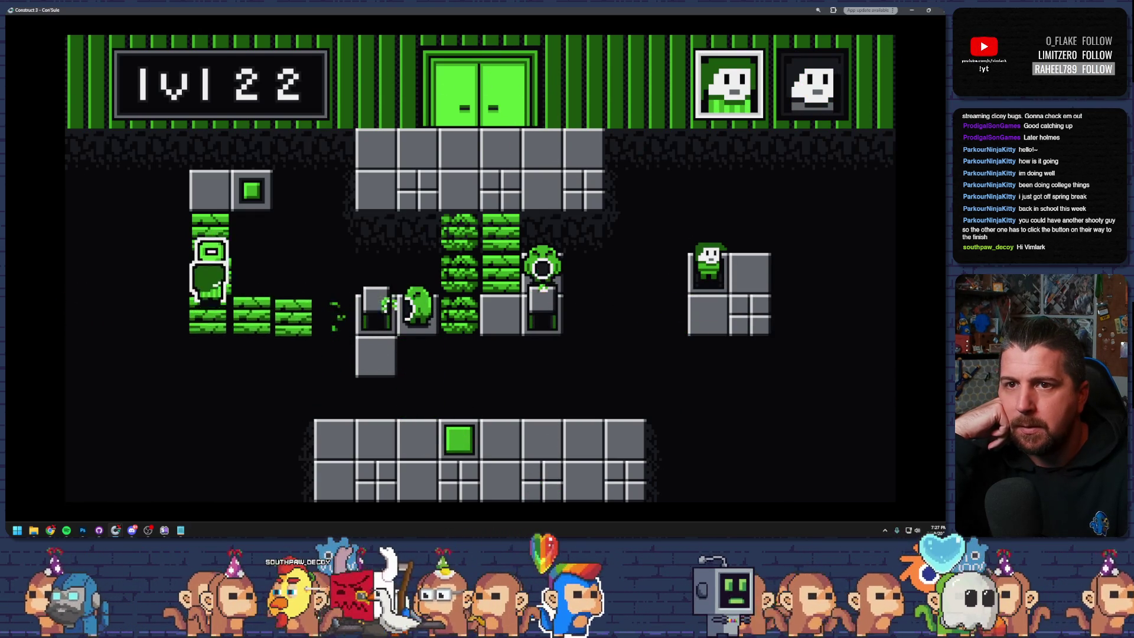
{"action": "key", "text": "Up"}
{"action": "key", "text": "Right"}
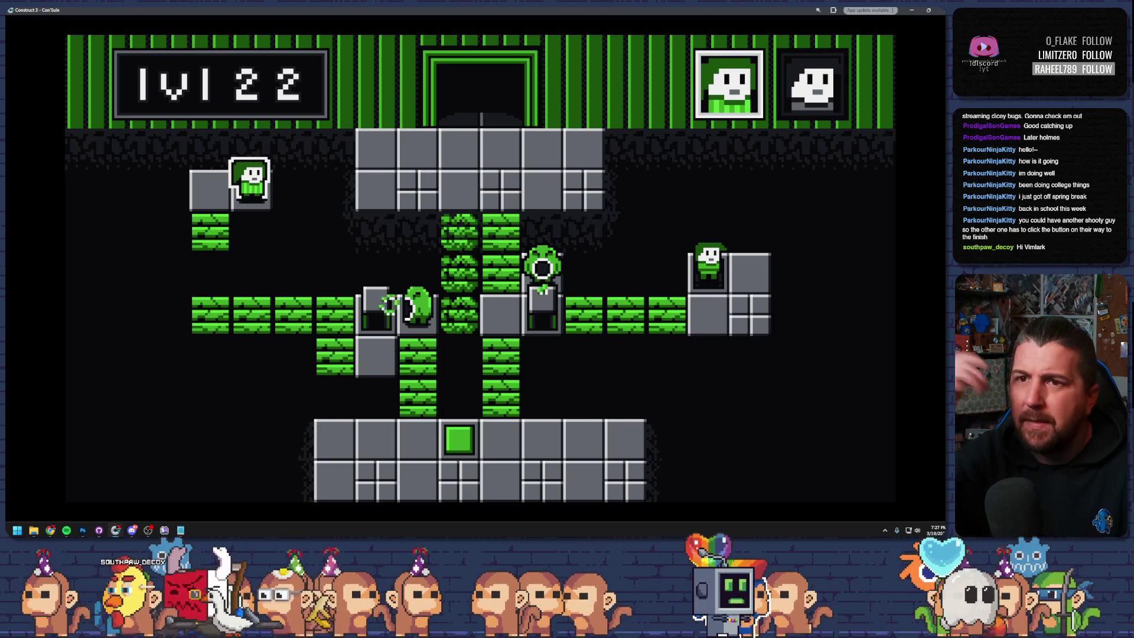
{"action": "key", "text": "Right"}
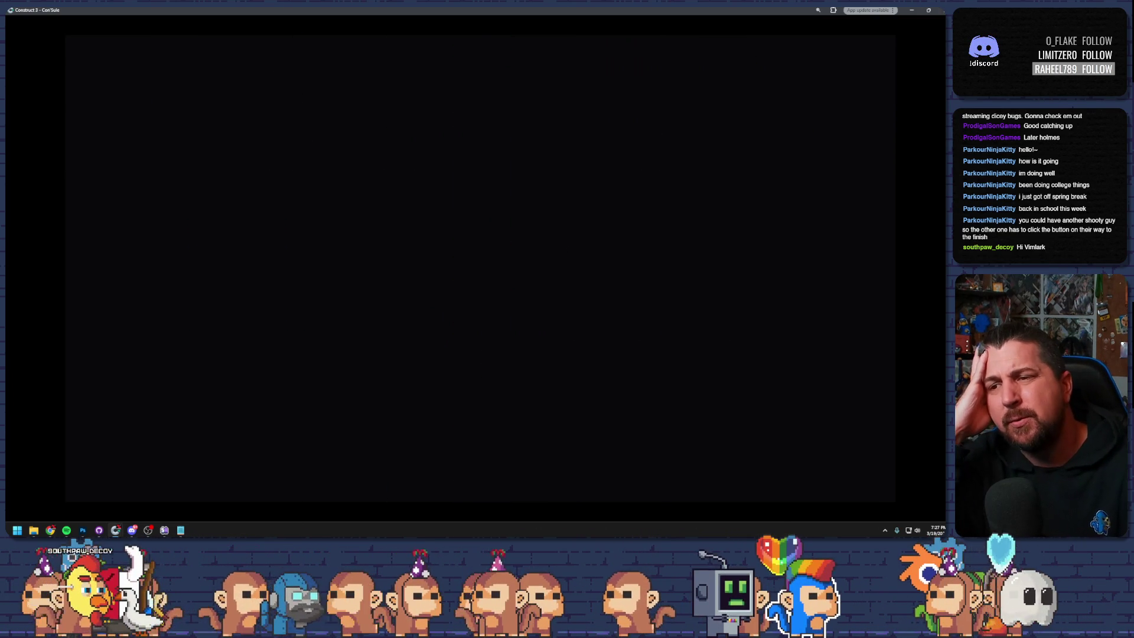
- Climb the right character to the middle row and step the other onto the grey block
{"action": "key", "text": "space"}
{"action": "key", "text": "Up"}
{"action": "key", "text": "space"}
{"action": "key", "text": "Up"}
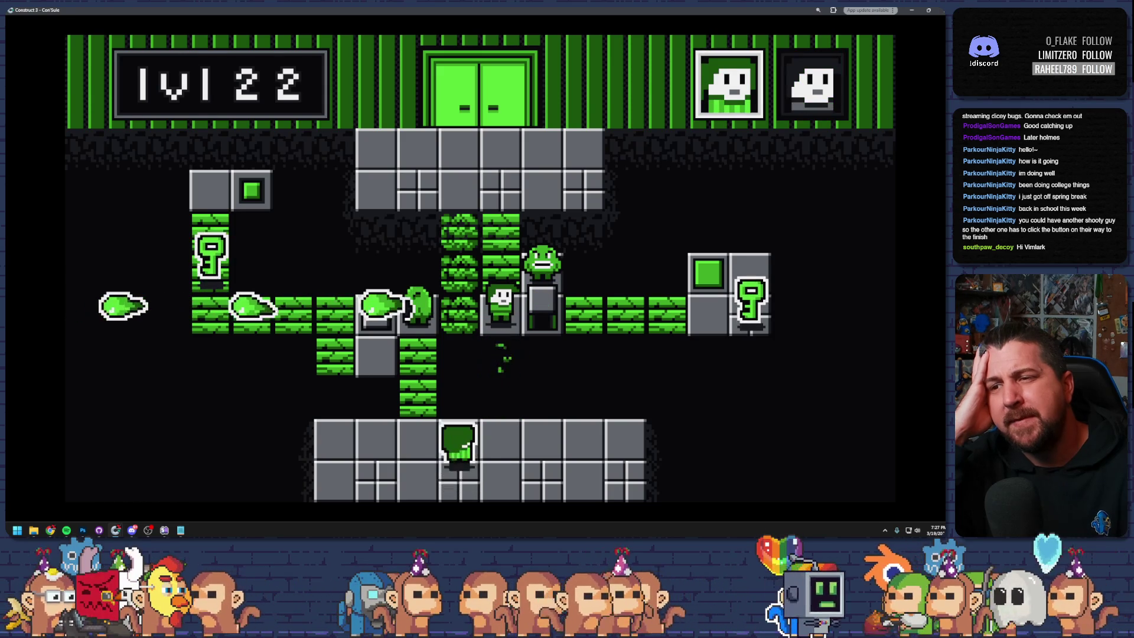
{"action": "key", "text": "Up"}
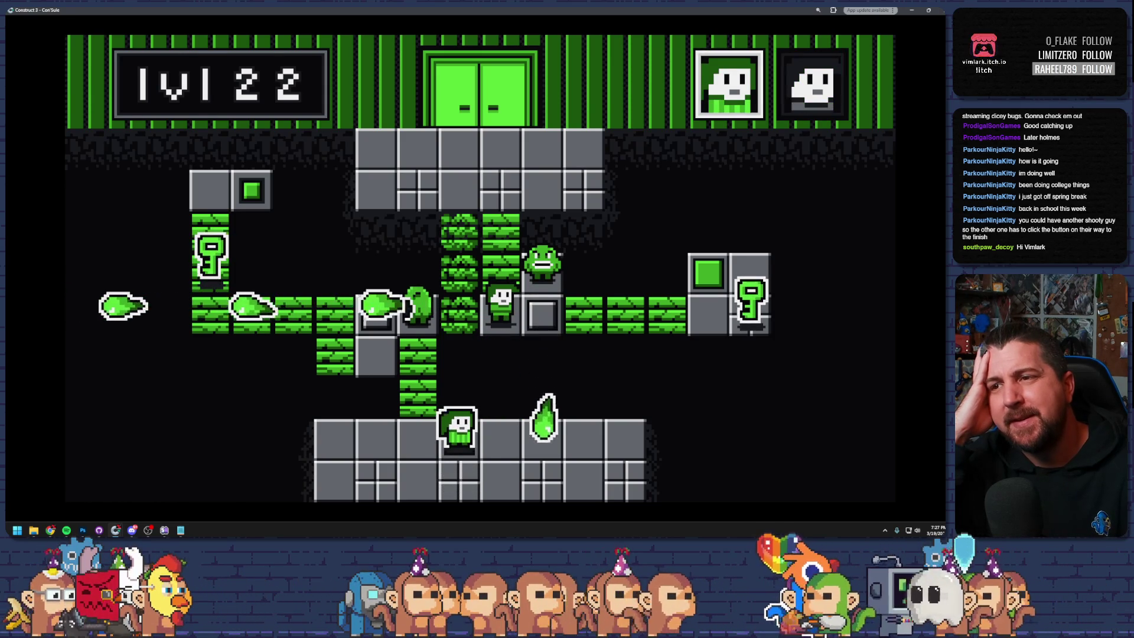
{"action": "key", "text": "space"}
{"action": "key", "text": "Right"}
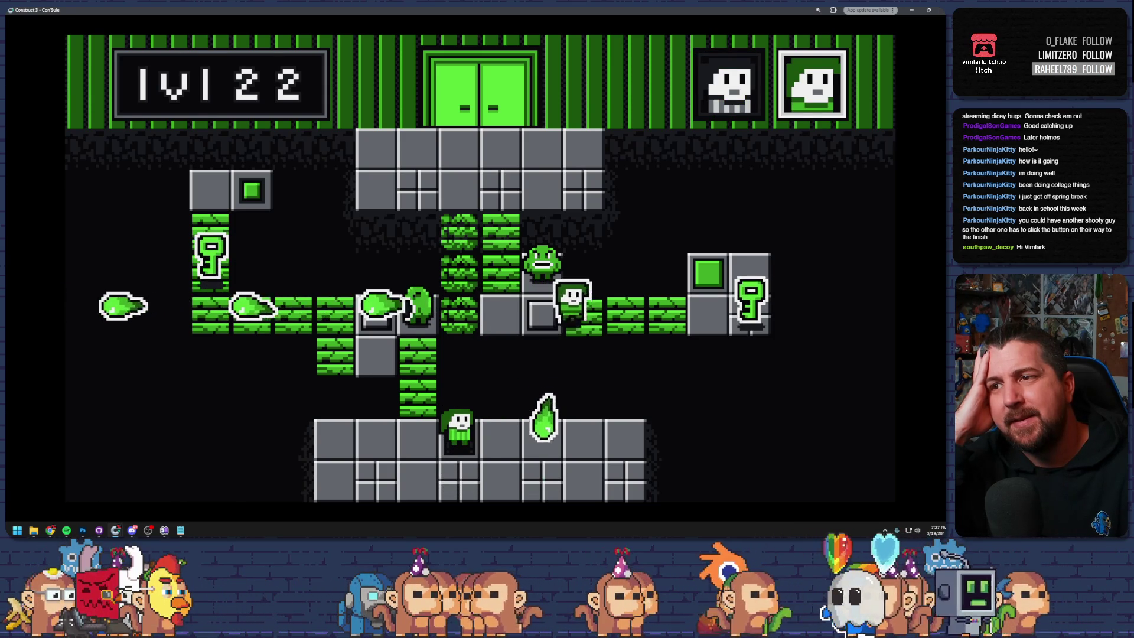
- Grab the key, carry it up onto its slot, then return to the layout
{"action": "key", "text": "Up"}
{"action": "key", "text": "space"}
{"action": "key", "text": "Left"}
{"action": "key", "text": "Up"}
{"action": "key", "text": "Left"}
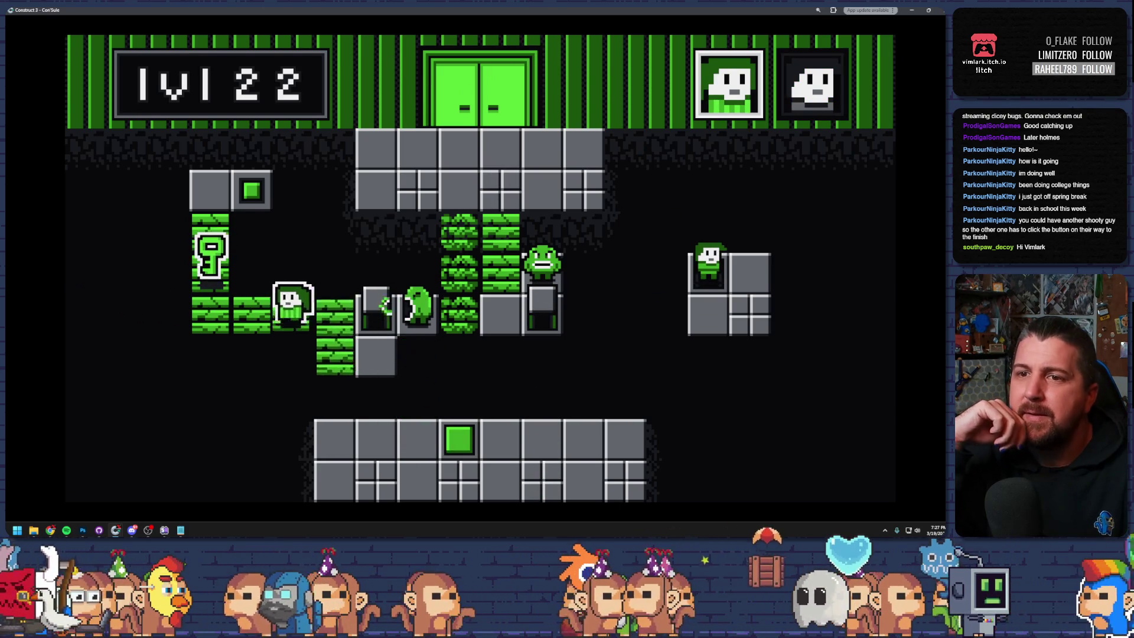
{"action": "key", "text": "Up"}
{"action": "key", "text": "Right"}
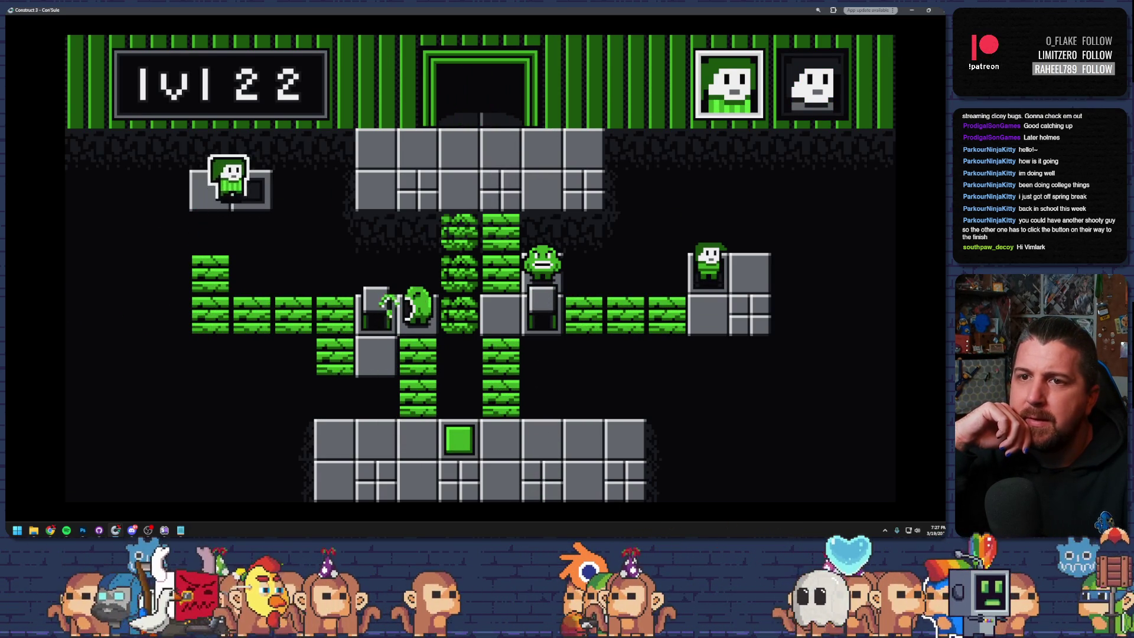
{"action": "key", "text": "Right"}
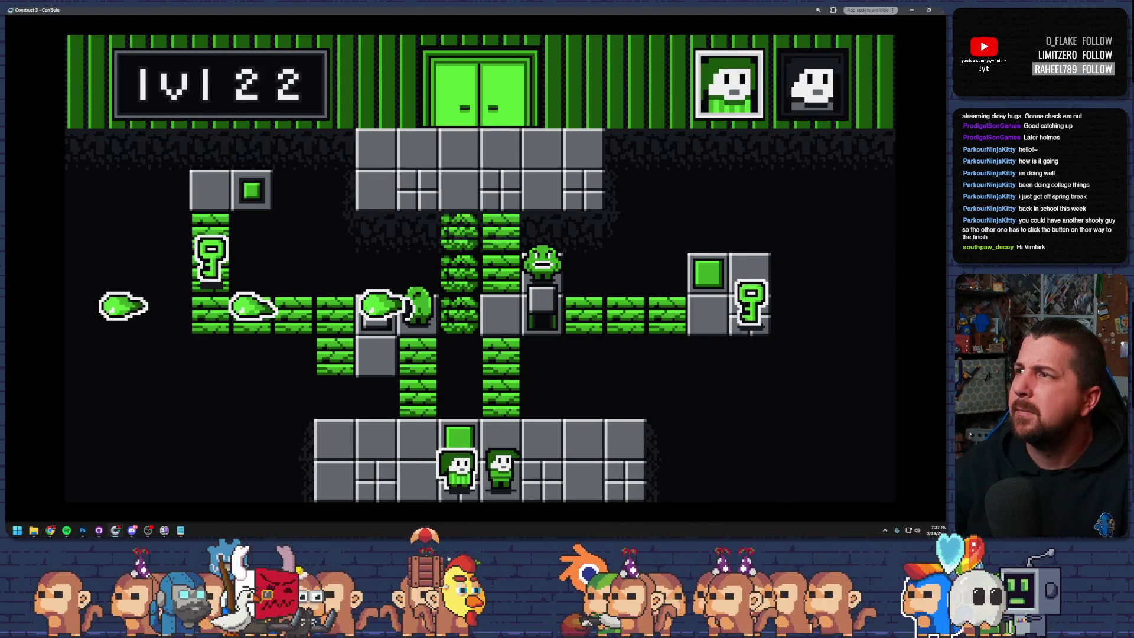
{"action": "key", "text": "alt+Tab"}
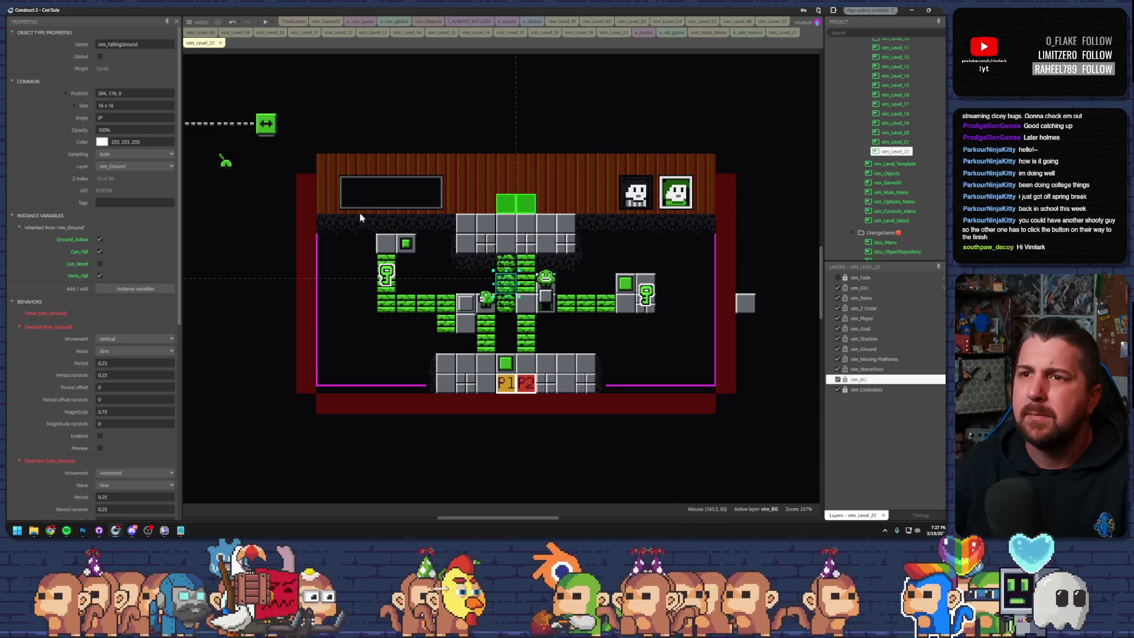
- Put the green reset block on the upper-left grey block and delete the falling brick above the key
{"action": "left_click_drag", "start_coordinate": [411, 248], "coordinate": [339, 263]}
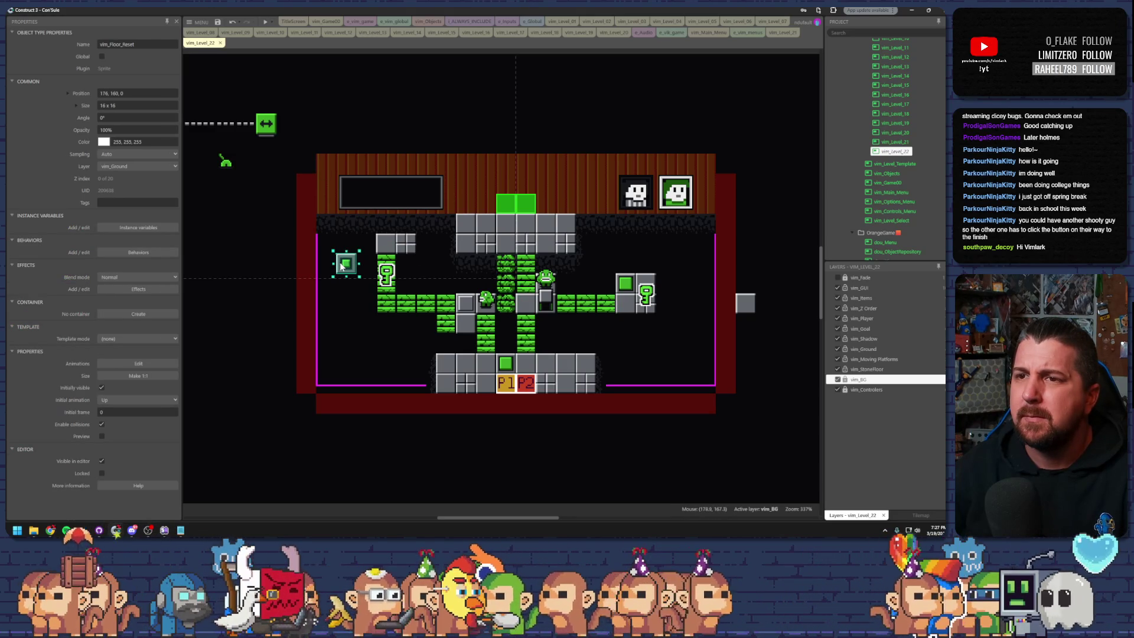
{"action": "left_click_drag", "start_coordinate": [405, 252], "coordinate": [421, 252]}
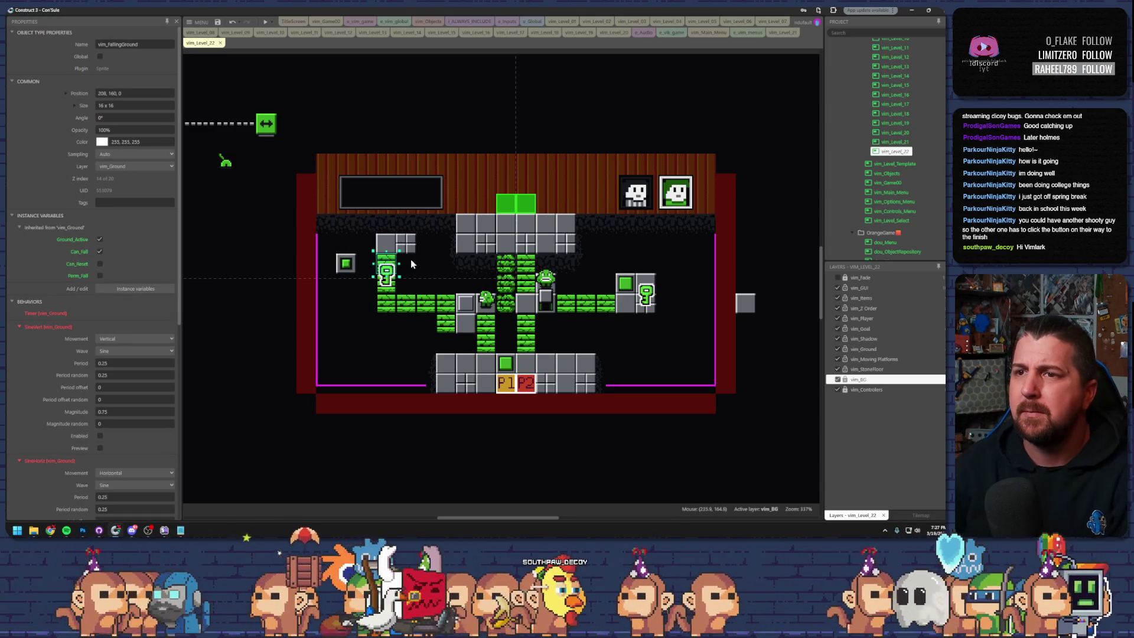
{"action": "key", "text": "Delete"}
{"action": "left_click", "coordinate": [407, 248]}
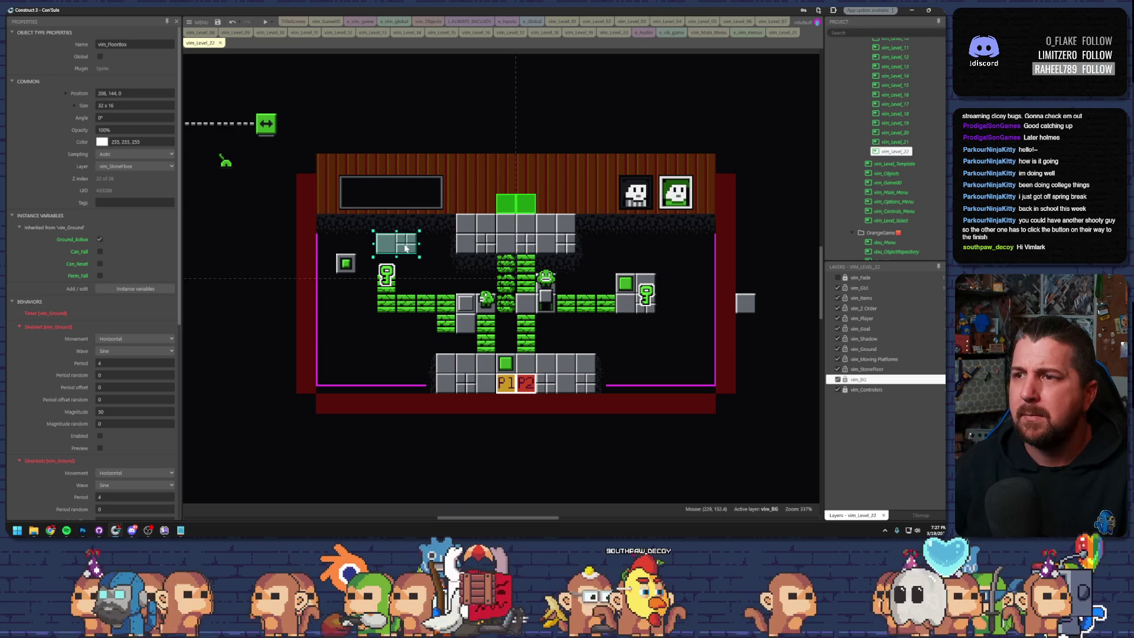
{"action": "left_click", "coordinate": [627, 308]}
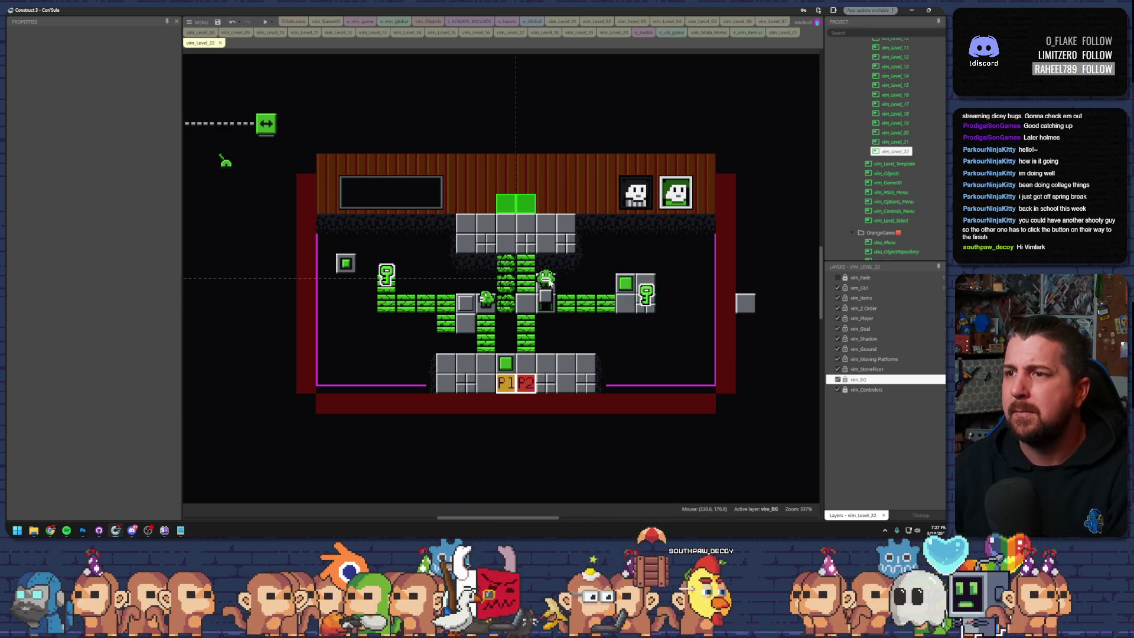
{"action": "left_click", "coordinate": [395, 254]}
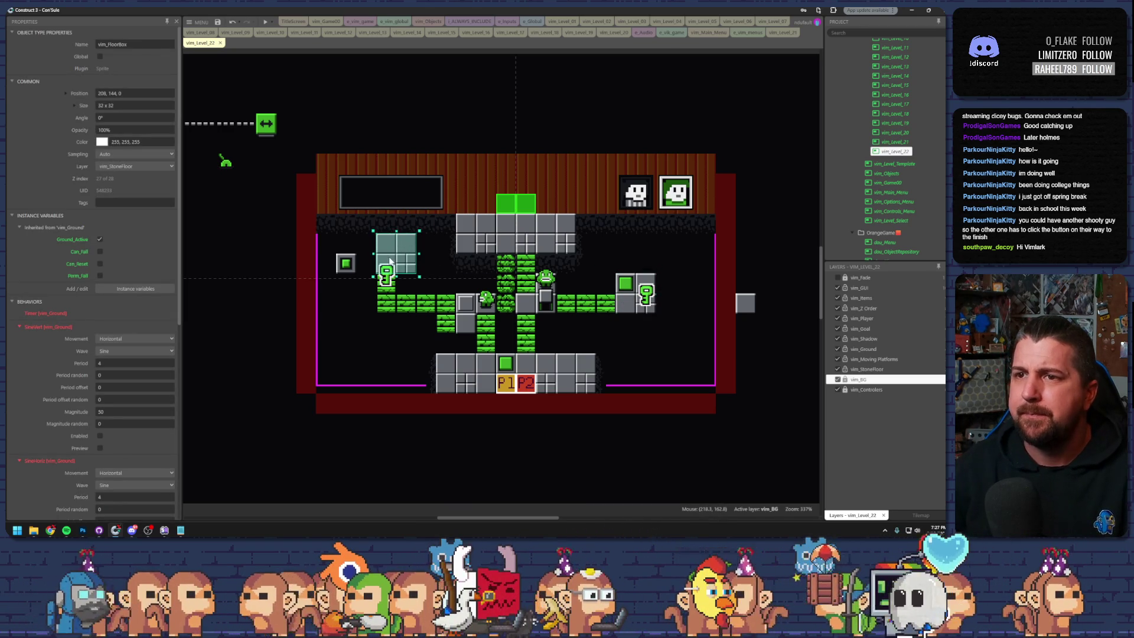
{"action": "left_click_drag", "start_coordinate": [349, 270], "coordinate": [406, 251]}
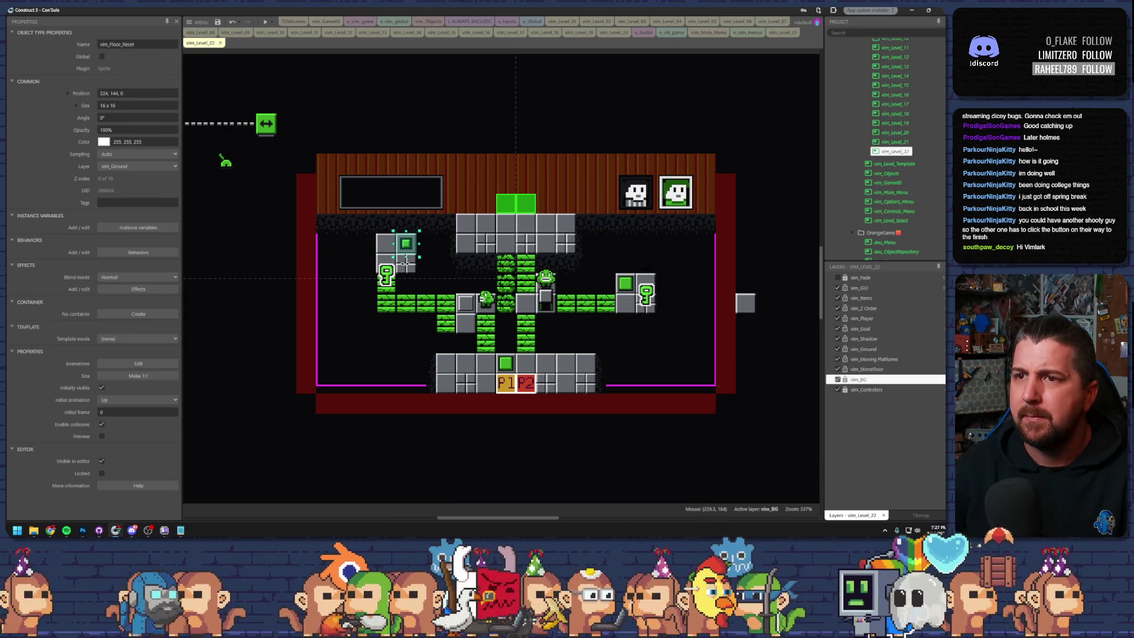
{"action": "left_click", "coordinate": [418, 272]}
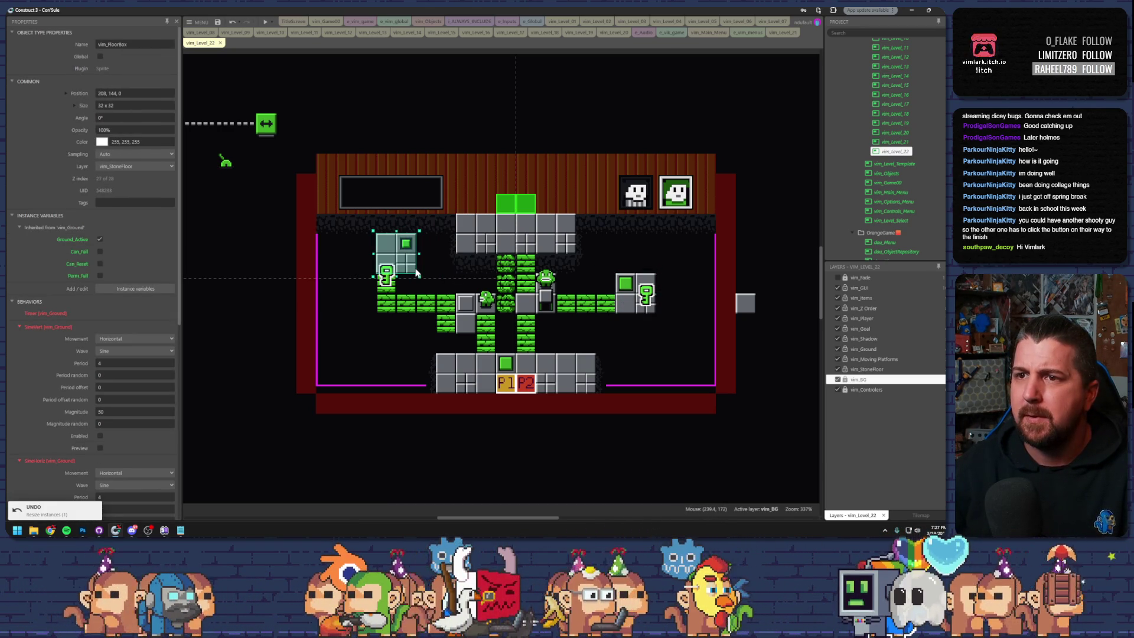
{"action": "left_click", "coordinate": [425, 270]}
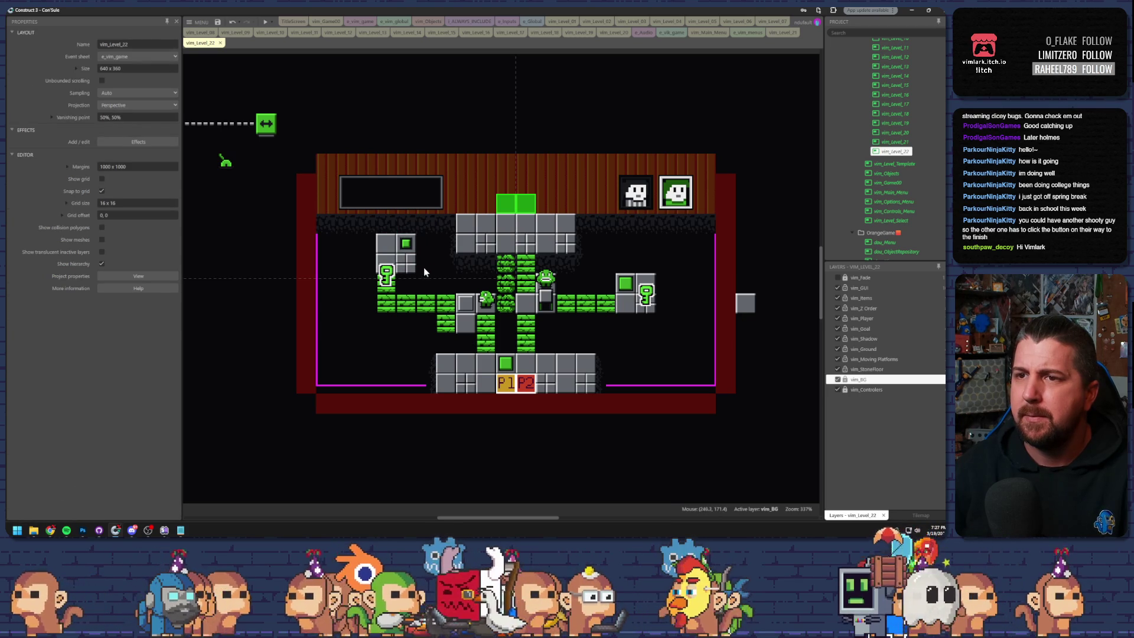
- Reposition the key beside the grey blocks and launch a preview
{"action": "left_click", "coordinate": [387, 288]}
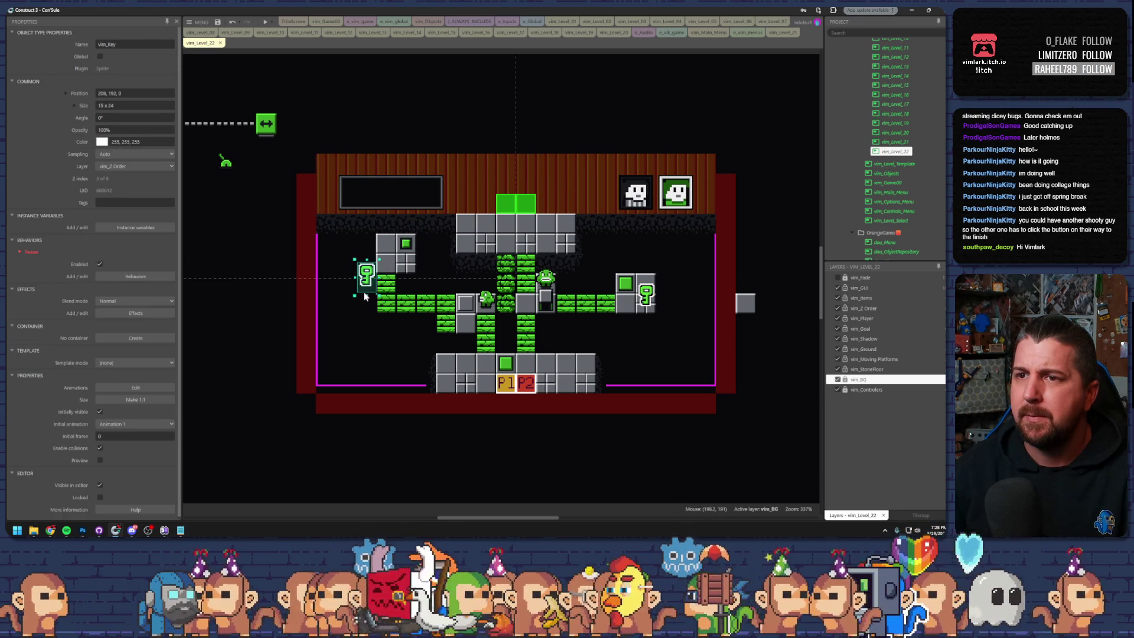
{"action": "left_click", "coordinate": [389, 287]}
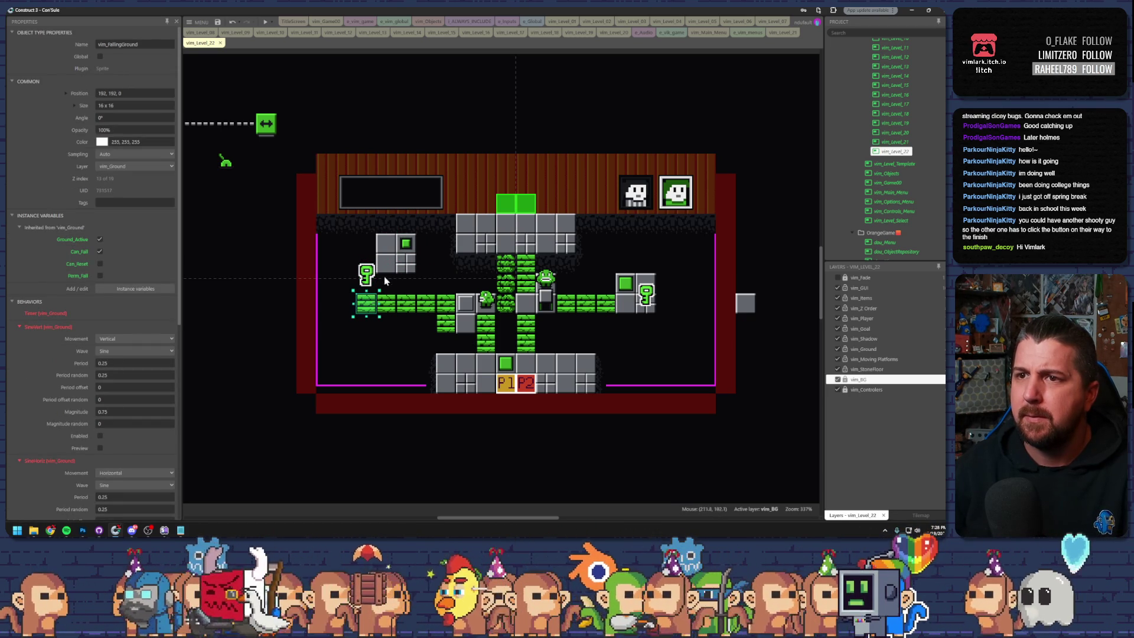
{"action": "left_click_drag", "start_coordinate": [372, 273], "coordinate": [415, 276]}
{"action": "left_click", "coordinate": [626, 289]}
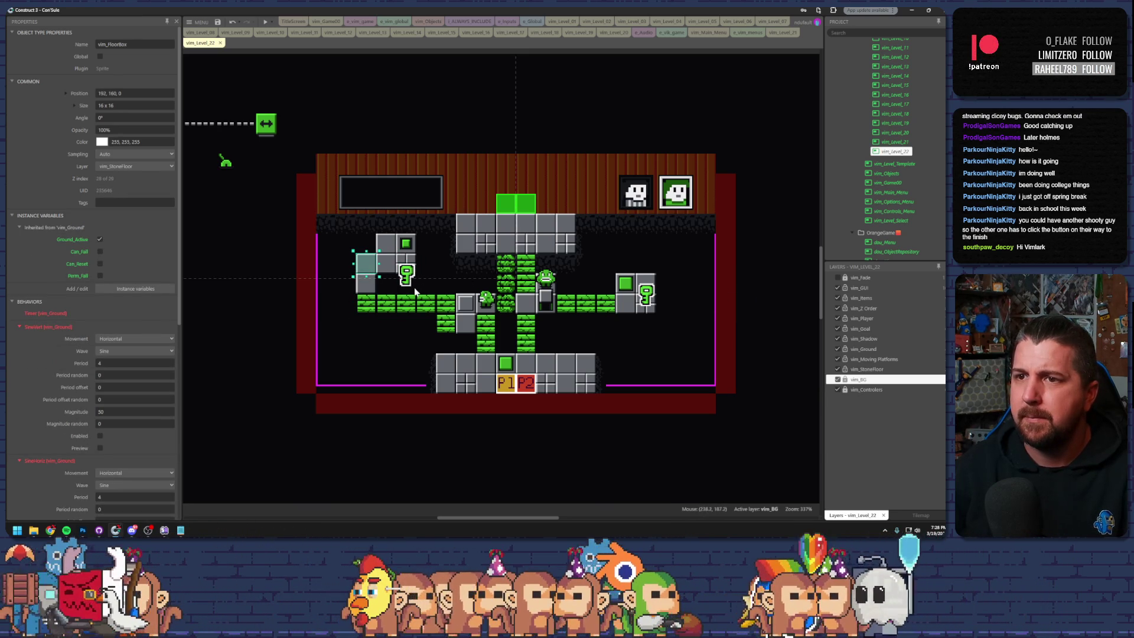
{"action": "left_click_drag", "start_coordinate": [408, 279], "coordinate": [367, 281]}
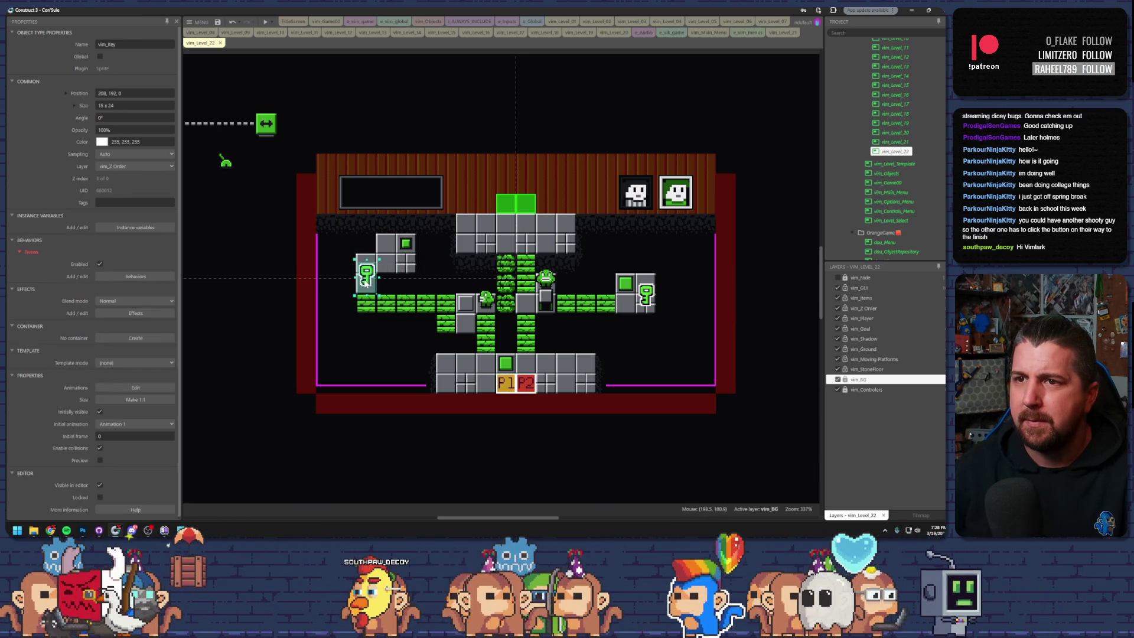
{"action": "left_click", "coordinate": [265, 22]}
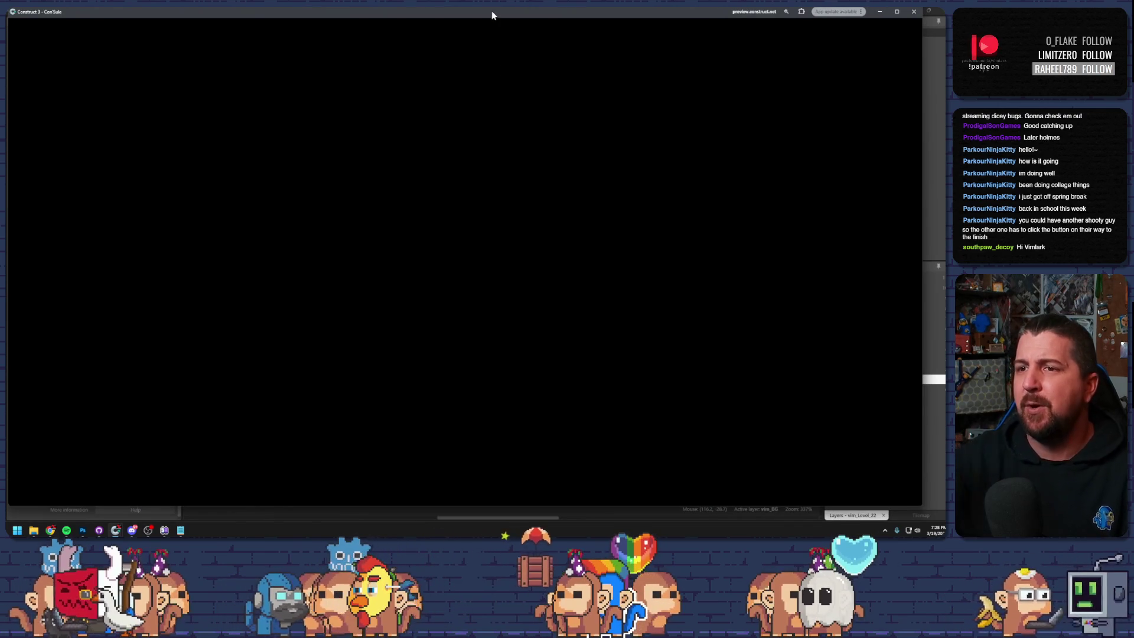
- Raise the second character from the bottom and collect the key on the right
{"action": "key", "text": "Tab"}
{"action": "key", "text": "Up"}
{"action": "key", "text": "Tab"}
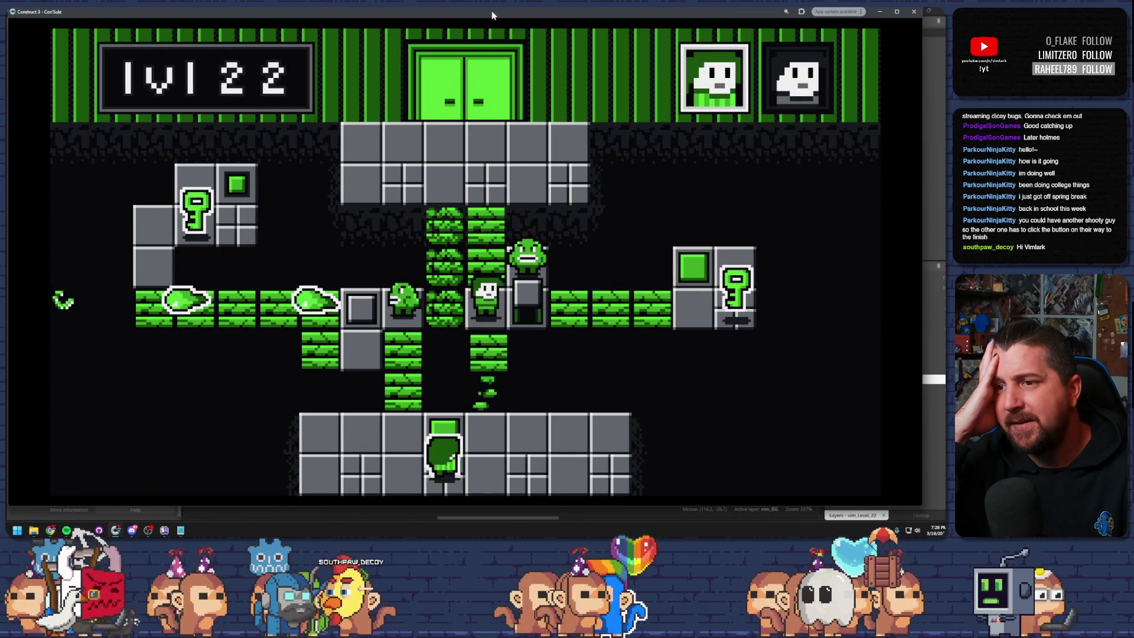
{"action": "key", "text": "Up"}
{"action": "key", "text": "Tab"}
{"action": "key", "text": "Right"}
{"action": "key", "text": "Right"}
{"action": "key", "text": "Right"}
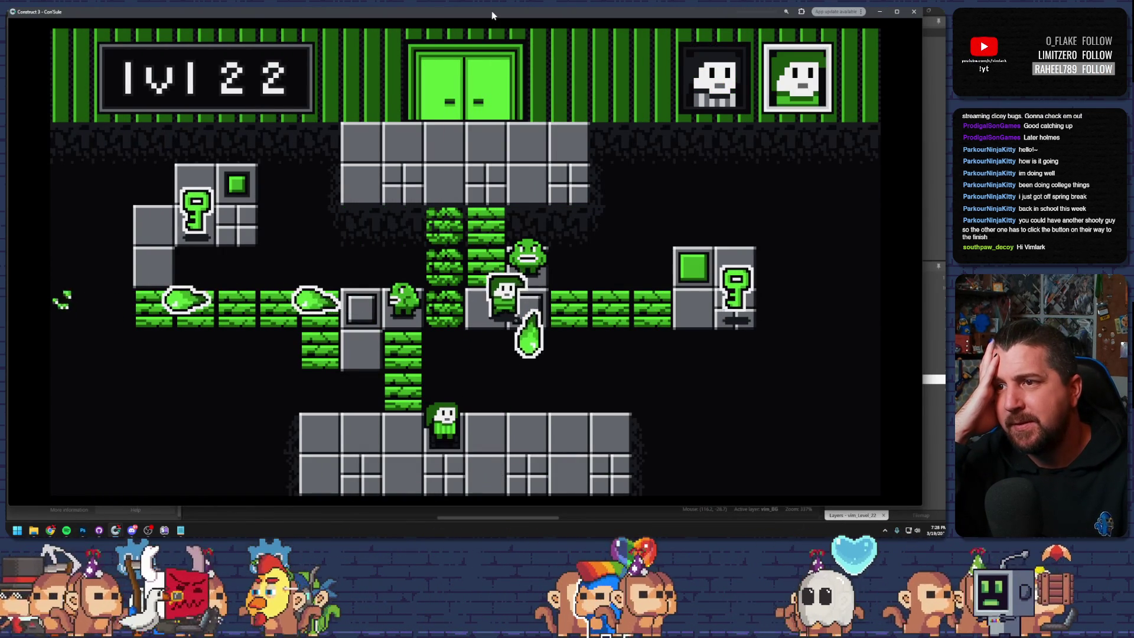
{"action": "key", "text": "Right"}
{"action": "key", "text": "Left"}
{"action": "key", "text": "Up"}
- Walk the left character along the green bricks, open the door via the green button, and drop onto the bottom button
{"action": "key", "text": "Tab"}
{"action": "key", "text": "Left"}
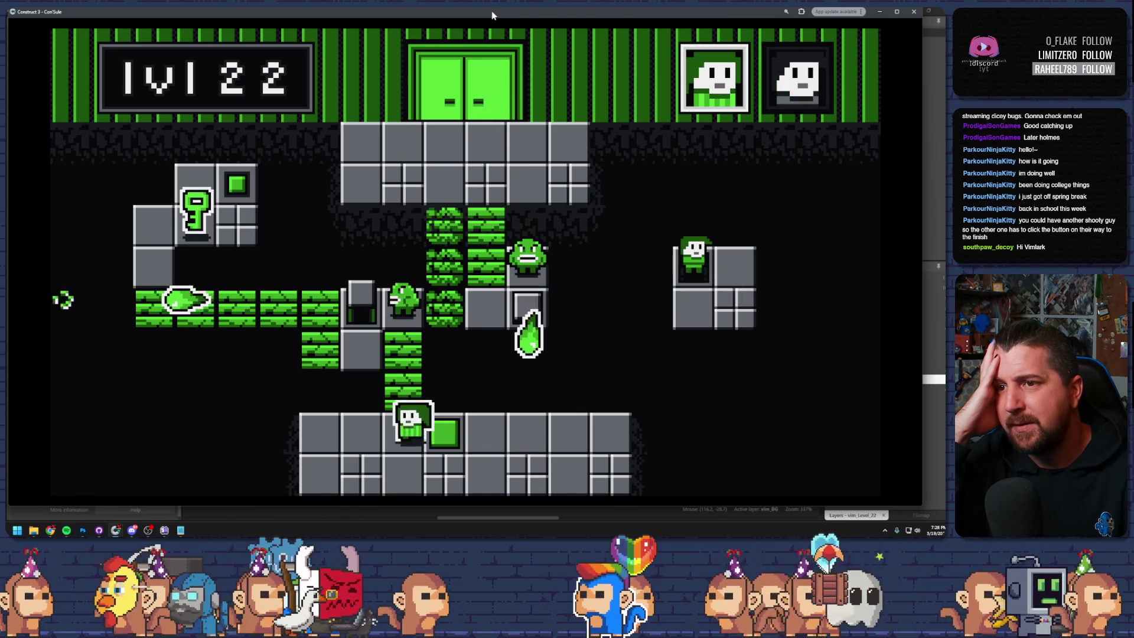
{"action": "key", "text": "Up"}
{"action": "key", "text": "Up"}
{"action": "key", "text": "Left"}
{"action": "key", "text": "Up"}
{"action": "key", "text": "Left"}
{"action": "key", "text": "Left"}
{"action": "key", "text": "Left"}
{"action": "key", "text": "Up"}
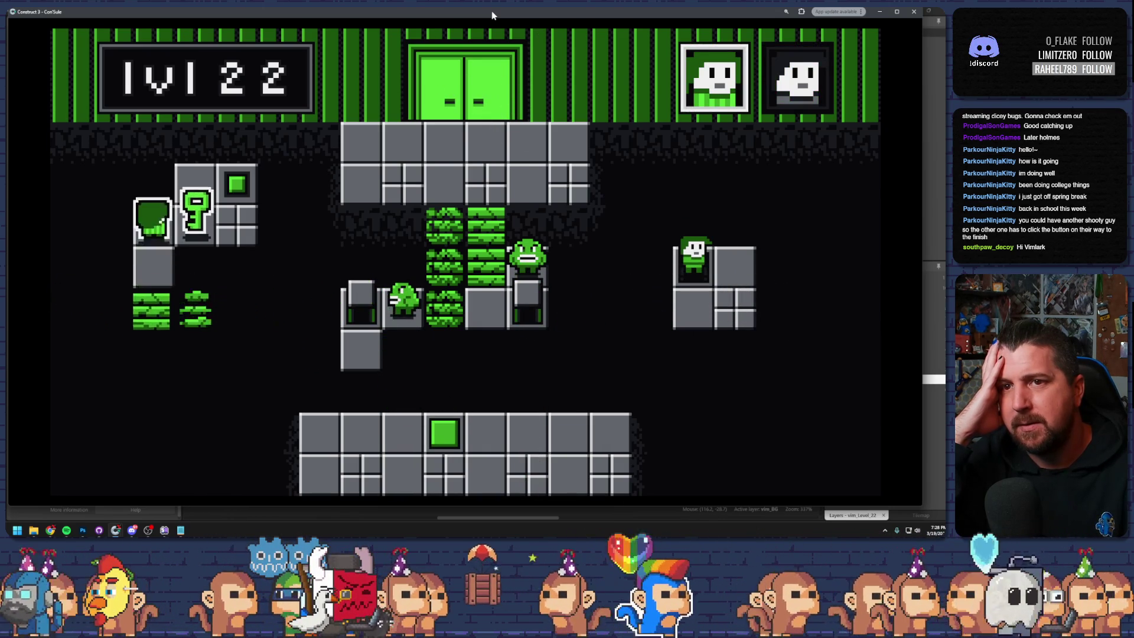
{"action": "key", "text": "Right"}
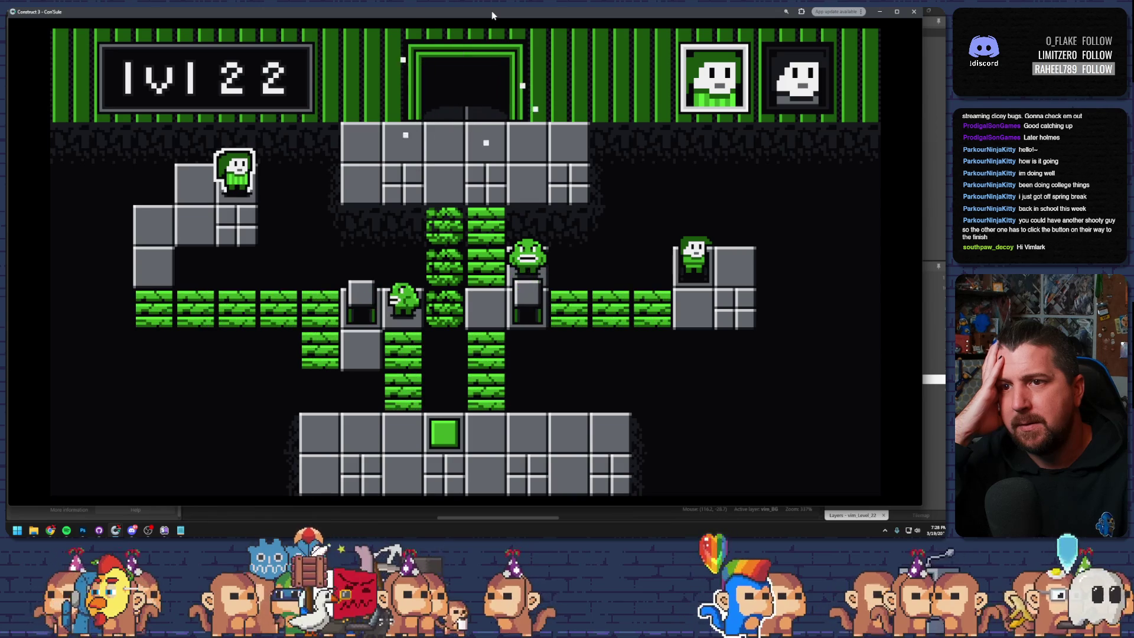
{"action": "key", "text": "Left"}
{"action": "key", "text": "Left"}
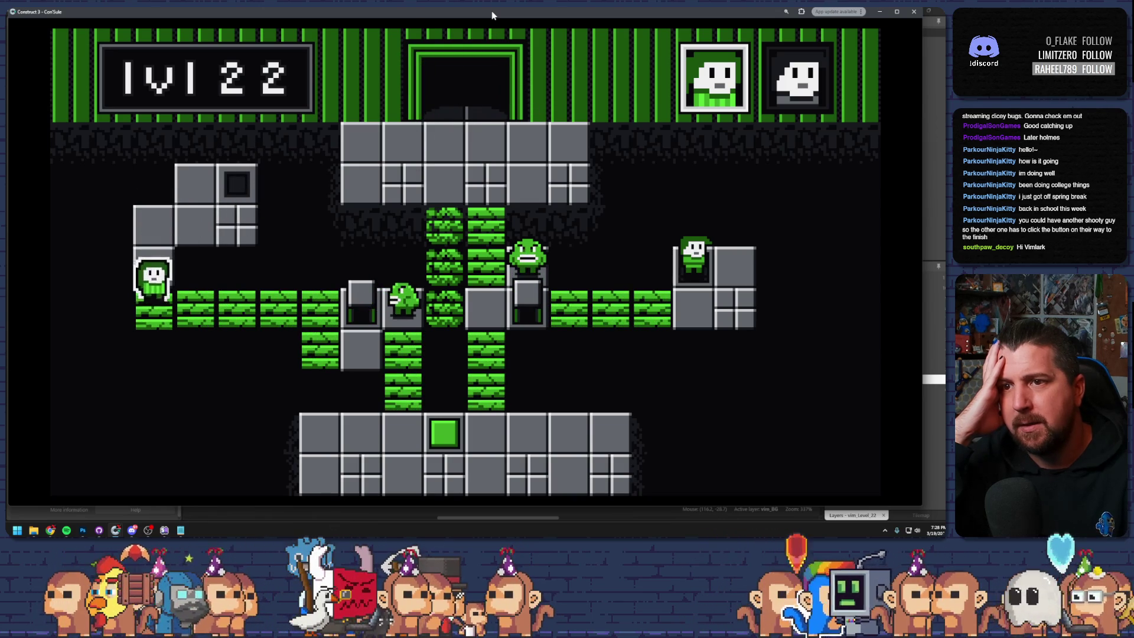
{"action": "key", "text": "Right"}
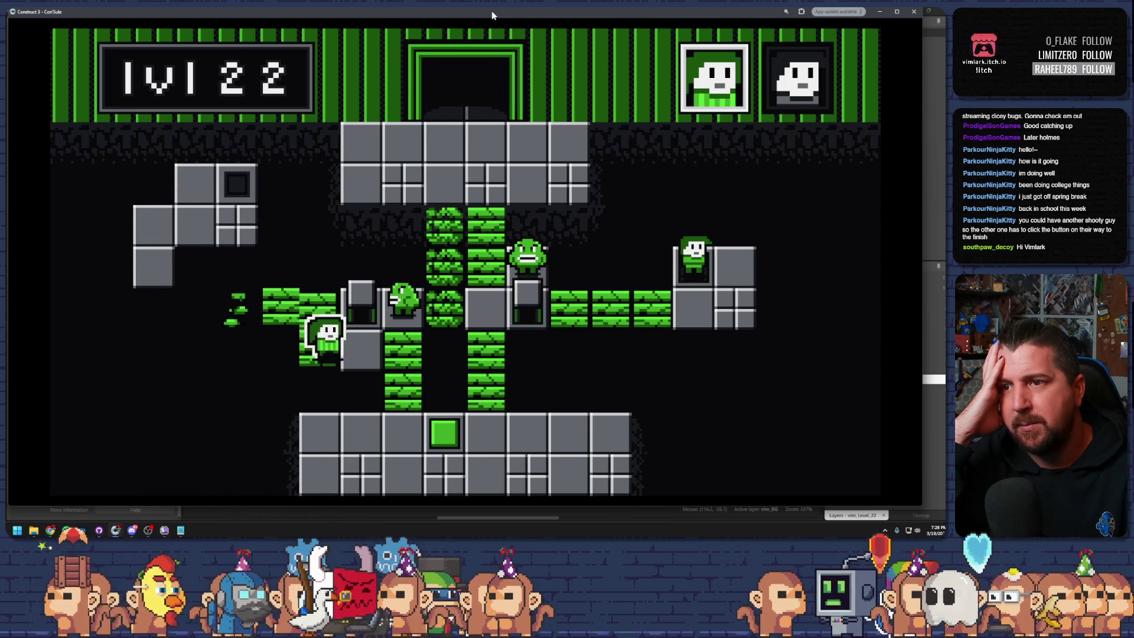
{"action": "key", "text": "Right"}
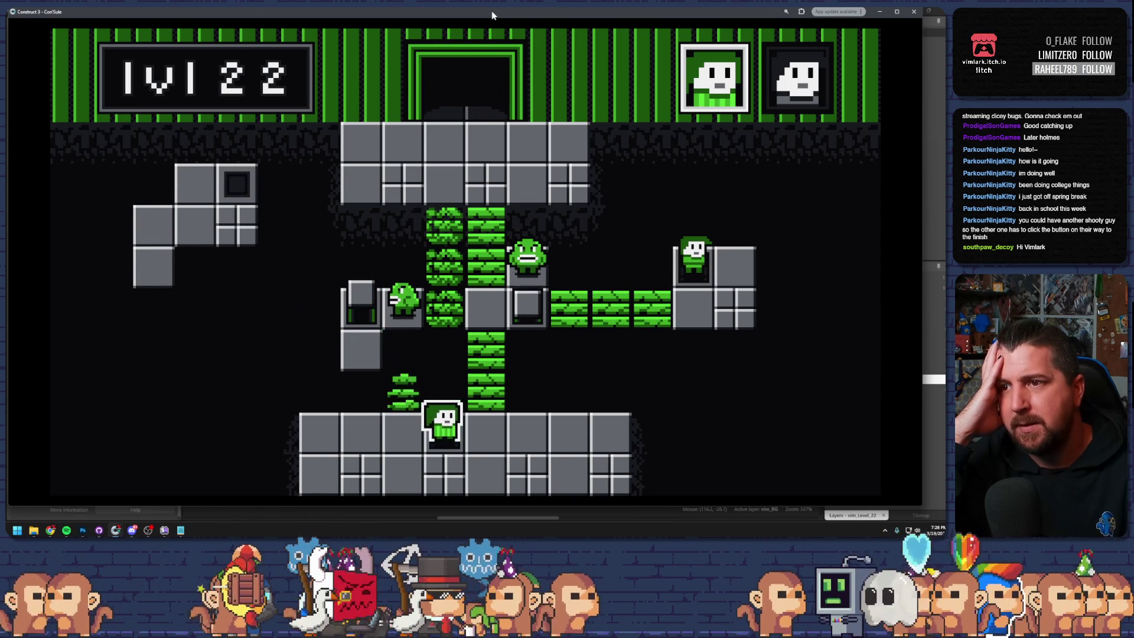
- Take the right then the left character up into the exit door and close the preview
{"action": "key", "text": "space"}
{"action": "key", "text": "Left"}
{"action": "key", "text": "Left"}
{"action": "key", "text": "Left"}
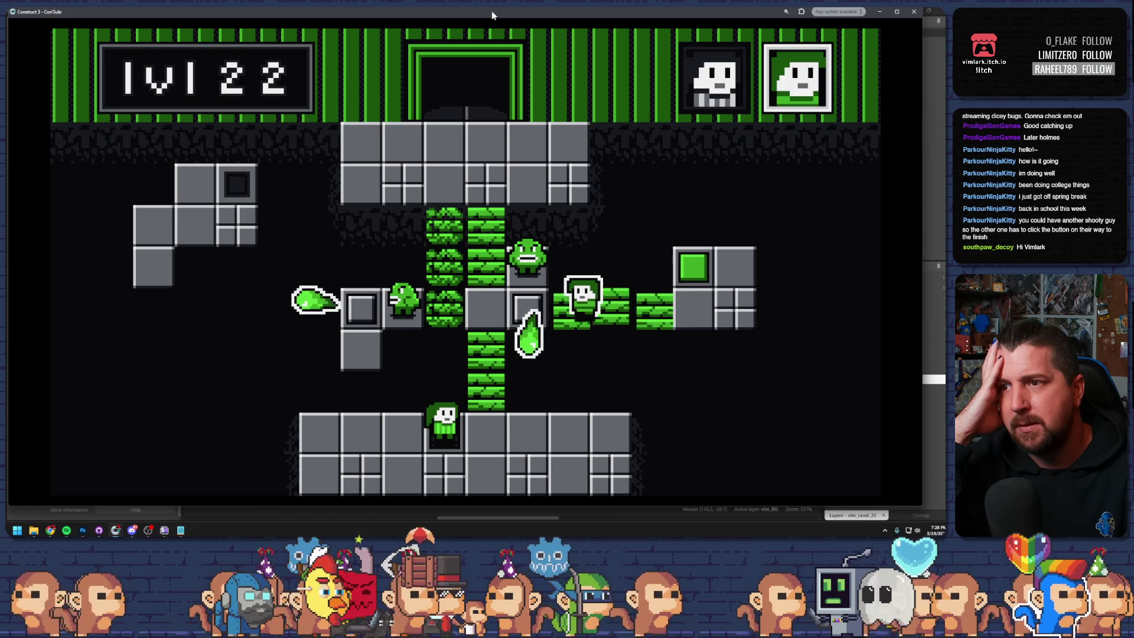
{"action": "key", "text": "Up"}
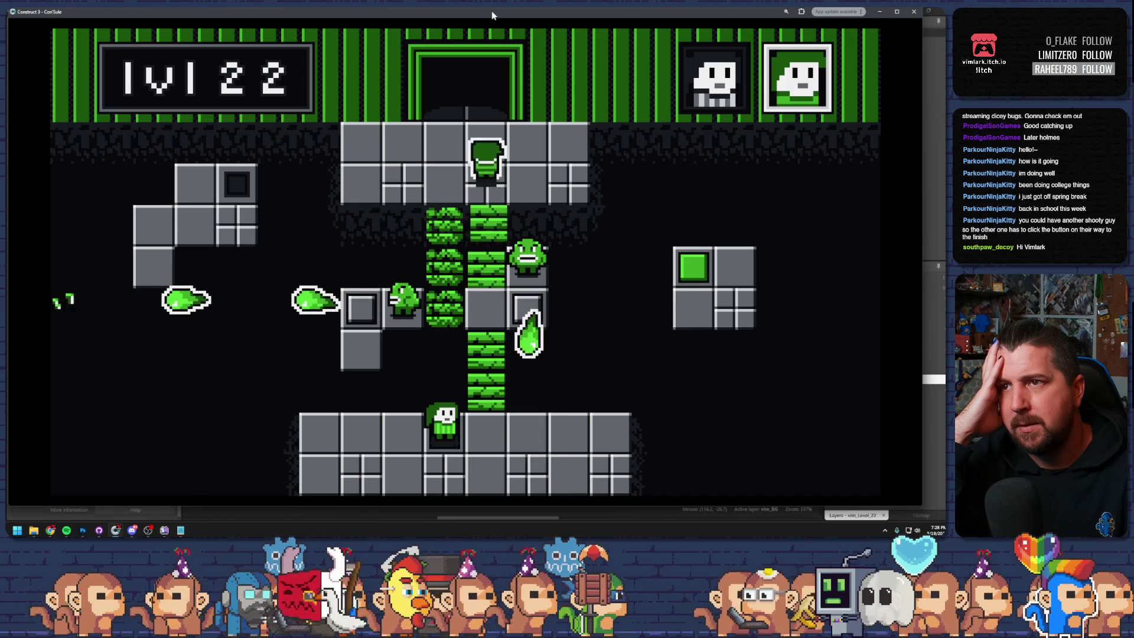
{"action": "key", "text": "Up"}
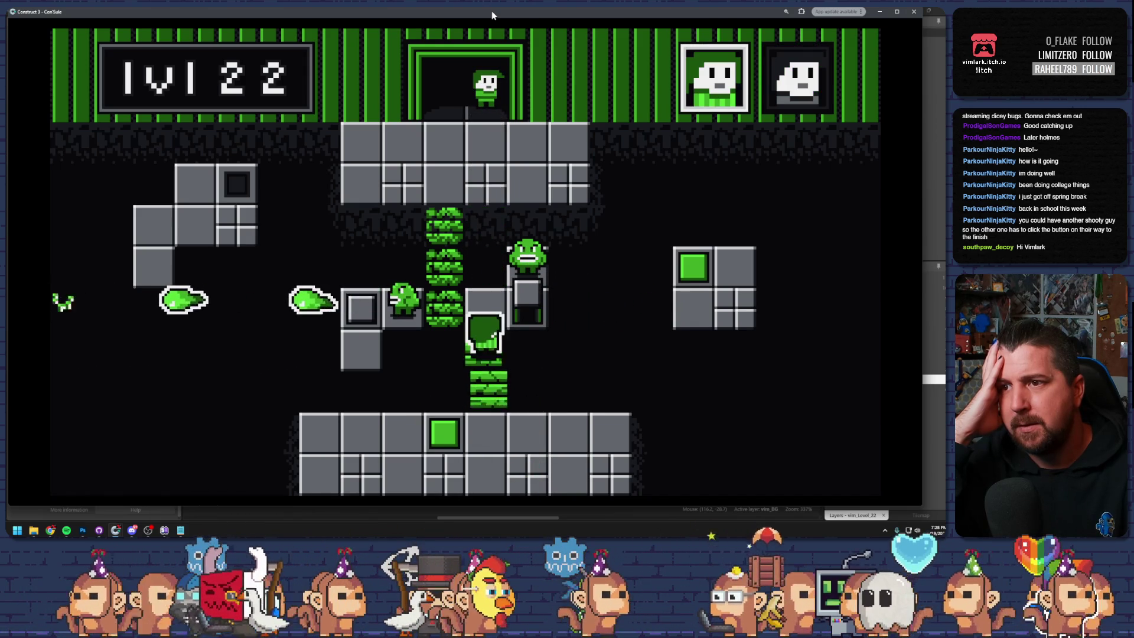
{"action": "key", "text": "Left"}
{"action": "key", "text": "Up"}
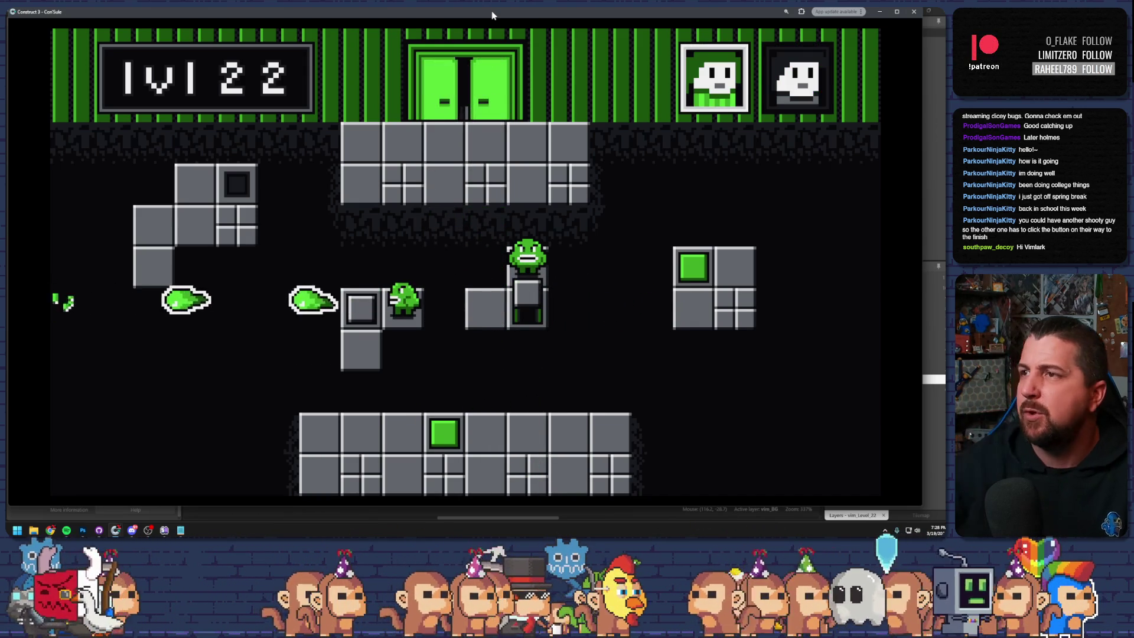
{"action": "left_click", "coordinate": [915, 12]}
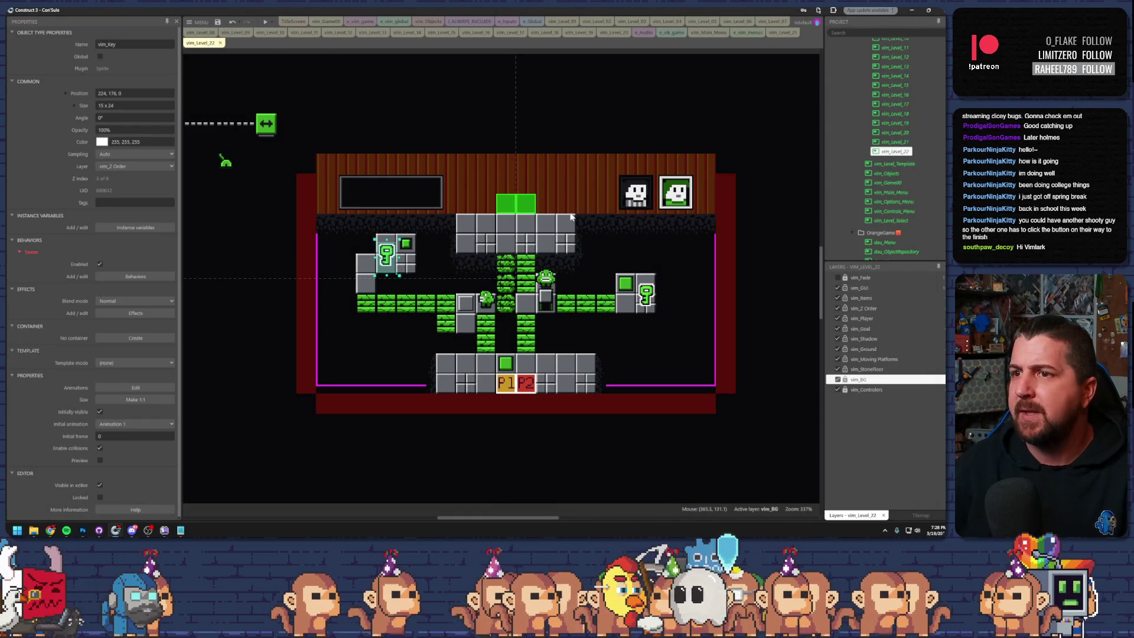
- Add green falling-ground bricks below the right brick row and a staircase down beside the left key room
{"action": "scroll", "coordinate": [570, 318], "scroll_direction": "up", "scroll_amount": 3}
{"action": "left_click_drag", "start_coordinate": [565, 297], "coordinate": [592, 323]}
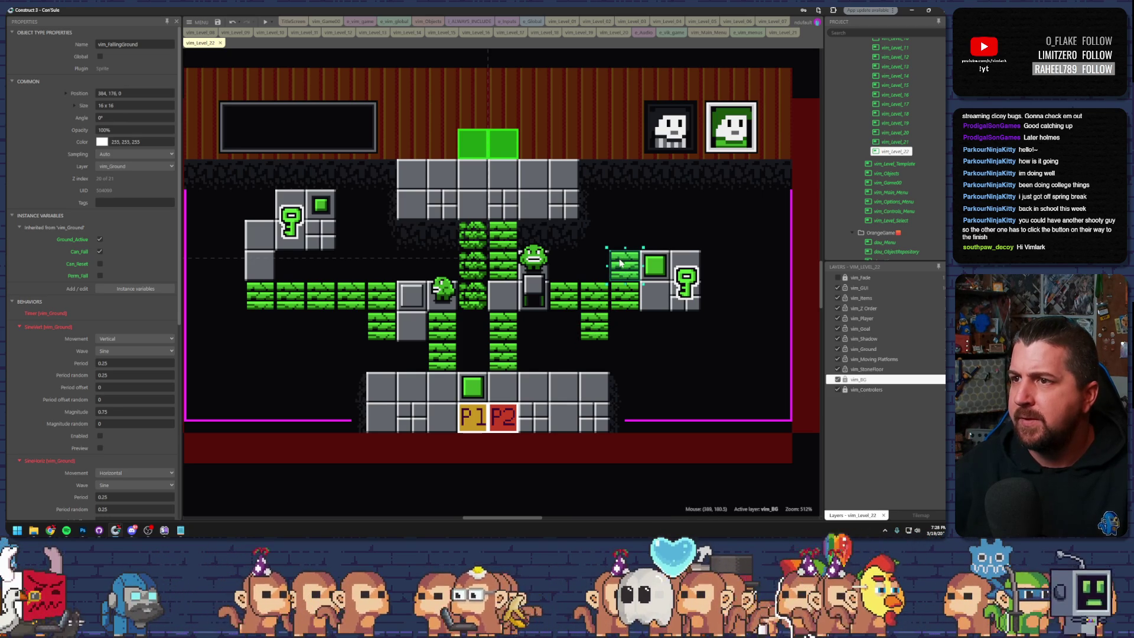
{"action": "mouse_move", "coordinate": [623, 237]}
{"action": "left_mouse_down"}
{"action": "mouse_move", "coordinate": [598, 214]}
{"action": "mouse_move", "coordinate": [648, 332]}
{"action": "mouse_move", "coordinate": [349, 244]}
{"action": "left_mouse_up"}
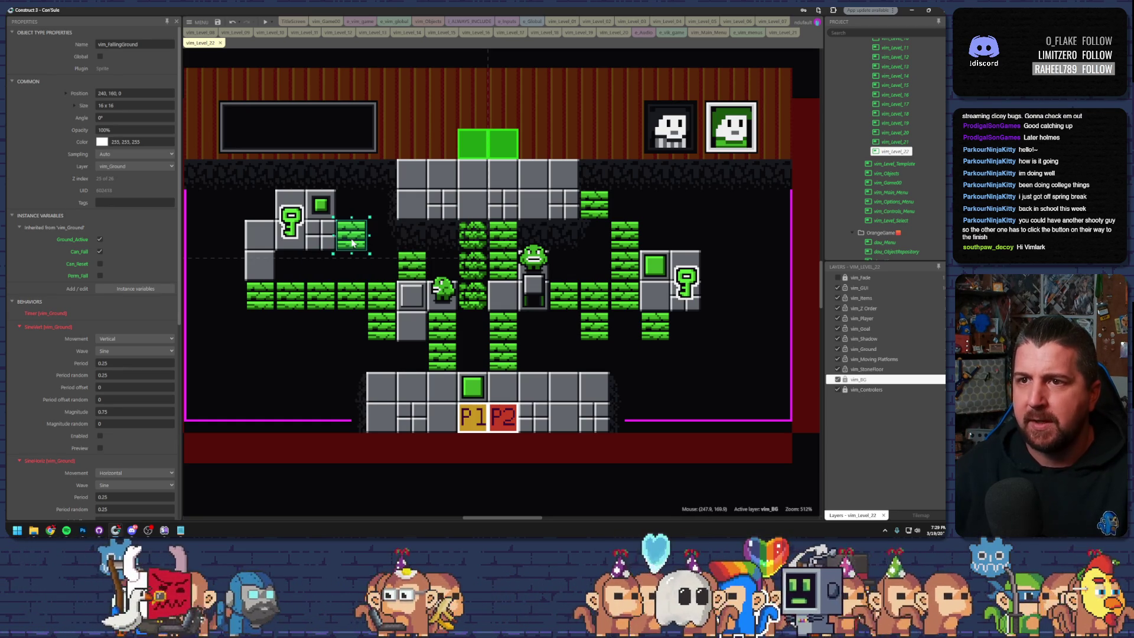
{"action": "mouse_move", "coordinate": [352, 236]}
{"action": "left_mouse_down"}
{"action": "mouse_move", "coordinate": [356, 182]}
{"action": "mouse_move", "coordinate": [384, 211]}
{"action": "mouse_move", "coordinate": [232, 237]}
{"action": "mouse_move", "coordinate": [231, 327]}
{"action": "mouse_move", "coordinate": [251, 327]}
{"action": "left_mouse_up"}
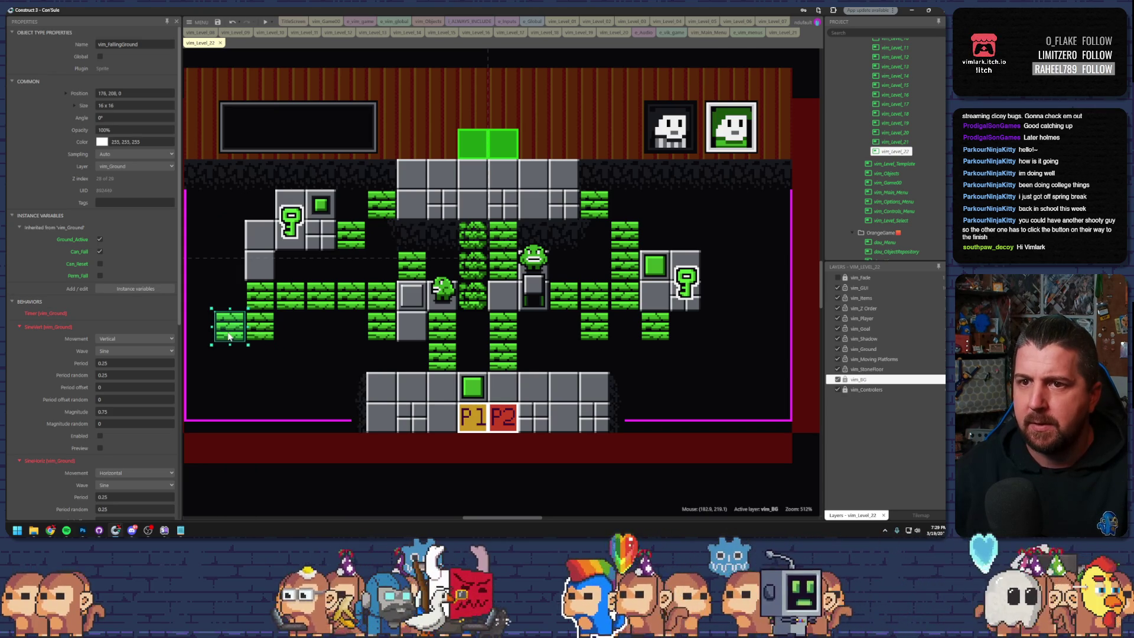
{"action": "left_click_drag", "start_coordinate": [241, 332], "coordinate": [289, 366]}
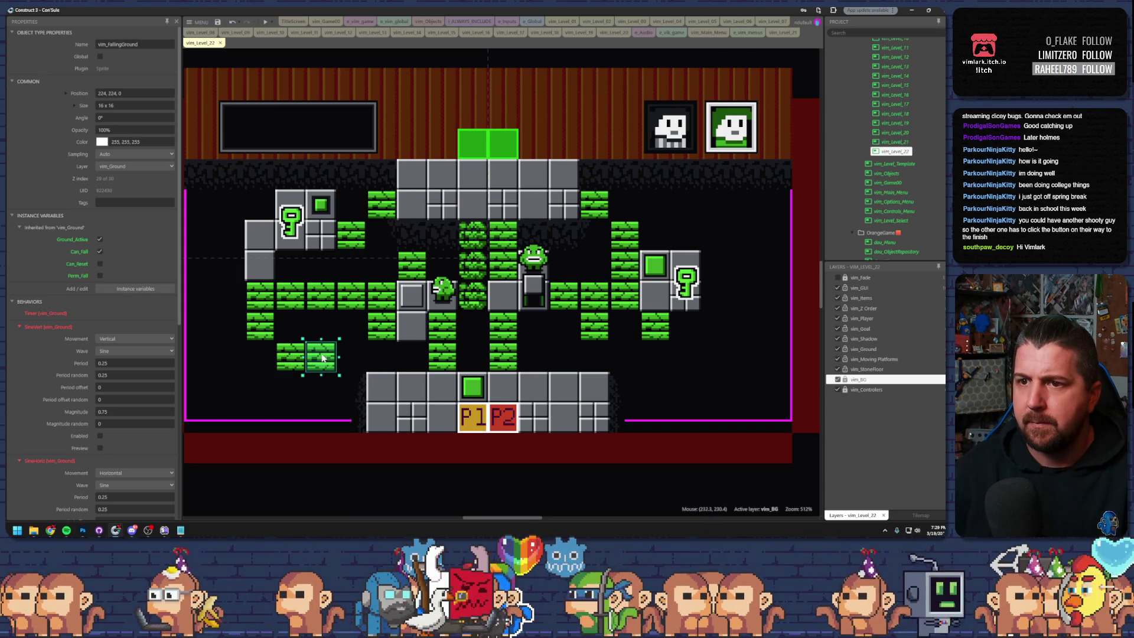
{"action": "mouse_move", "coordinate": [323, 358]}
{"action": "left_mouse_down"}
{"action": "mouse_move", "coordinate": [348, 378]}
{"action": "mouse_move", "coordinate": [303, 385]}
{"action": "left_mouse_up"}
{"action": "left_click", "coordinate": [387, 368]}
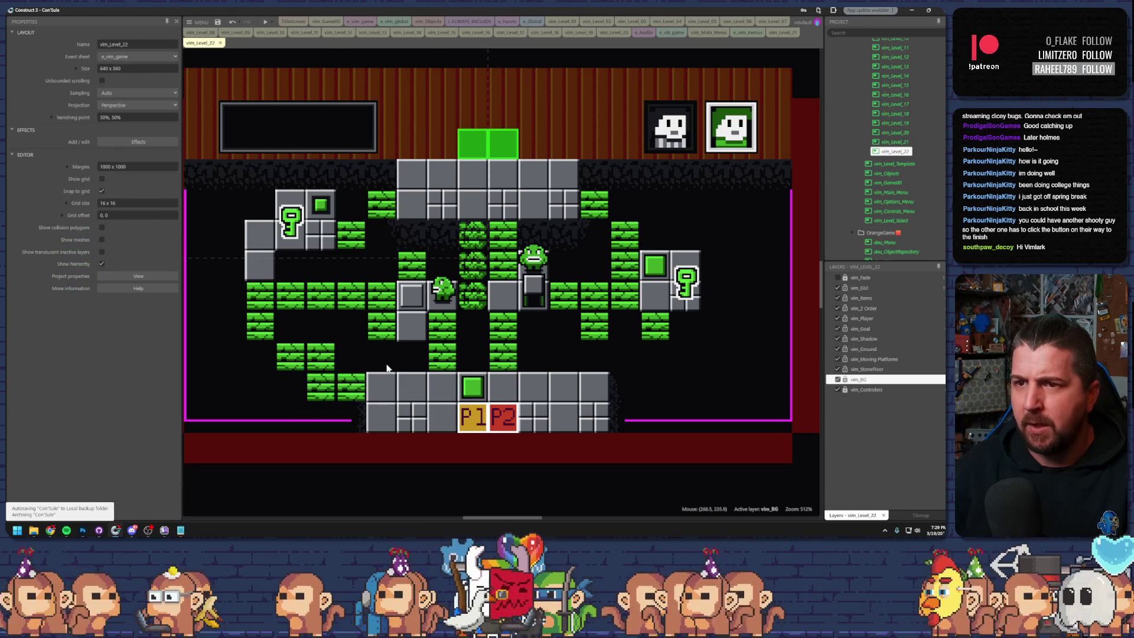
- Paste another green brick on the right side and save the project
{"action": "left_click", "coordinate": [407, 267]}
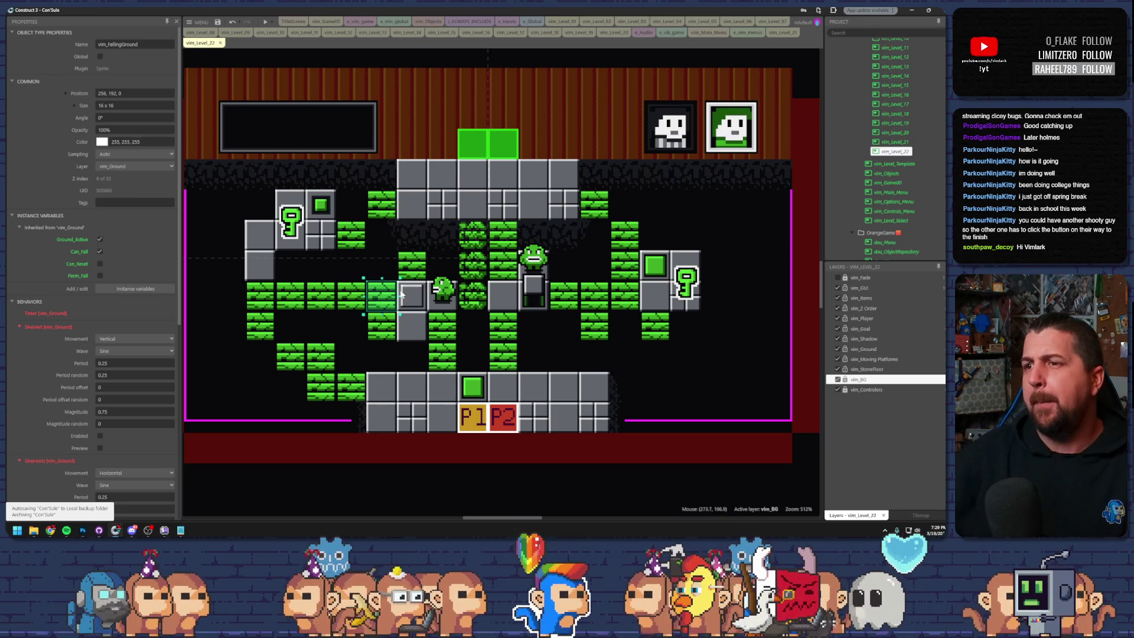
{"action": "key", "text": "ctrl+v"}
{"action": "left_click", "coordinate": [627, 357]}
{"action": "left_click", "coordinate": [568, 395]}
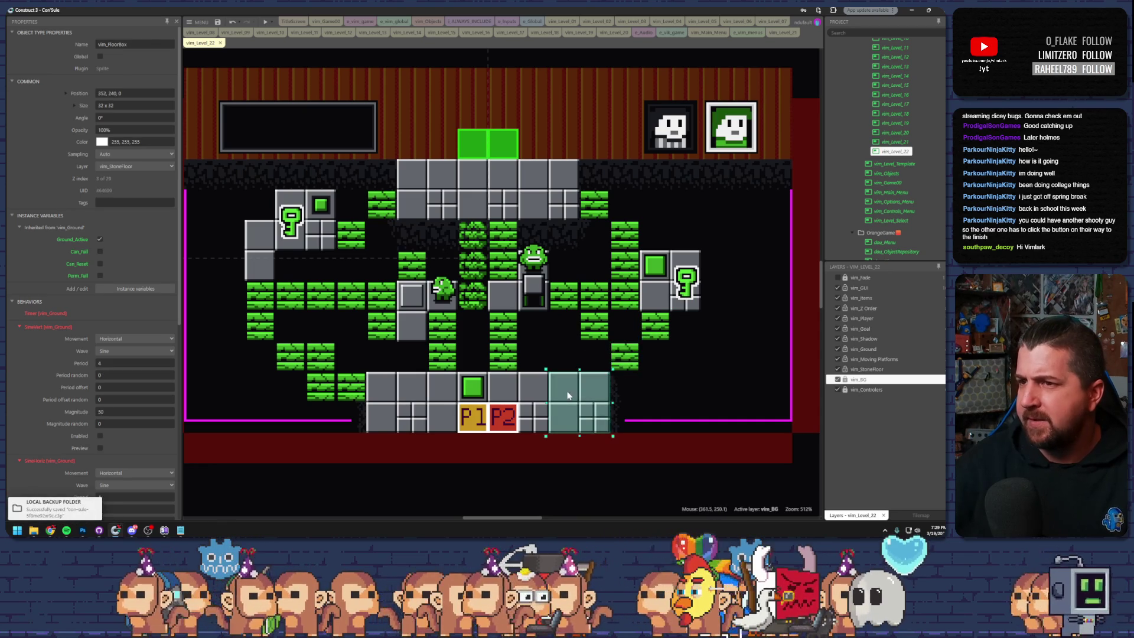
{"action": "left_click", "coordinate": [645, 407]}
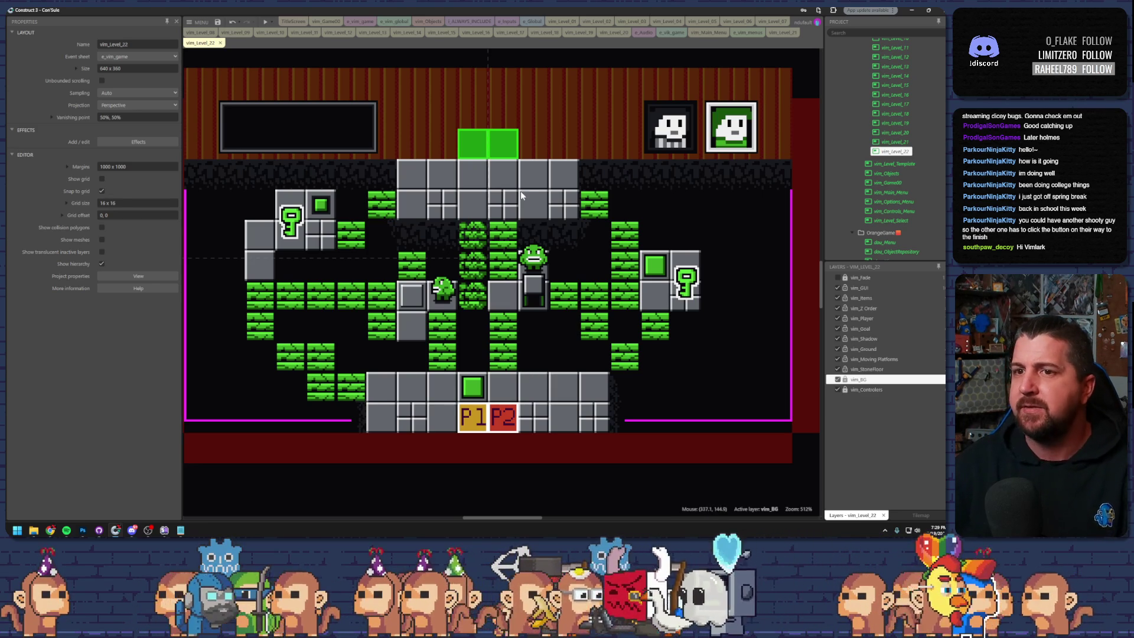
{"action": "key", "text": "ctrl+s"}
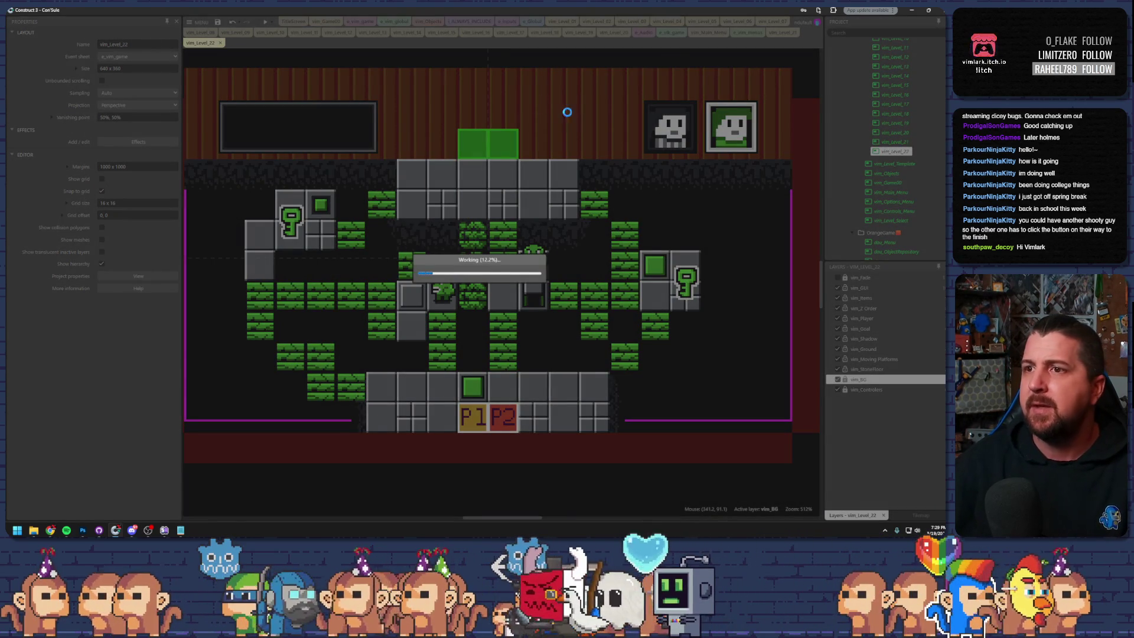
- In vim_Level_21, move the lower spitter onto the vim_Z Order layer
{"action": "left_click", "coordinate": [784, 33]}
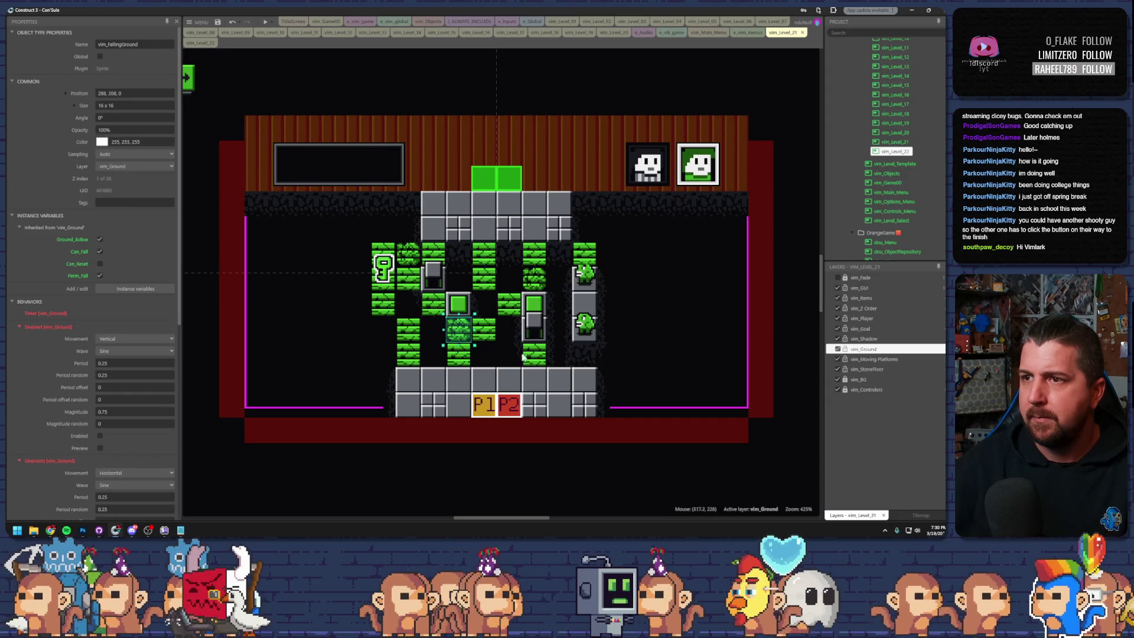
{"action": "left_click", "coordinate": [586, 329]}
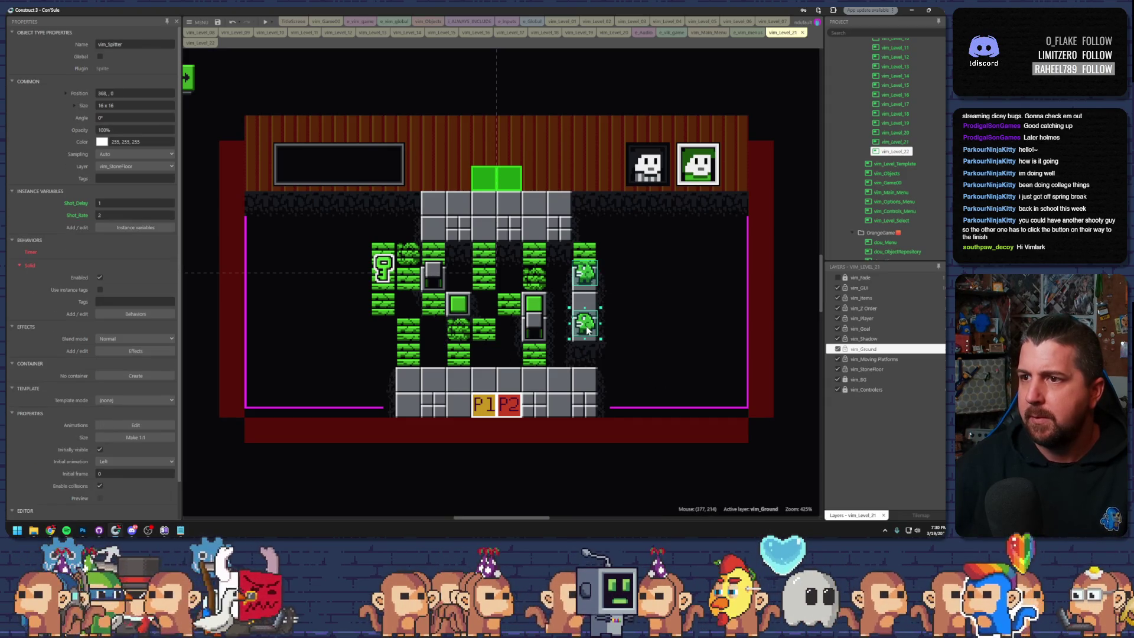
{"action": "left_click", "coordinate": [136, 166]}
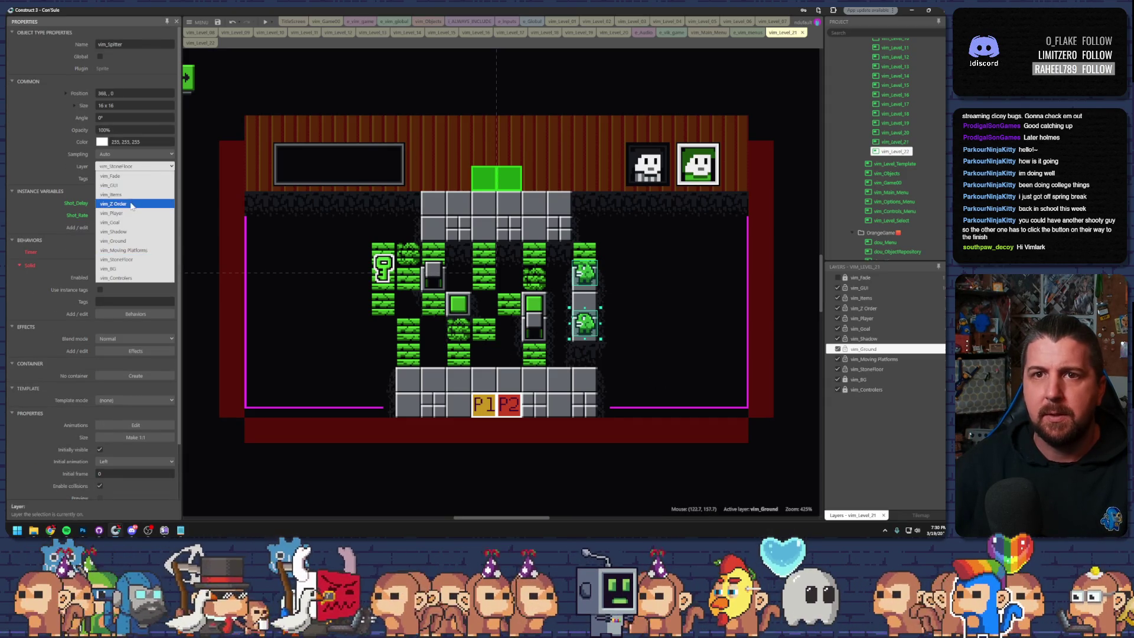
{"action": "left_click", "coordinate": [129, 197]}
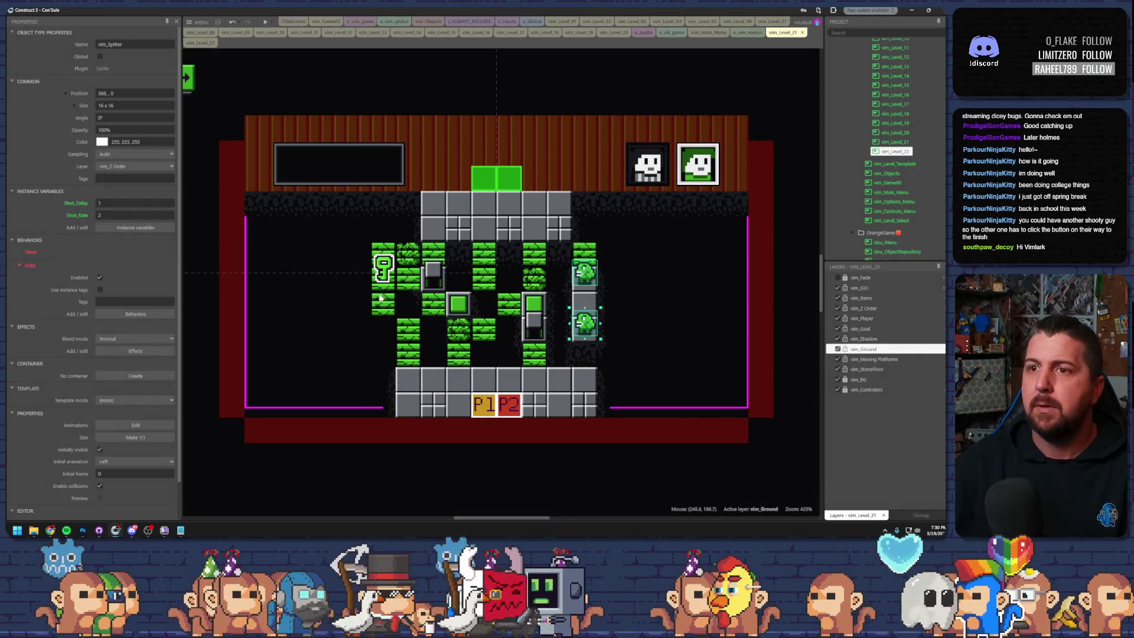
- Add a green falling-ground brick left of the key, then return to vim_Level_22
{"action": "left_click", "coordinate": [381, 289]}
{"action": "left_click", "coordinate": [383, 282]}
{"action": "left_click_drag", "start_coordinate": [383, 282], "coordinate": [358, 278]}
{"action": "left_click", "coordinate": [434, 322]}
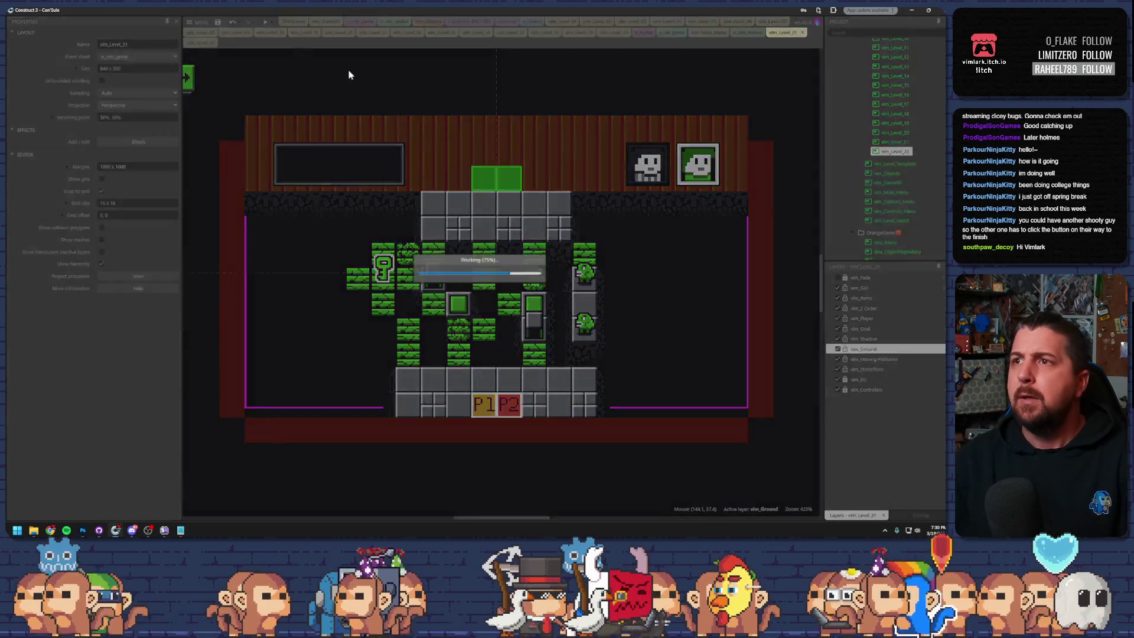
{"action": "left_click", "coordinate": [357, 278]}
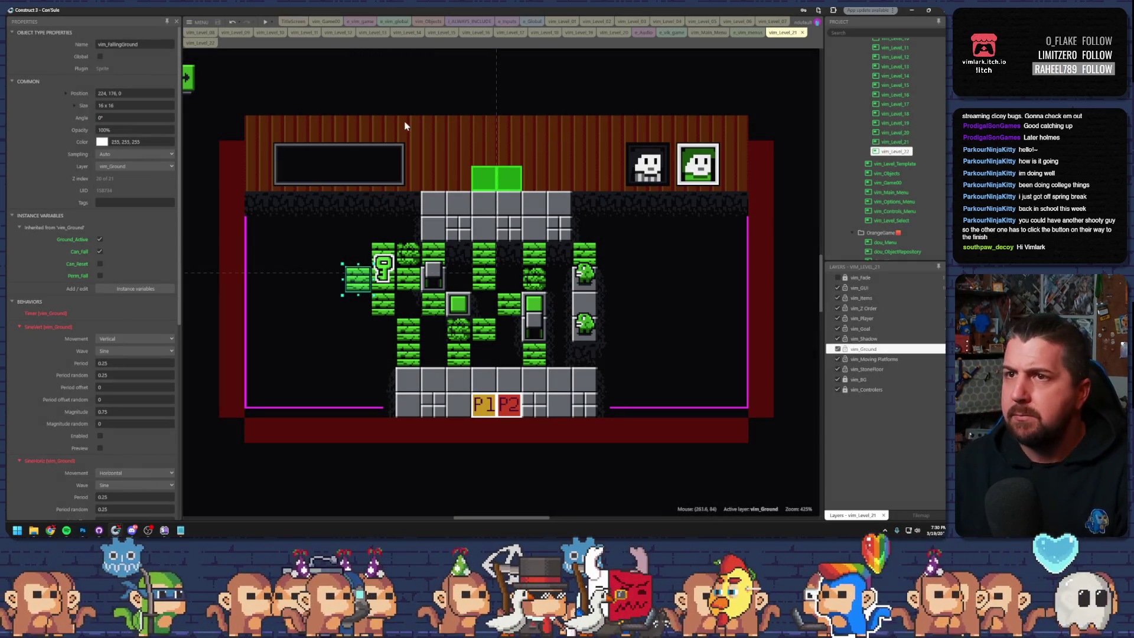
{"action": "left_click", "coordinate": [201, 42]}
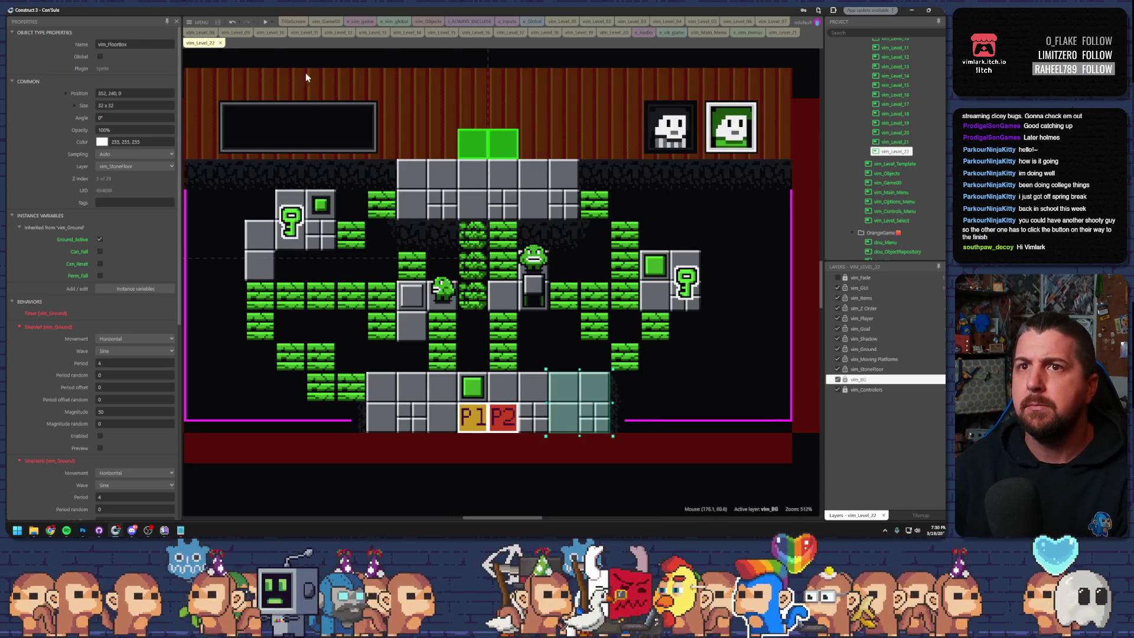
- Duplicate vim_Level_Template, rename the copy vim_Level_23, and open it in the editor
{"action": "right_click", "coordinate": [890, 165]}
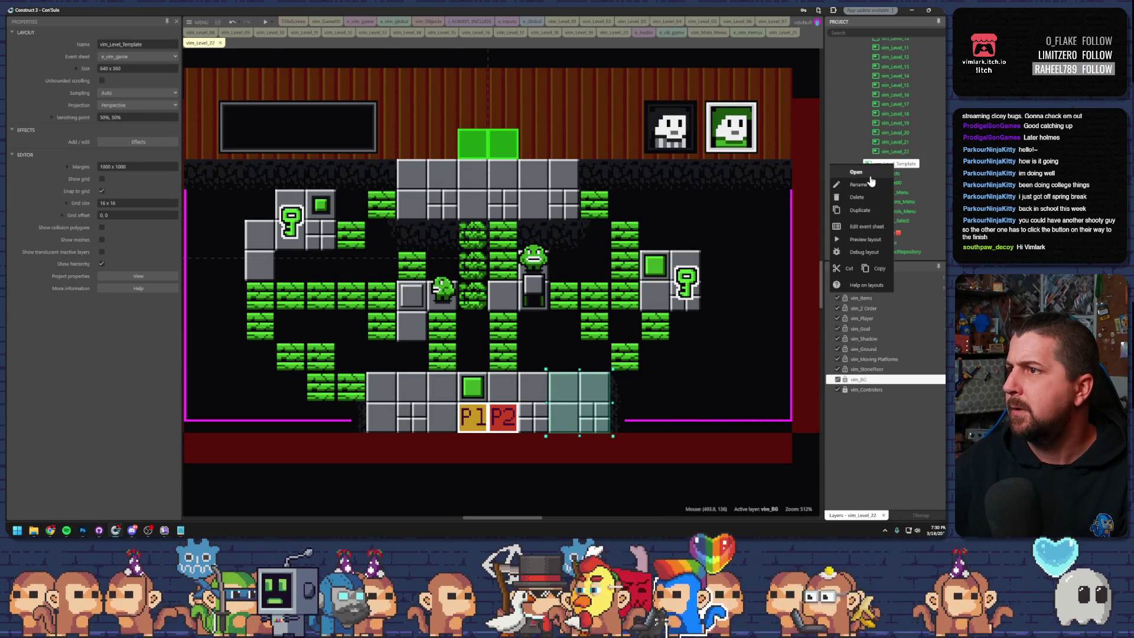
{"action": "left_click", "coordinate": [860, 210]}
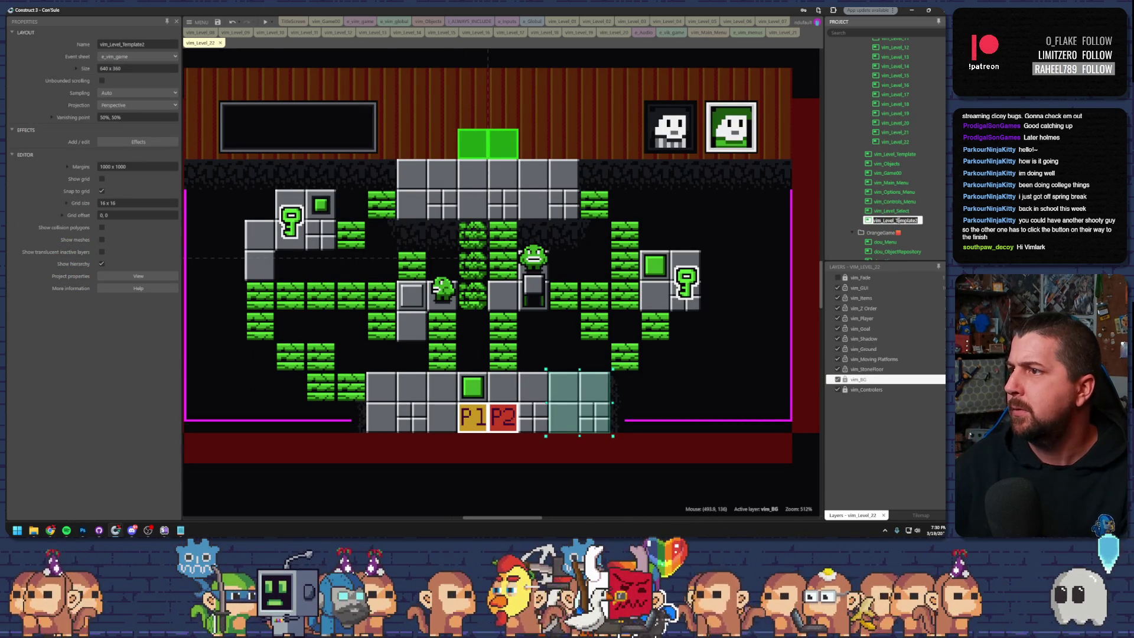
{"action": "left_click_drag", "start_coordinate": [895, 220], "coordinate": [937, 222]}
{"action": "type", "text": "2"}
{"action": "key", "text": "Return"}
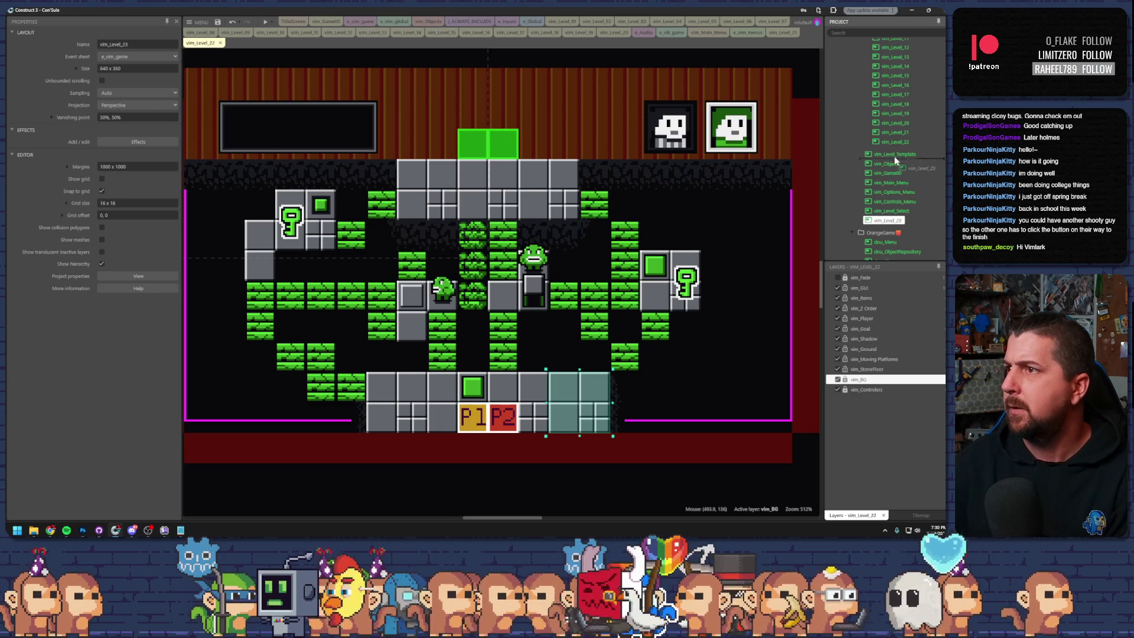
{"action": "double_click", "coordinate": [895, 152]}
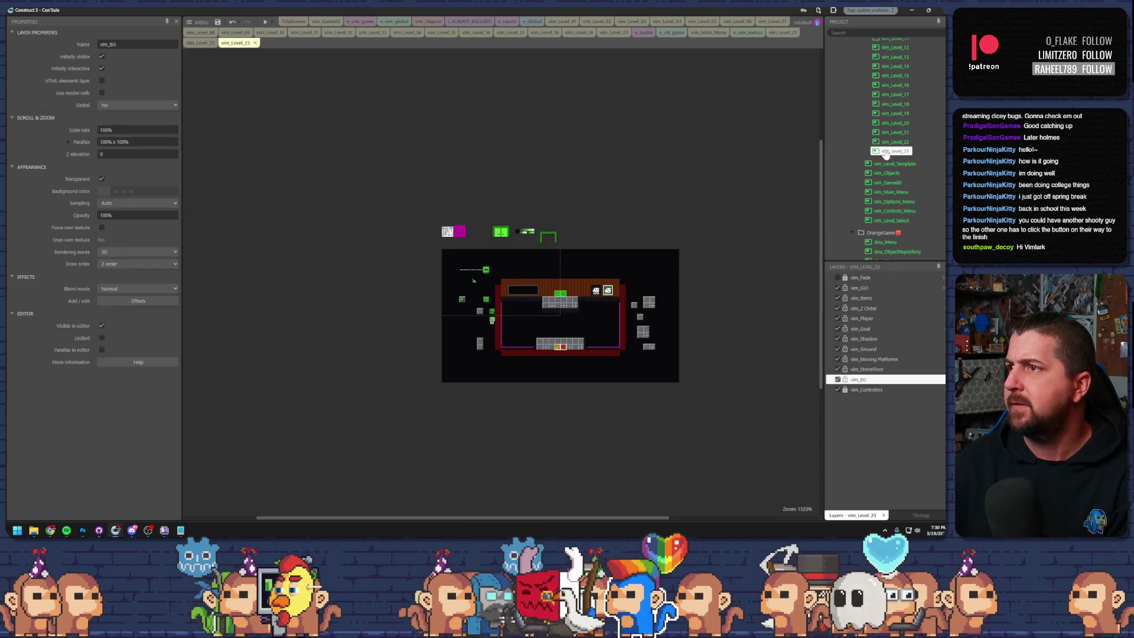
- Zoom in on vim_Level_23, inspect the lever sprite, save, and bring up The Spriters Resource window
{"action": "scroll", "coordinate": [536, 313], "scroll_direction": "up", "scroll_amount": 5}
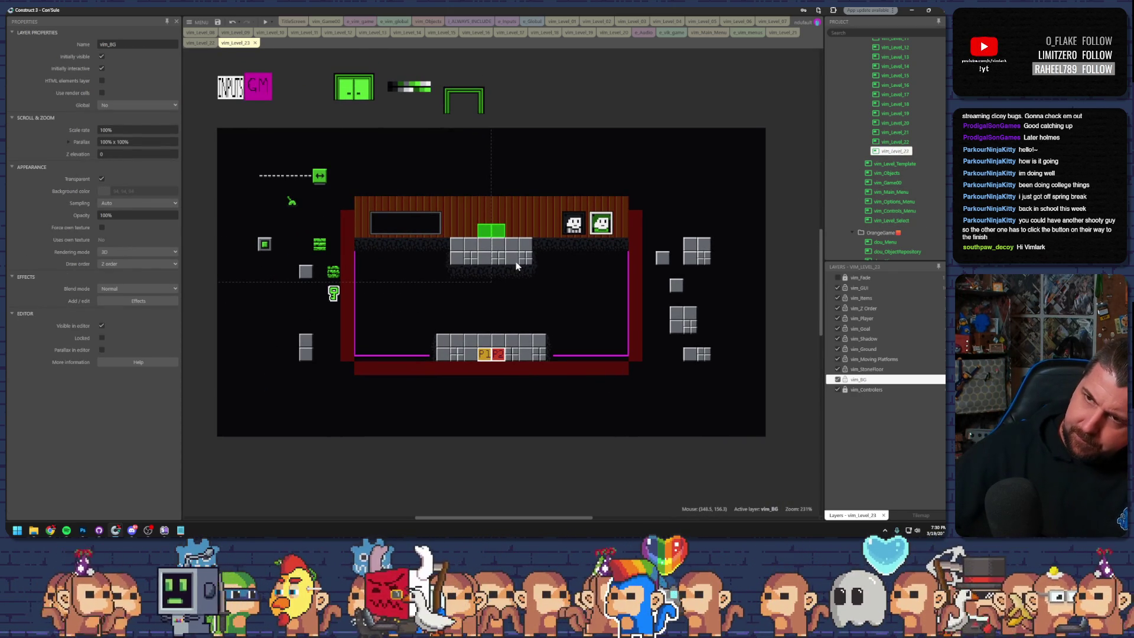
{"action": "left_click", "coordinate": [291, 202]}
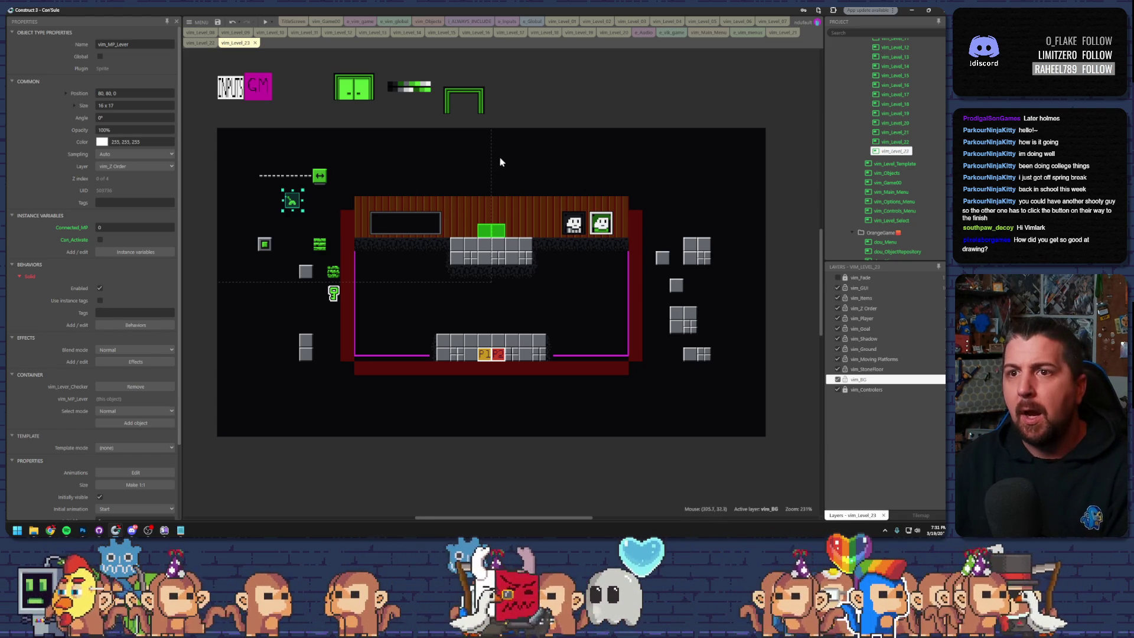
{"action": "scroll", "coordinate": [499, 176], "scroll_direction": "up", "scroll_amount": 1}
{"action": "scroll", "coordinate": [498, 180], "scroll_direction": "down", "scroll_amount": 1}
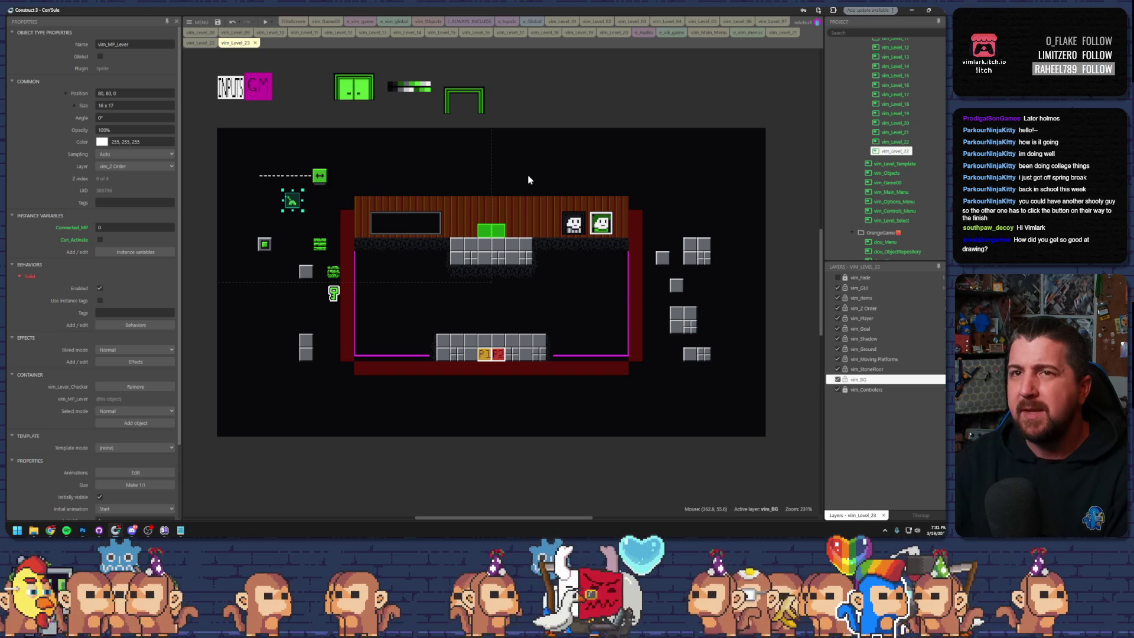
{"action": "key", "text": "ctrl+s"}
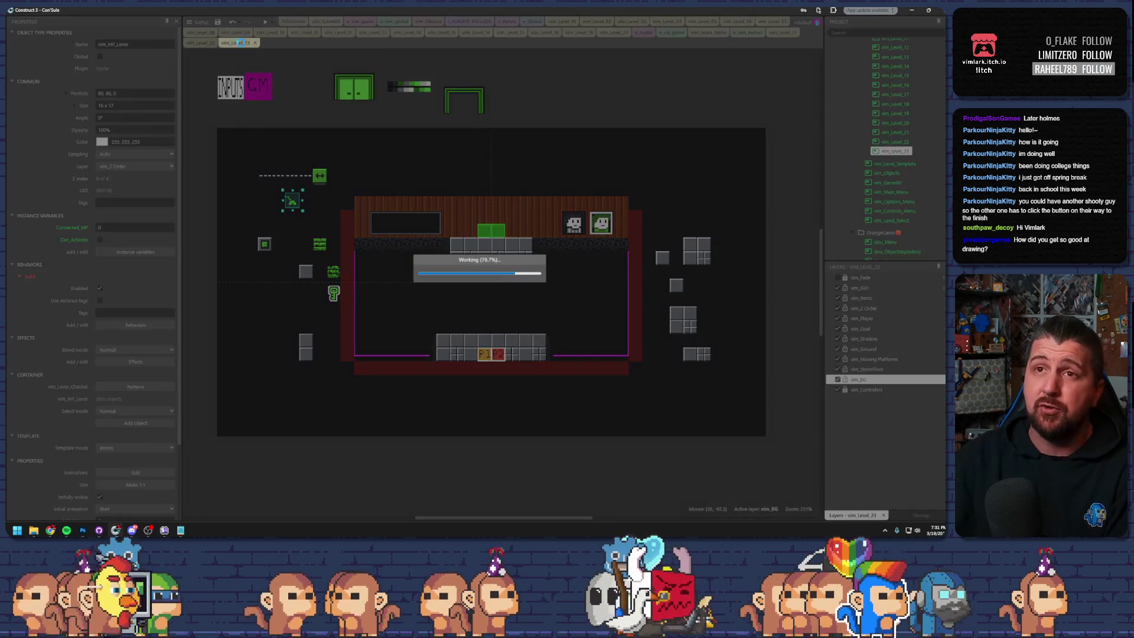
{"action": "scroll", "coordinate": [524, 207], "scroll_direction": "up", "scroll_amount": 1}
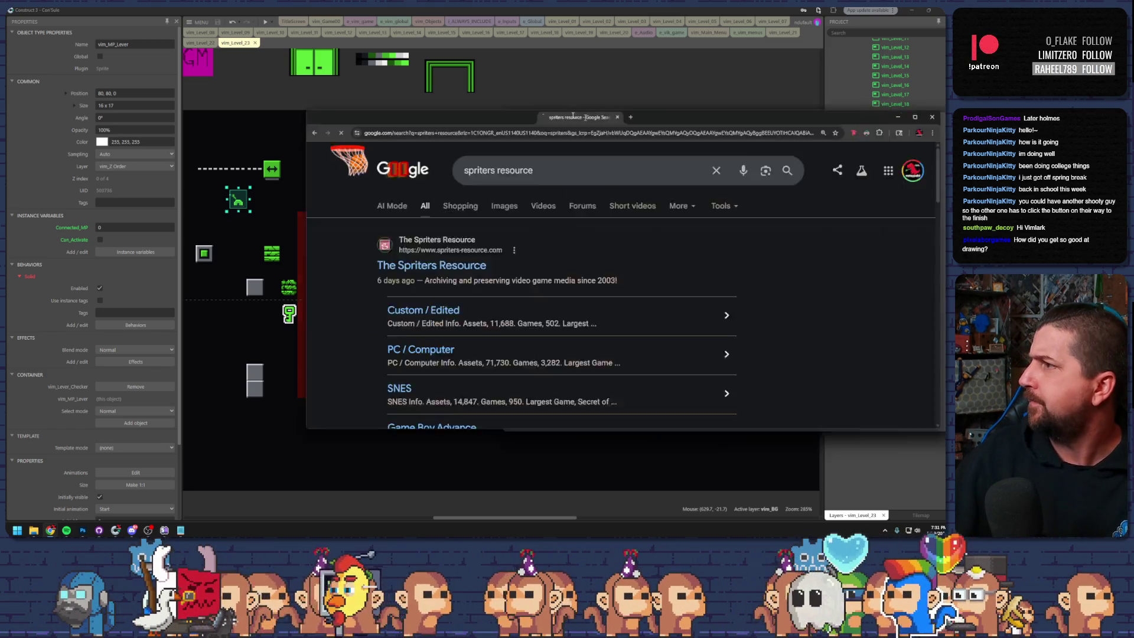
{"action": "left_click_drag", "start_coordinate": [585, 120], "coordinate": [427, 93]}
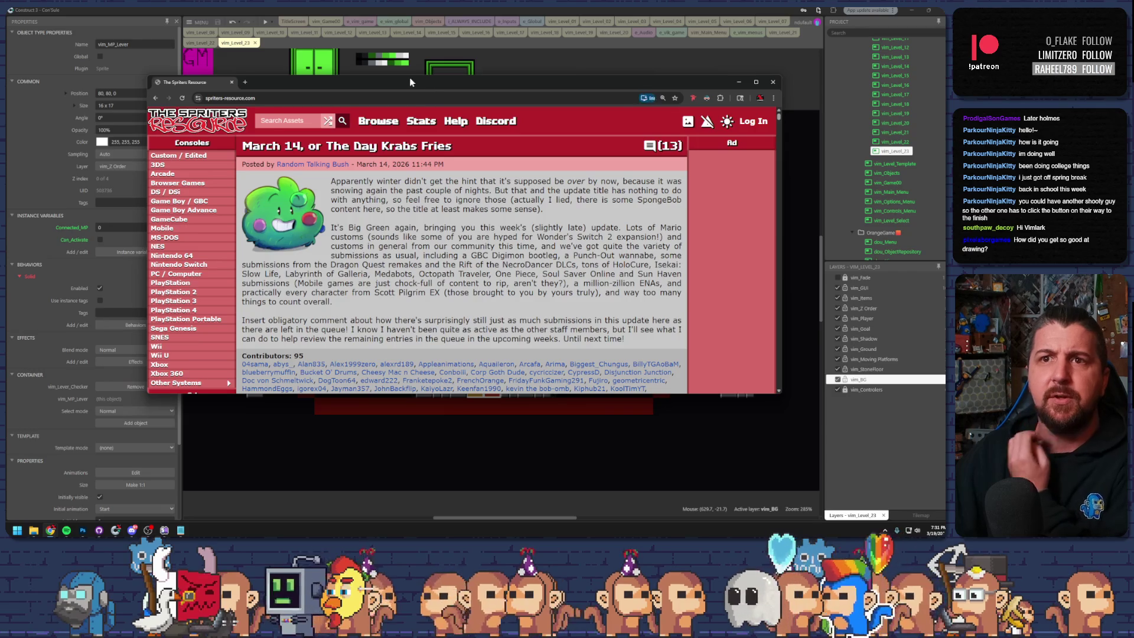
- Open The Egg (Bootleg) General Sprites sheet from the NES section of The Spriters Resource
{"action": "double_click", "coordinate": [413, 82]}
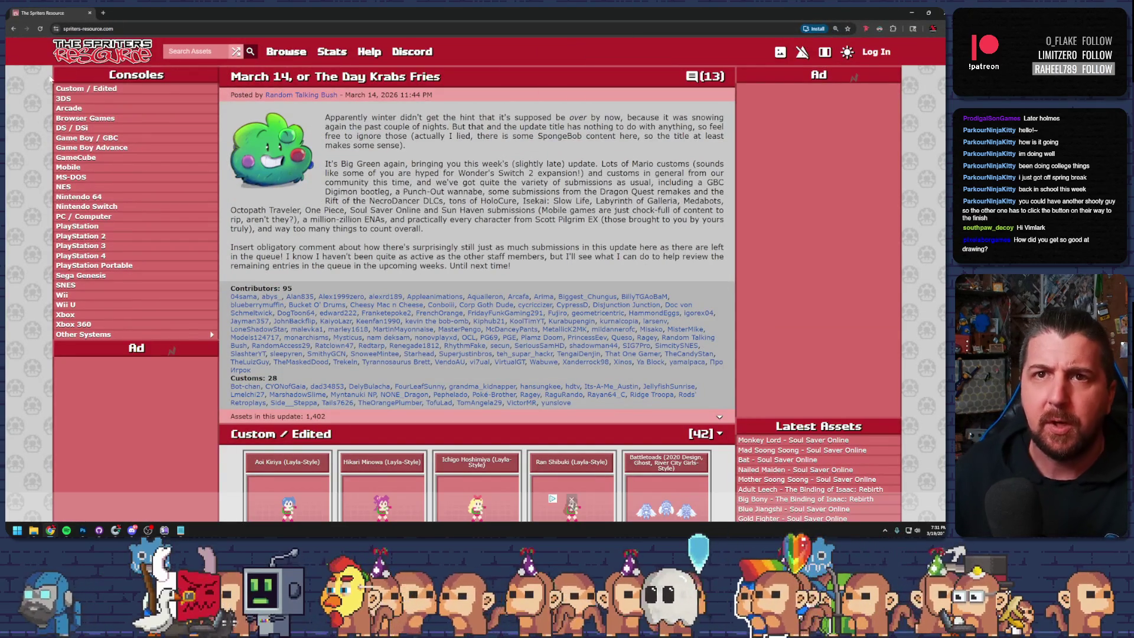
{"action": "left_click", "coordinate": [81, 189]}
{"action": "scroll", "coordinate": [375, 257], "scroll_direction": "down", "scroll_amount": 7}
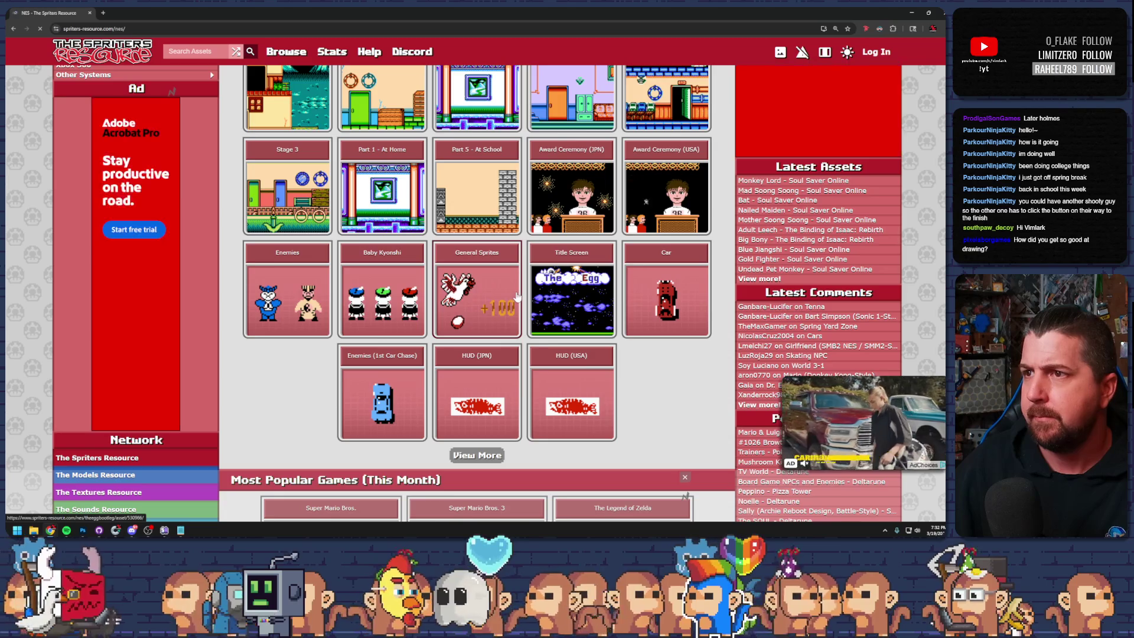
{"action": "scroll", "coordinate": [459, 297], "scroll_direction": "up", "scroll_amount": 1}
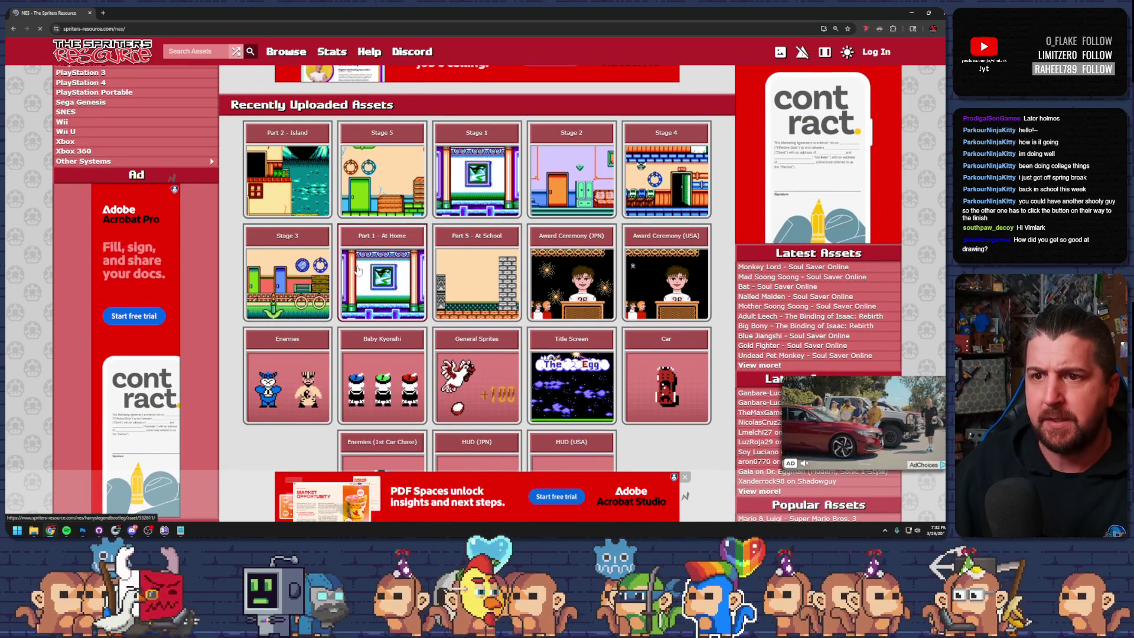
{"action": "scroll", "coordinate": [413, 296], "scroll_direction": "down", "scroll_amount": 1}
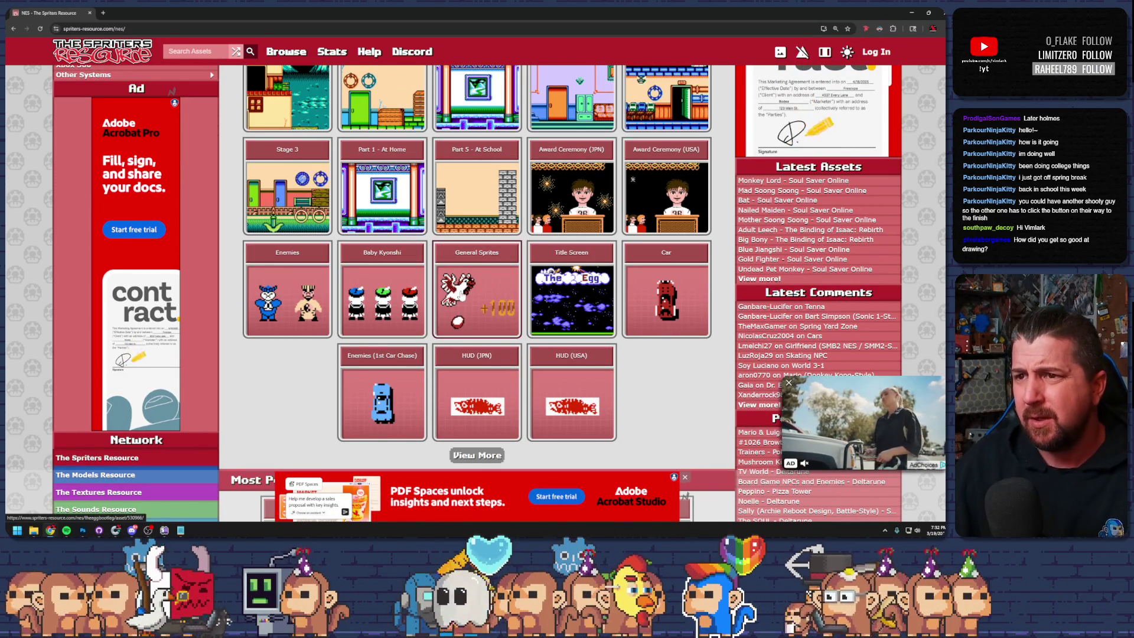
{"action": "left_click", "coordinate": [462, 297]}
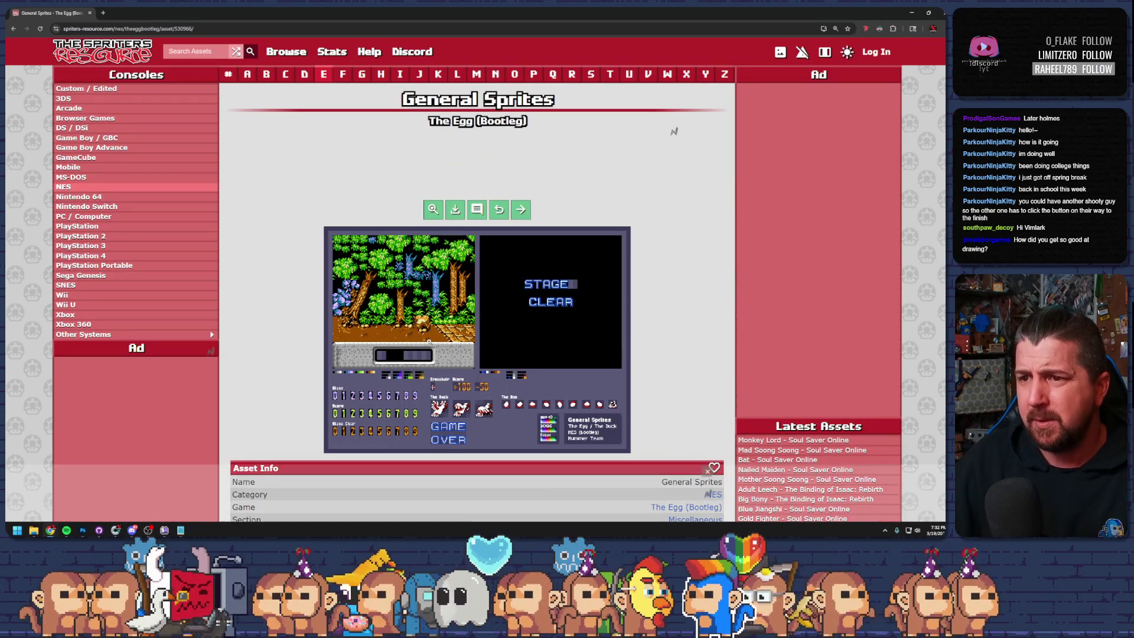
{"action": "scroll", "coordinate": [429, 345], "scroll_direction": "down", "scroll_amount": 3}
{"action": "scroll", "coordinate": [430, 340], "scroll_direction": "up", "scroll_amount": 3}
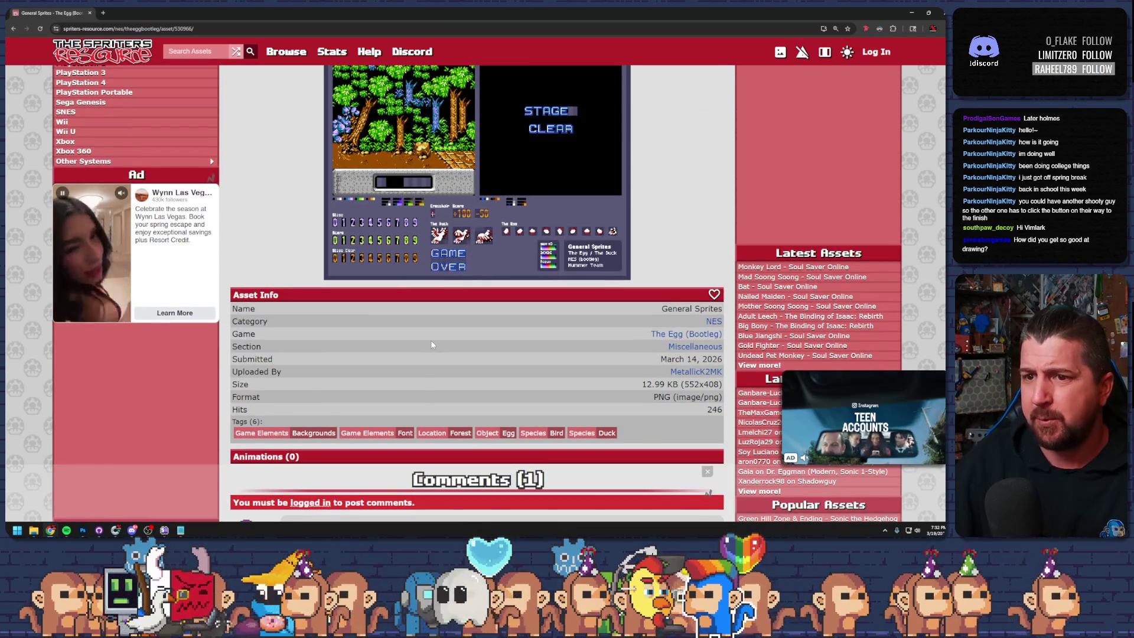
{"action": "scroll", "coordinate": [431, 340], "scroll_direction": "up", "scroll_amount": 2}
{"action": "scroll", "coordinate": [431, 345], "scroll_direction": "up", "scroll_amount": 2}
- View the sprite sheet enlarged and copy its image to the clipboard
{"action": "left_click", "coordinate": [434, 341]}
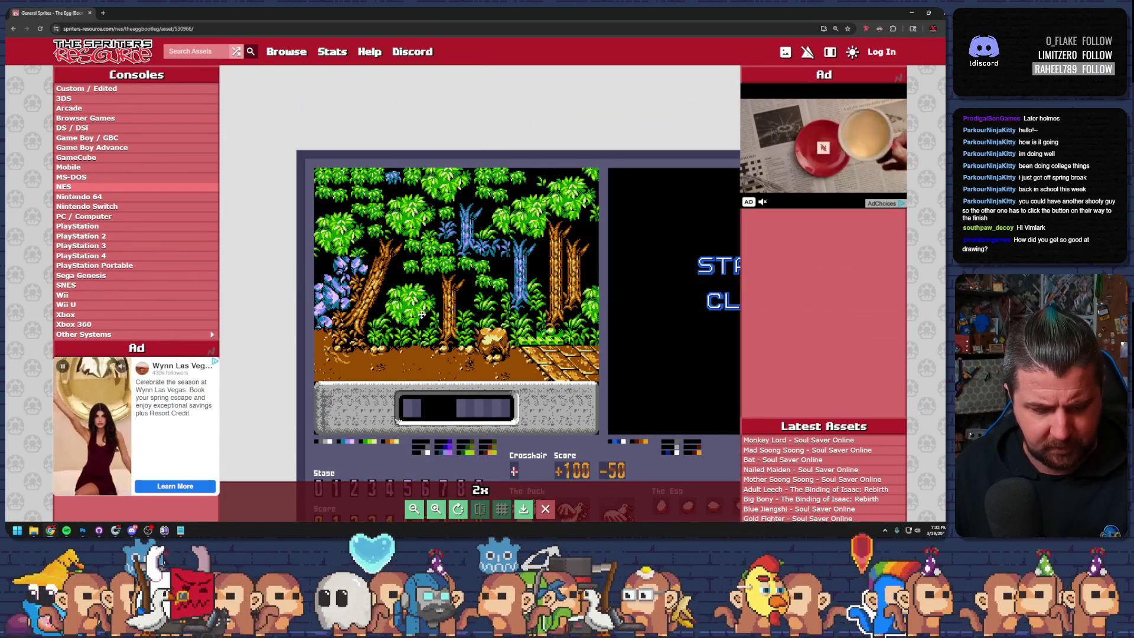
{"action": "scroll", "coordinate": [422, 314], "scroll_direction": "down", "scroll_amount": 1}
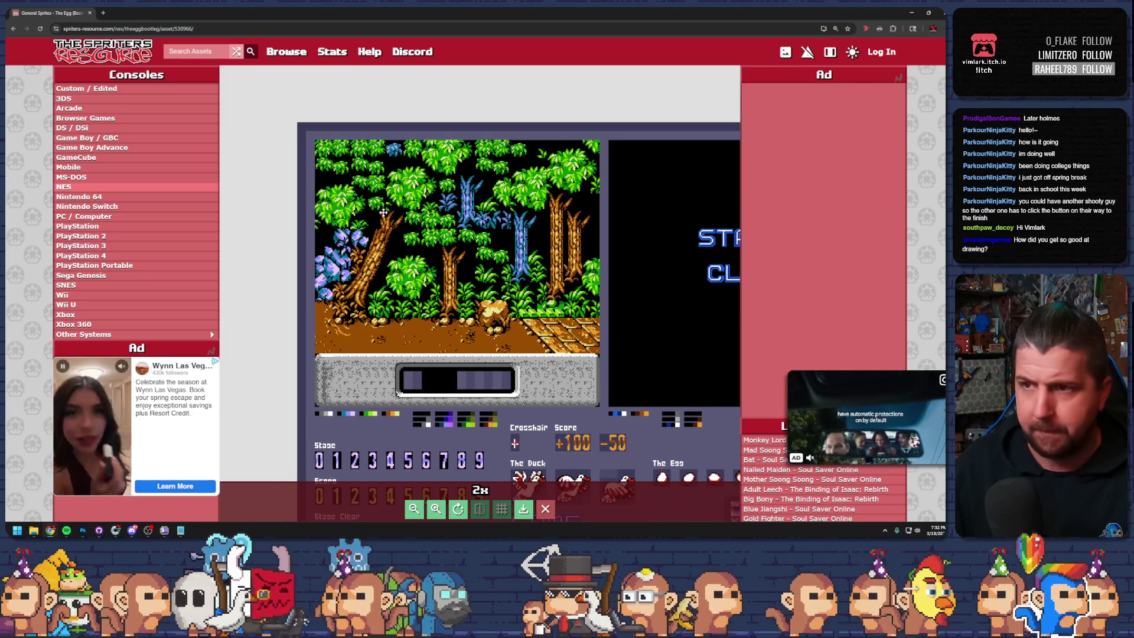
{"action": "right_click", "coordinate": [413, 207]}
{"action": "left_click", "coordinate": [428, 234]}
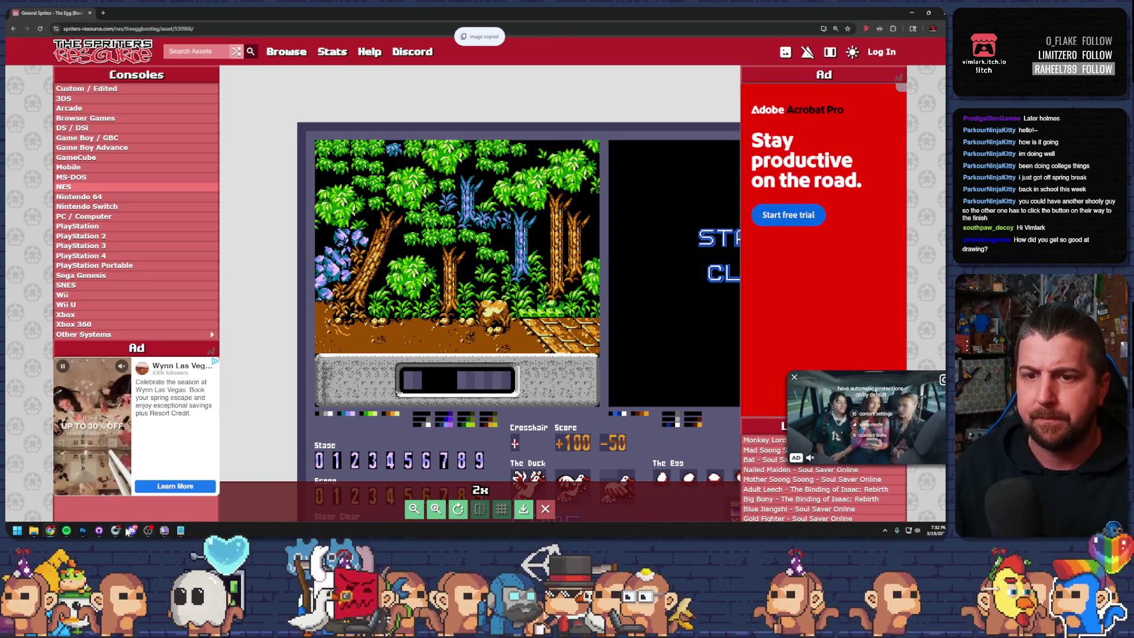
{"action": "left_click", "coordinate": [82, 530]}
- Paste the sprite sheet into a new Photoshop document and copy the first duck onto its own layer
{"action": "key", "text": "ctrl"}
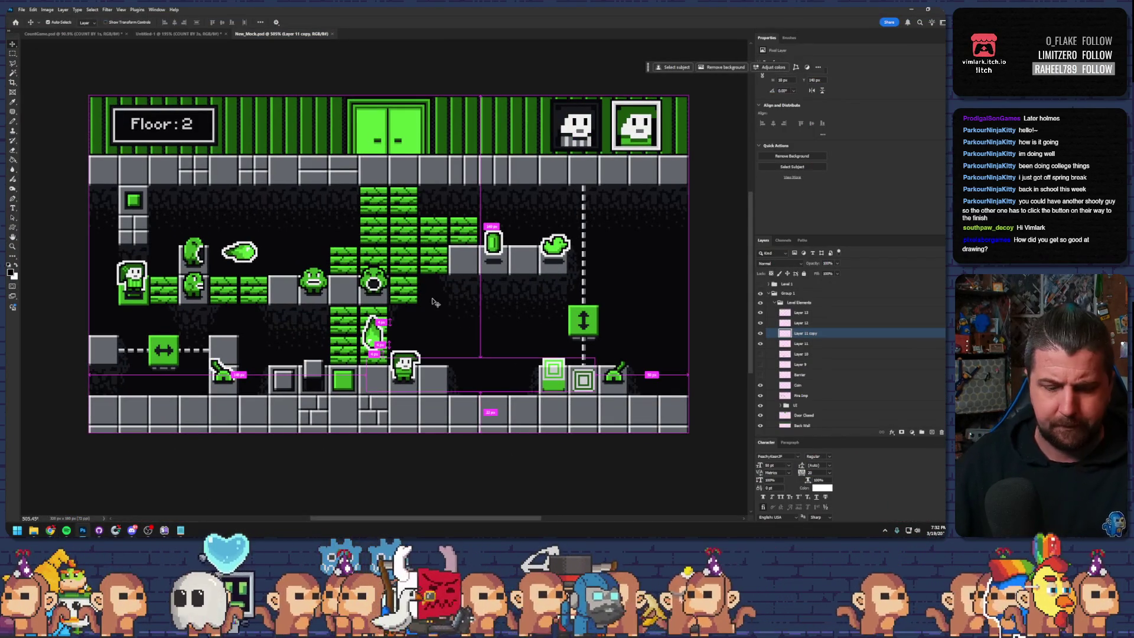
{"action": "key", "text": "ctrl+n"}
{"action": "key", "text": "Return"}
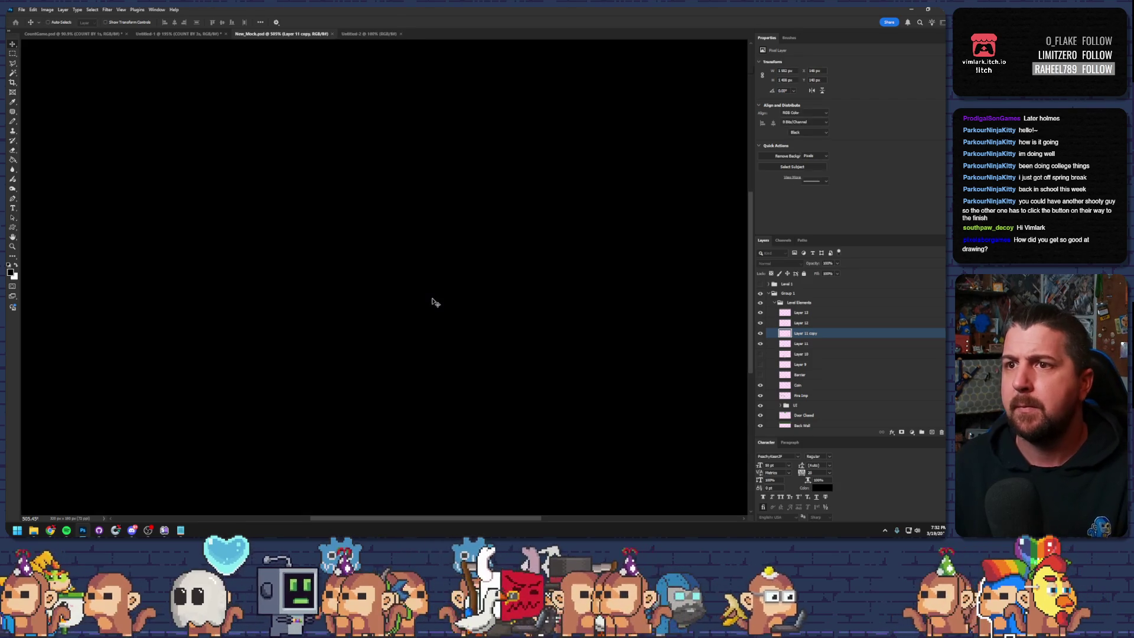
{"action": "key", "text": "ctrl+v"}
{"action": "scroll", "coordinate": [378, 301], "scroll_direction": "up", "scroll_amount": 10}
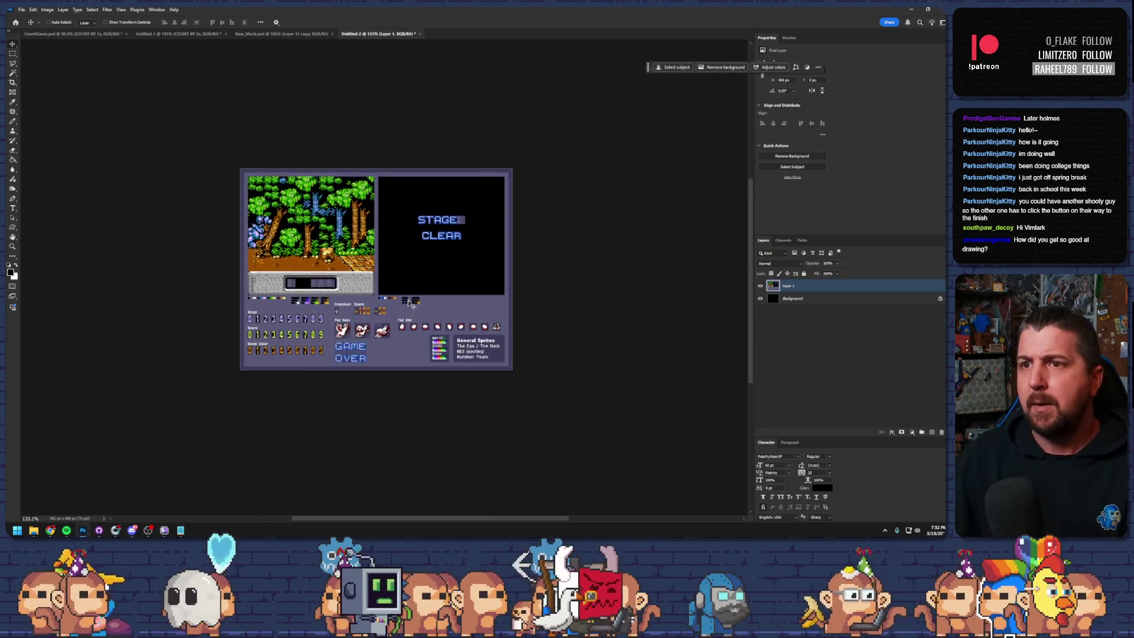
{"action": "scroll", "coordinate": [357, 290], "scroll_direction": "up", "scroll_amount": 8}
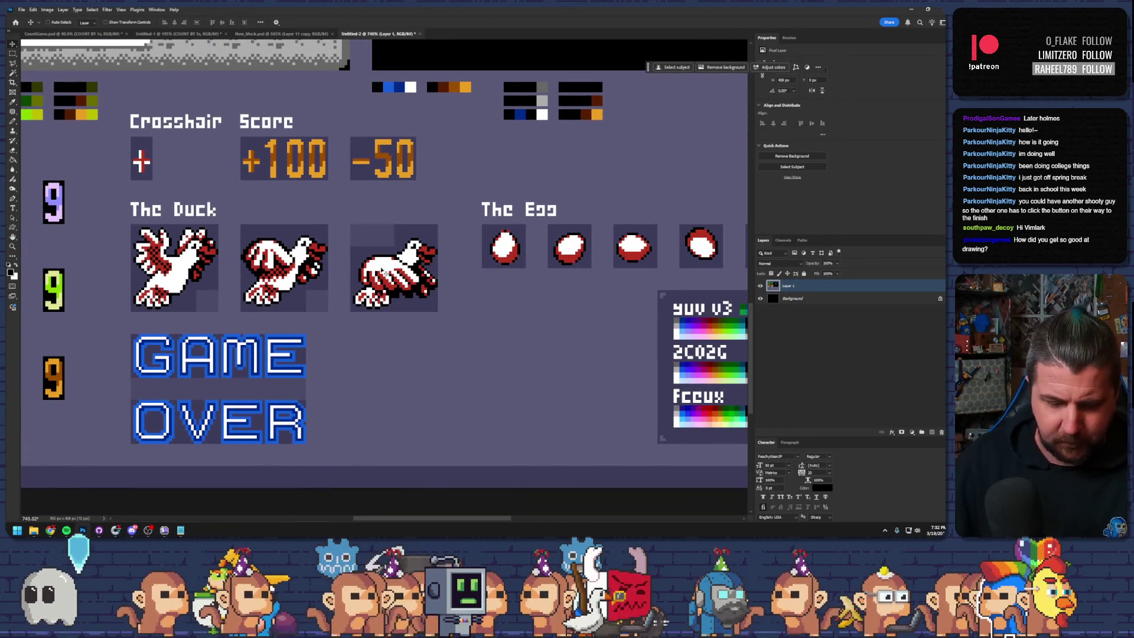
{"action": "key", "text": "m"}
{"action": "mouse_move", "coordinate": [131, 225]}
{"action": "left_mouse_down"}
{"action": "mouse_move", "coordinate": [213, 273]}
{"action": "mouse_move", "coordinate": [218, 311]}
{"action": "left_mouse_up"}
{"action": "key", "text": "ctrl+j"}
- Fill the Background with the sheet's sampled purple and hide the full sprite sheet layer
{"action": "left_click", "coordinate": [760, 298]}
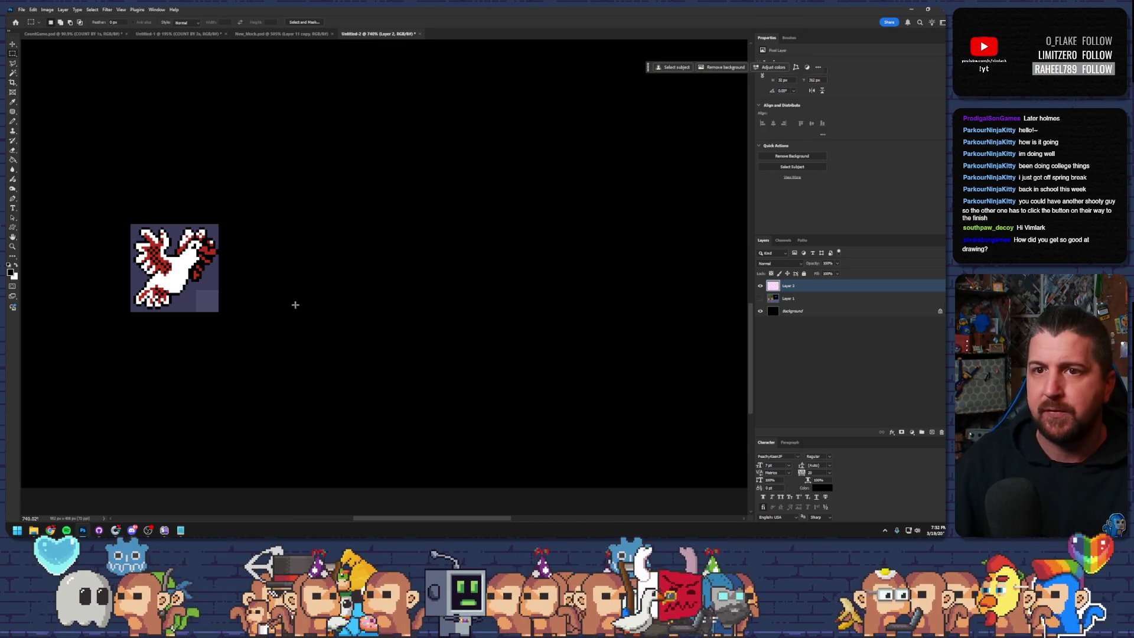
{"action": "scroll", "coordinate": [294, 308], "scroll_direction": "up", "scroll_amount": 2}
{"action": "left_click", "coordinate": [789, 312]}
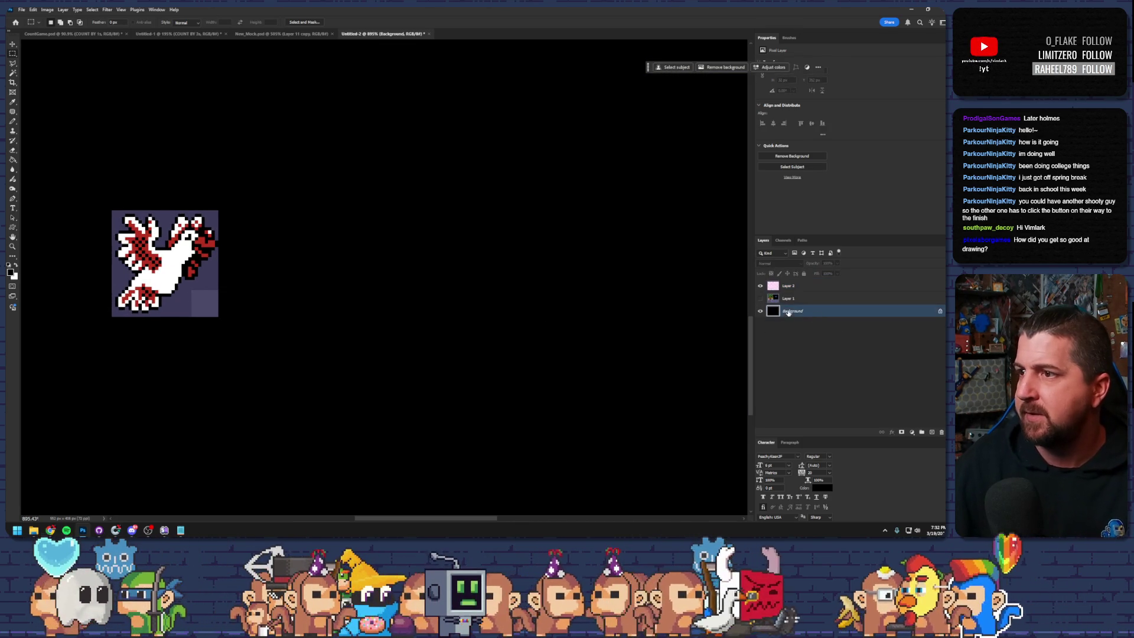
{"action": "left_click", "coordinate": [761, 299]}
{"action": "key", "text": "i"}
{"action": "left_click", "coordinate": [567, 353]}
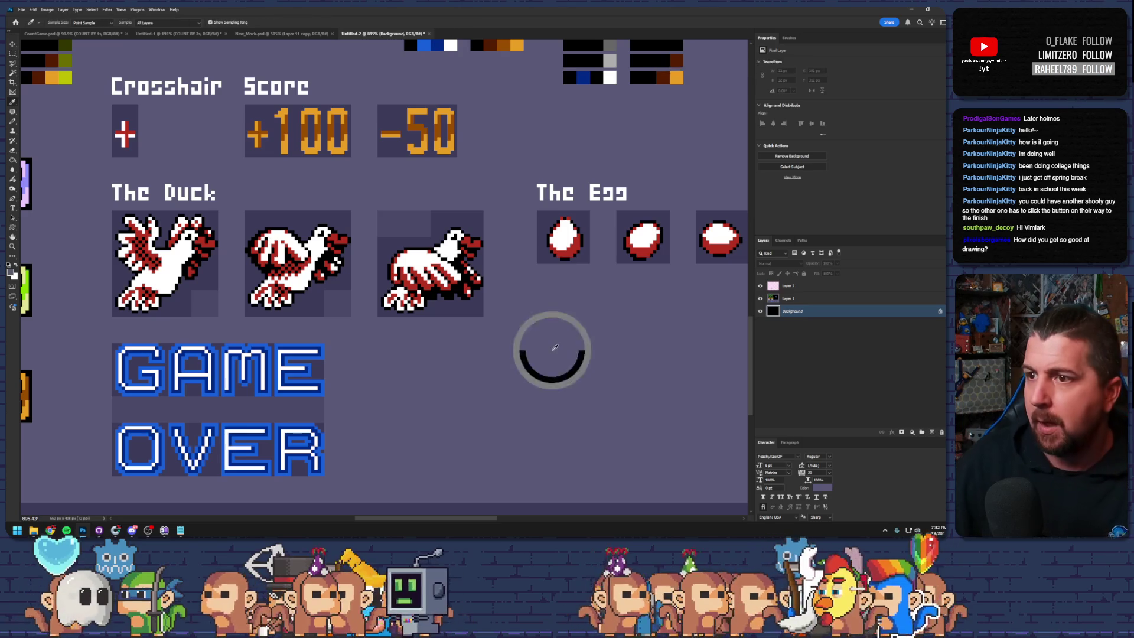
{"action": "key", "text": "alt+BackSpace"}
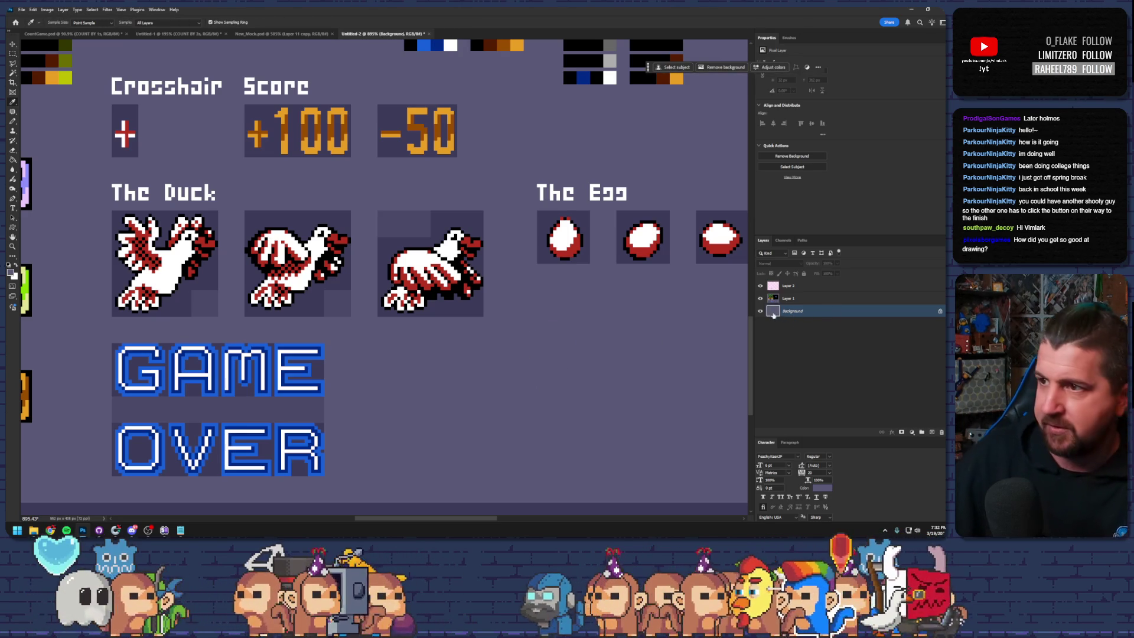
{"action": "left_click", "coordinate": [761, 298]}
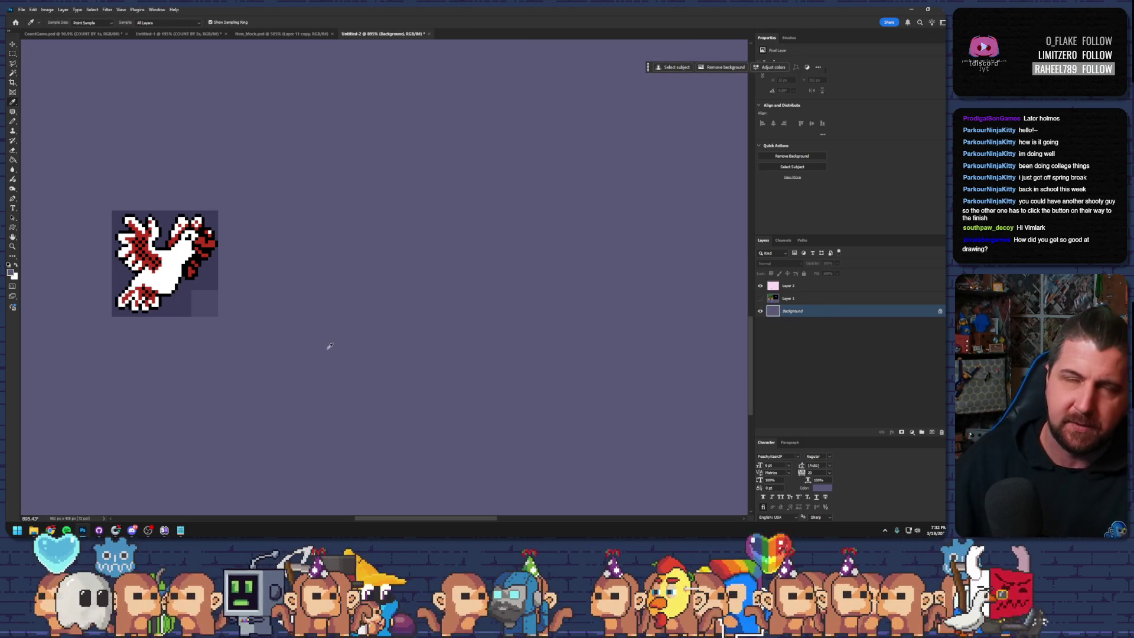
- With the Pencil, pick up the duck's red, then white and black, for a small swatch
{"action": "key", "text": "b"}
{"action": "scroll", "coordinate": [234, 284], "scroll_direction": "up", "scroll_amount": 5}
{"action": "left_click_drag", "start_coordinate": [137, 256], "coordinate": [303, 258]}
{"action": "left_click", "coordinate": [269, 235], "text": "alt"}
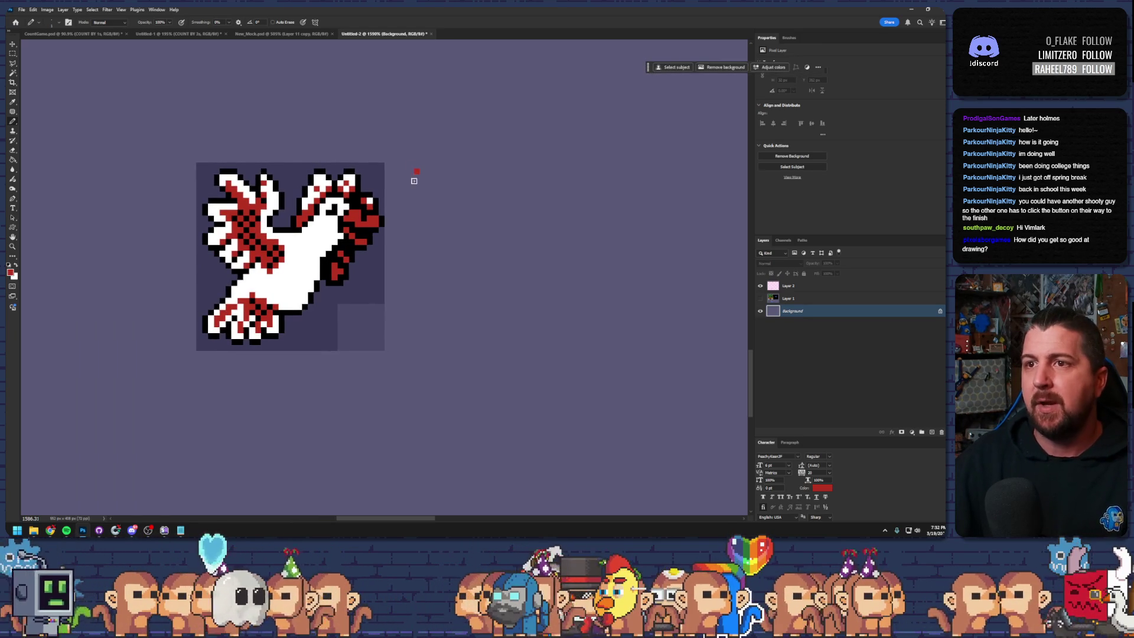
{"action": "key", "text": "x"}
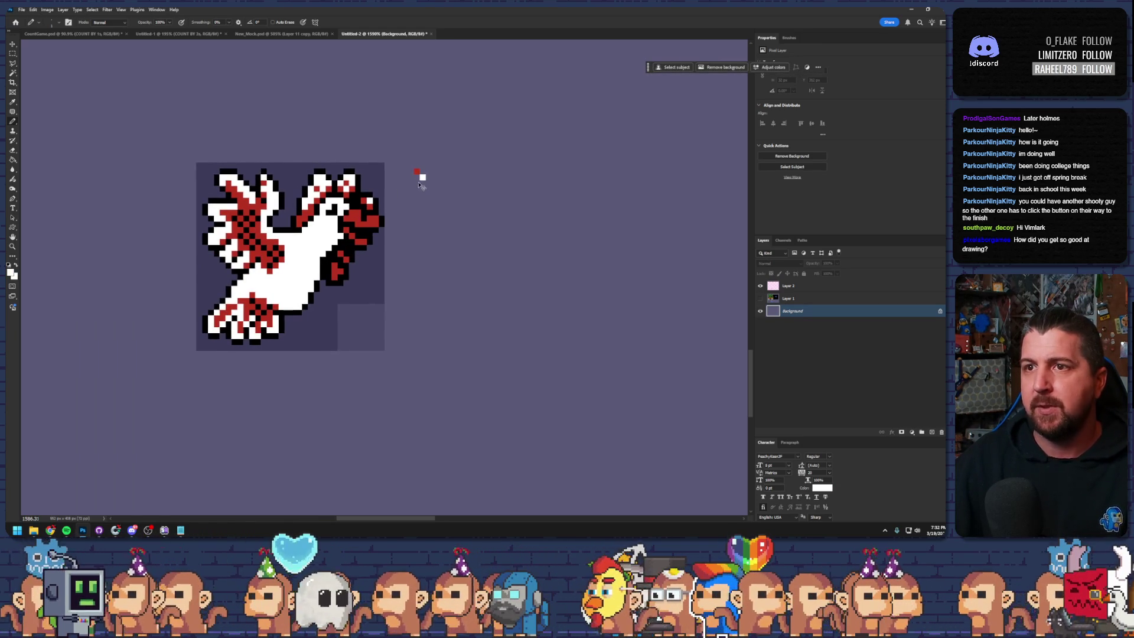
{"action": "key", "text": "d"}
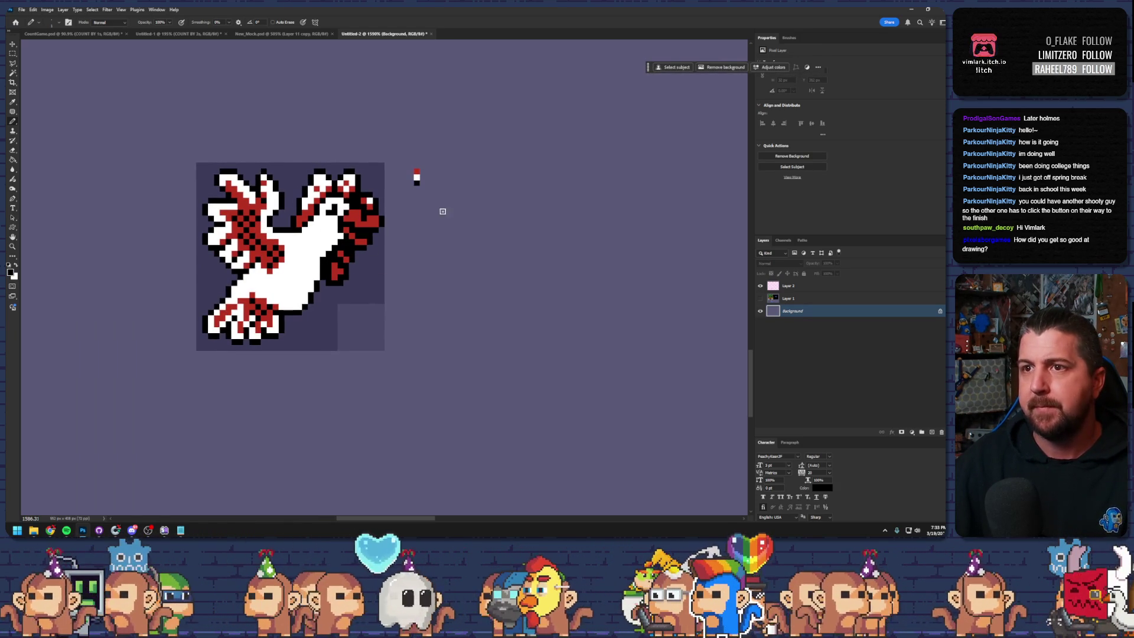
{"action": "scroll", "coordinate": [378, 298], "scroll_direction": "right", "scroll_amount": 3}
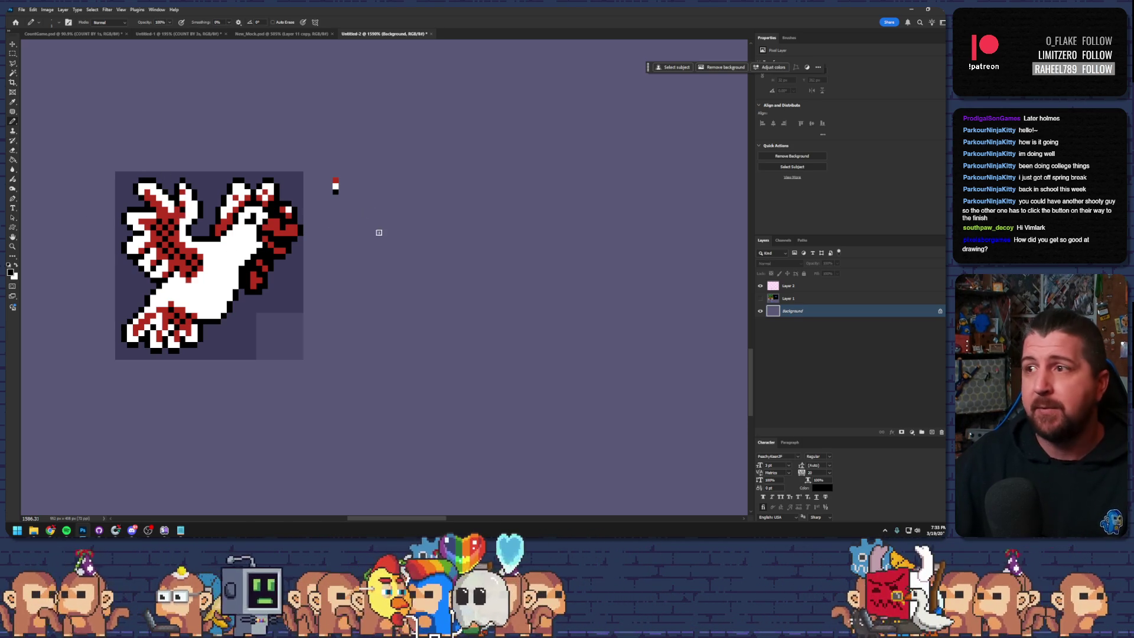
- Fade the duck layer to half opacity and back to full, then add an empty layer above it
{"action": "left_click", "coordinate": [789, 286]}
{"action": "left_click", "coordinate": [837, 264]}
{"action": "left_click_drag", "start_coordinate": [839, 273], "coordinate": [819, 273]}
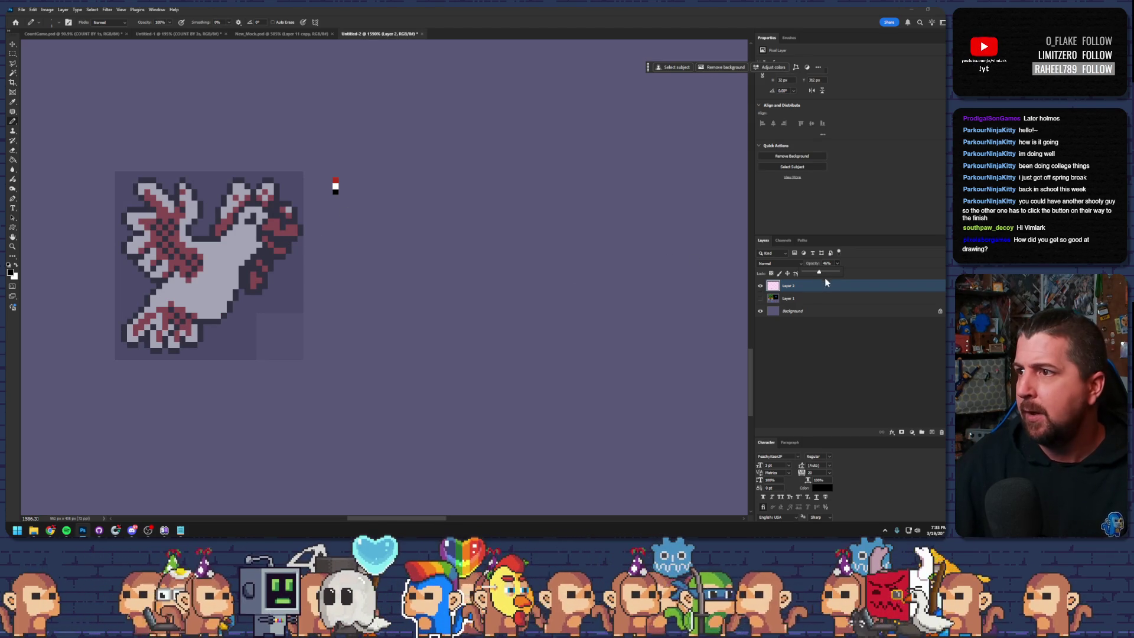
{"action": "left_click_drag", "start_coordinate": [824, 273], "coordinate": [852, 273]}
{"action": "left_click", "coordinate": [932, 432]}
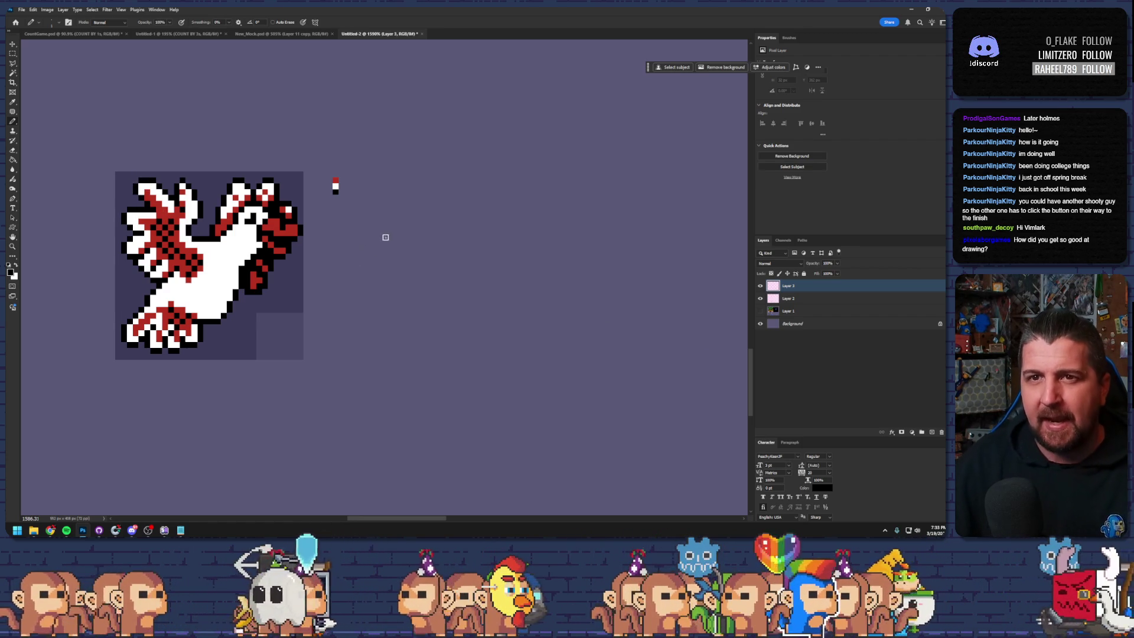
- Sketch a rough black pixel arc outline on the new layer to the right of the duck
{"action": "left_click", "coordinate": [398, 197]}
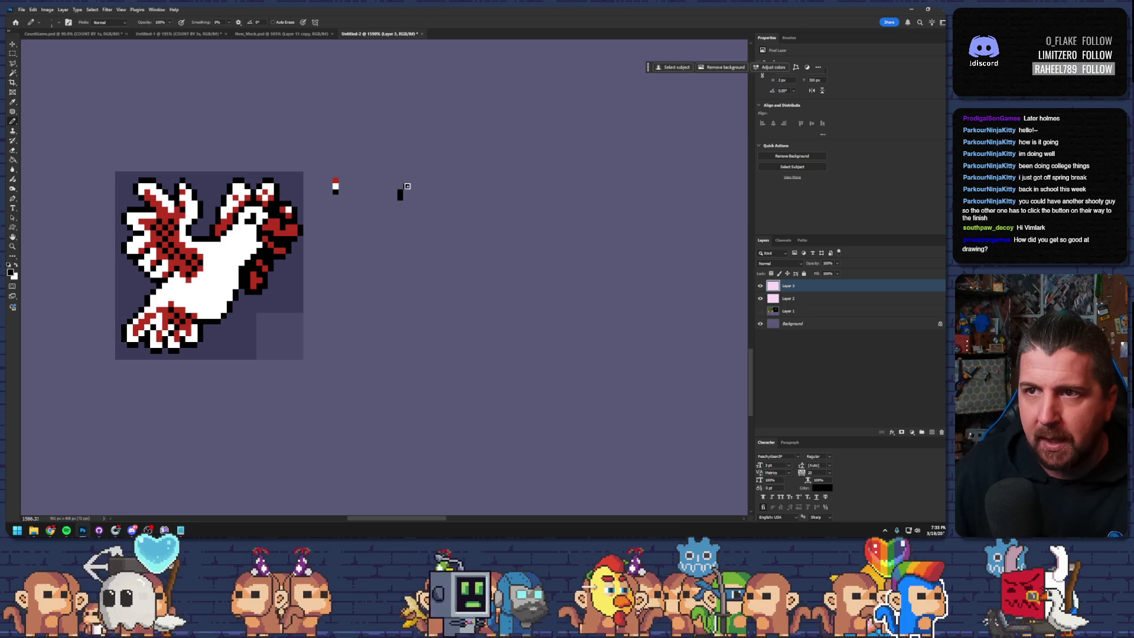
{"action": "left_click_drag", "start_coordinate": [418, 186], "coordinate": [432, 200]}
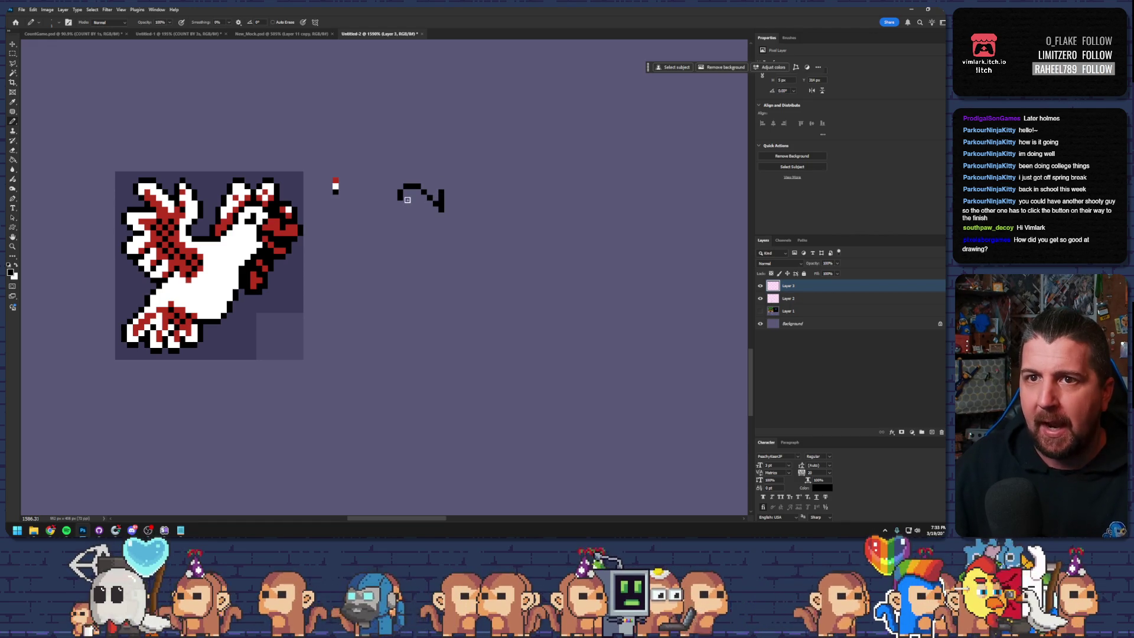
{"action": "left_click", "coordinate": [452, 186]}
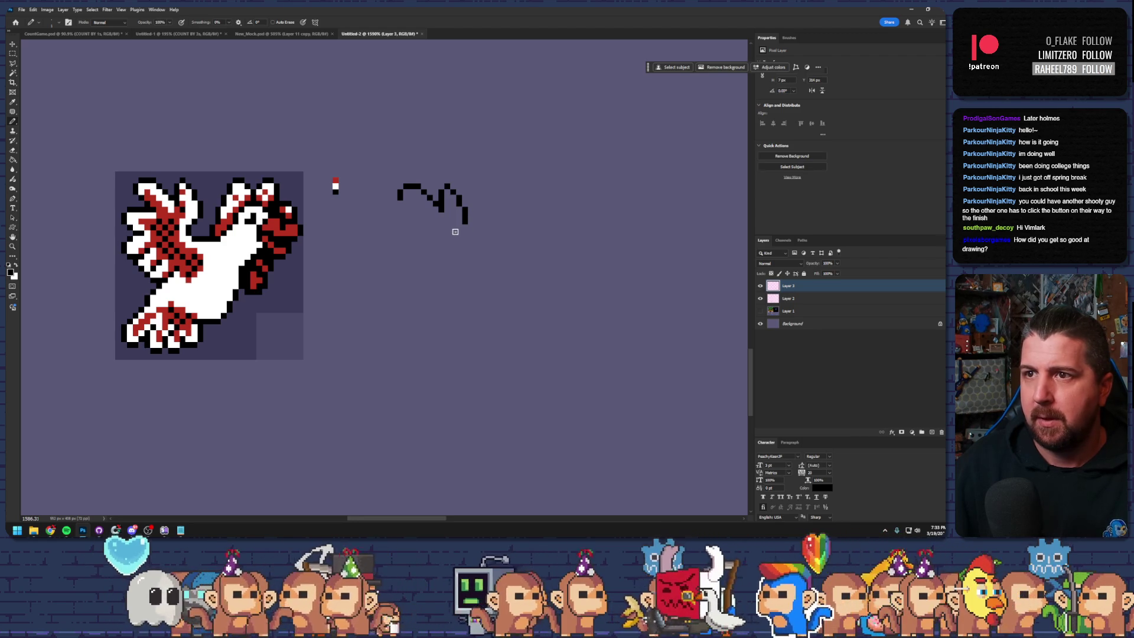
{"action": "left_click", "coordinate": [458, 228]}
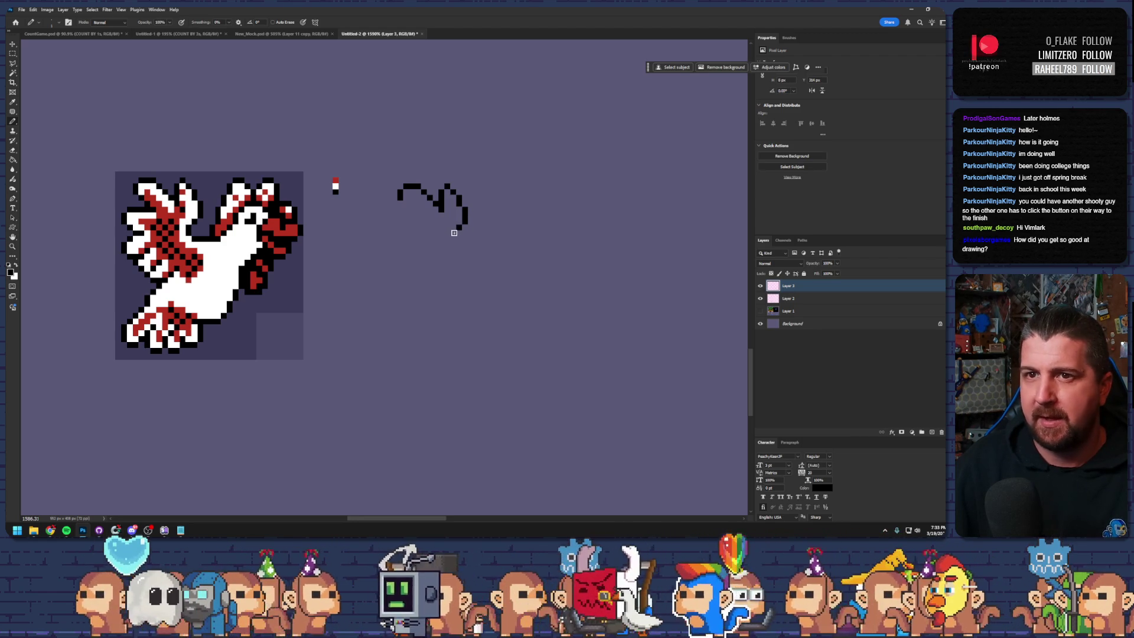
{"action": "left_click_drag", "start_coordinate": [454, 233], "coordinate": [450, 239]}
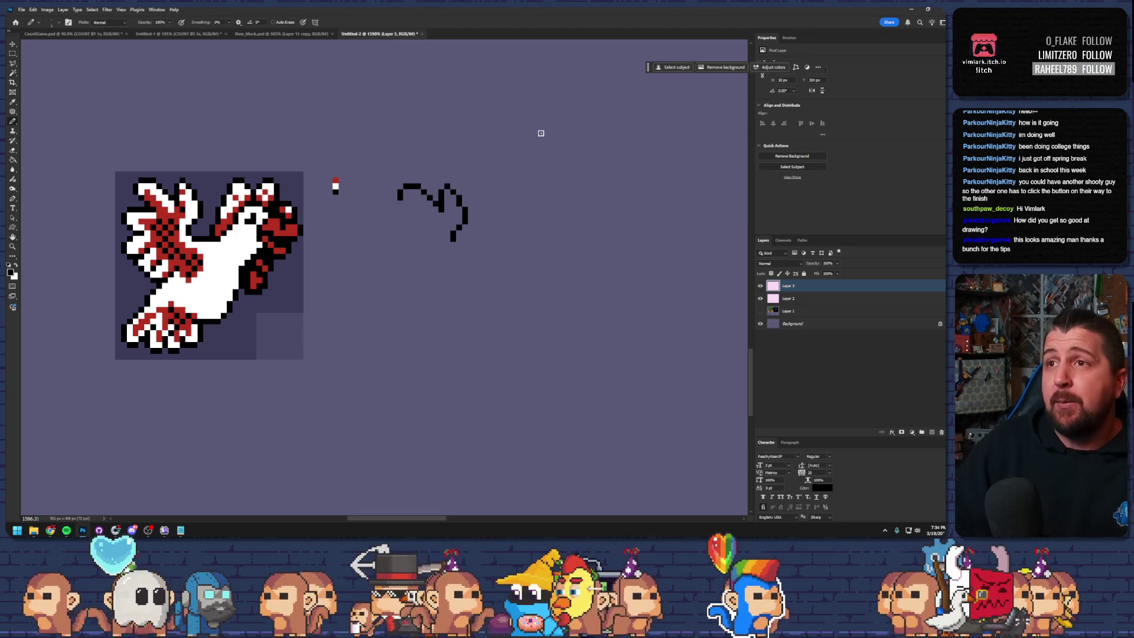
{"action": "left_click", "coordinate": [912, 10]}
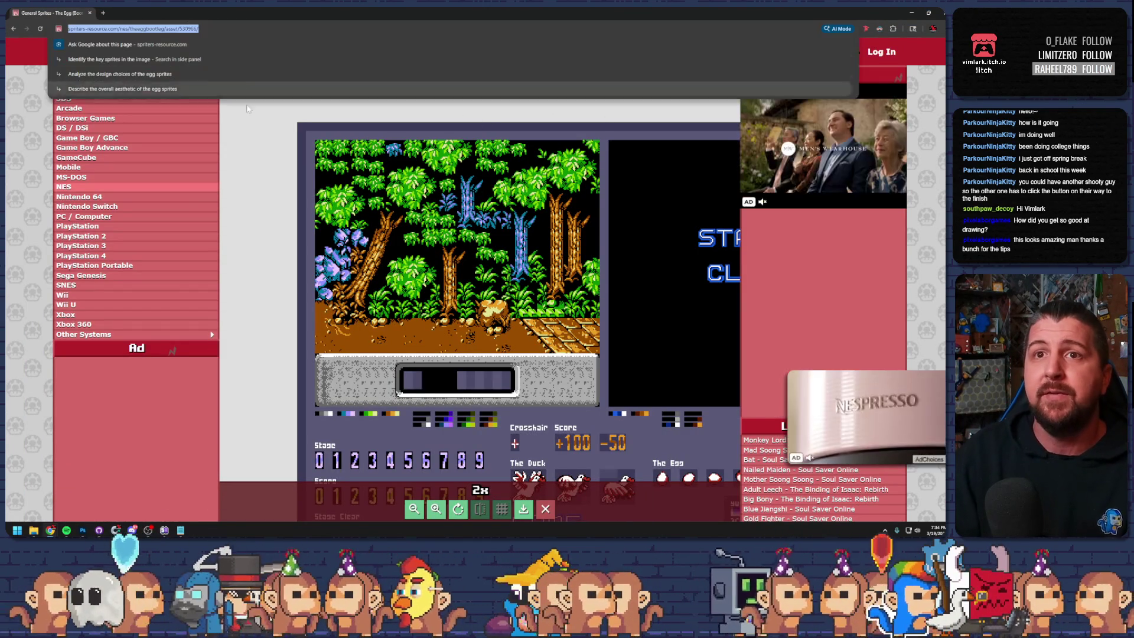
- Go to the Spriters Resource homepage and browse its Custom / Edited sprite submissions
{"action": "left_click", "coordinate": [102, 52]}
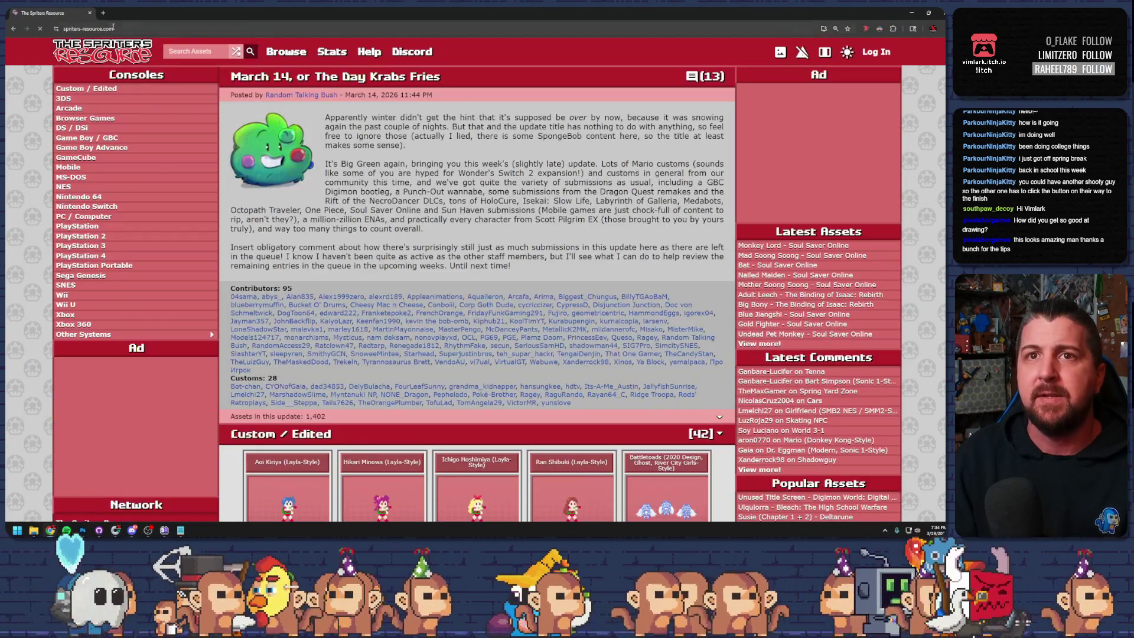
{"action": "left_click", "coordinate": [94, 29]}
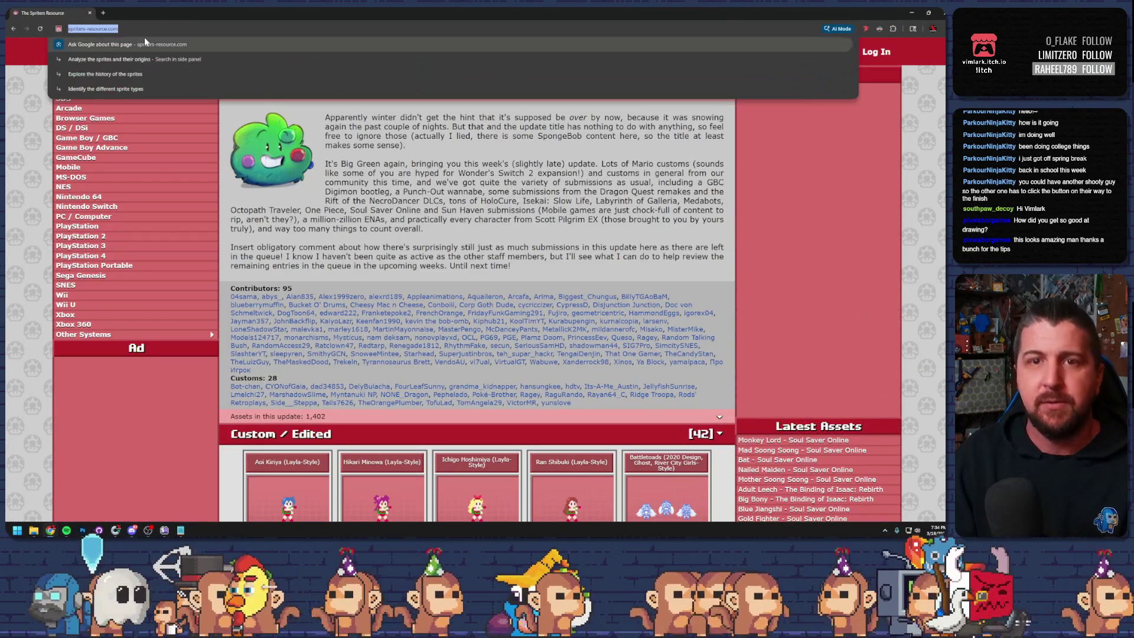
{"action": "key", "text": "ctrl+c"}
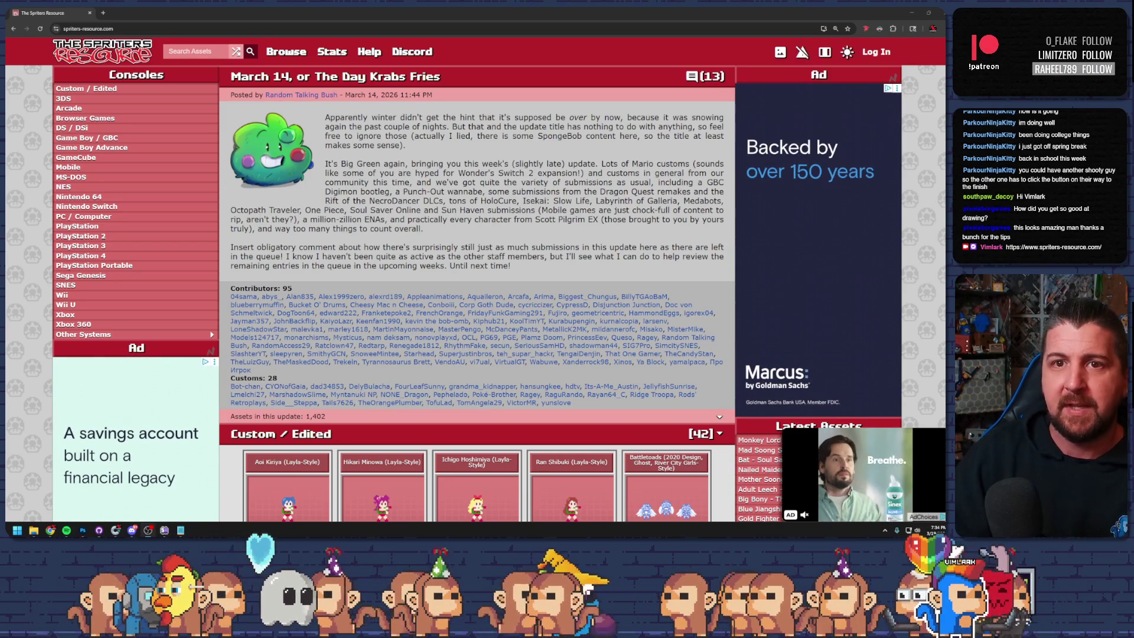
{"action": "scroll", "coordinate": [307, 297], "scroll_direction": "down", "scroll_amount": 6}
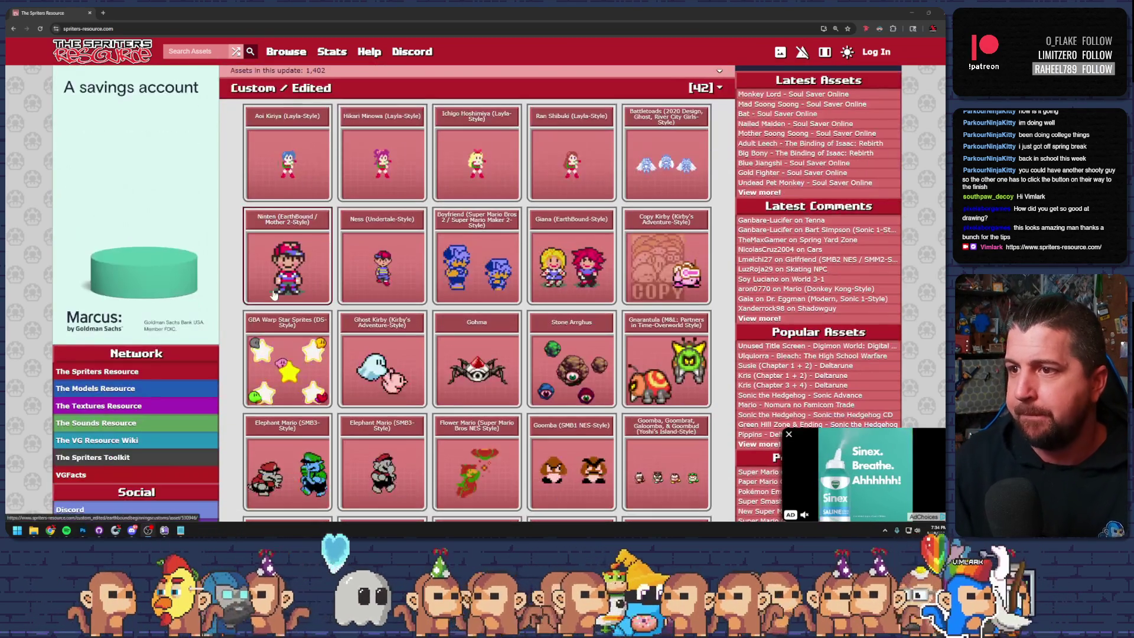
{"action": "scroll", "coordinate": [307, 297], "scroll_direction": "down", "scroll_amount": 3}
{"action": "scroll", "coordinate": [324, 298], "scroll_direction": "down", "scroll_amount": 3}
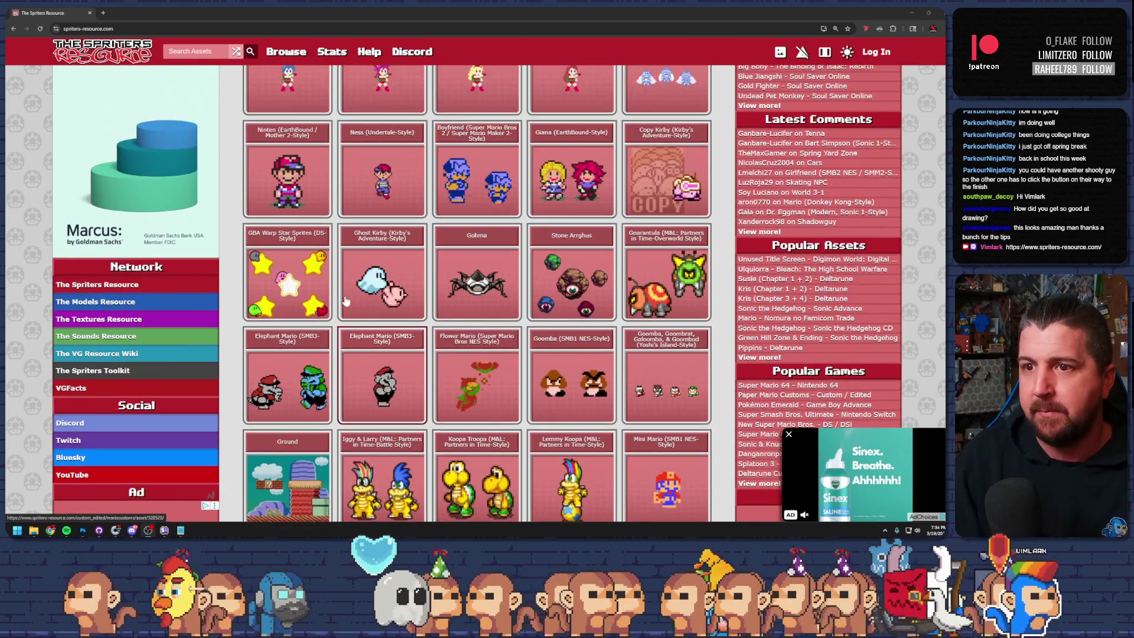
{"action": "scroll", "coordinate": [345, 301], "scroll_direction": "down", "scroll_amount": 6}
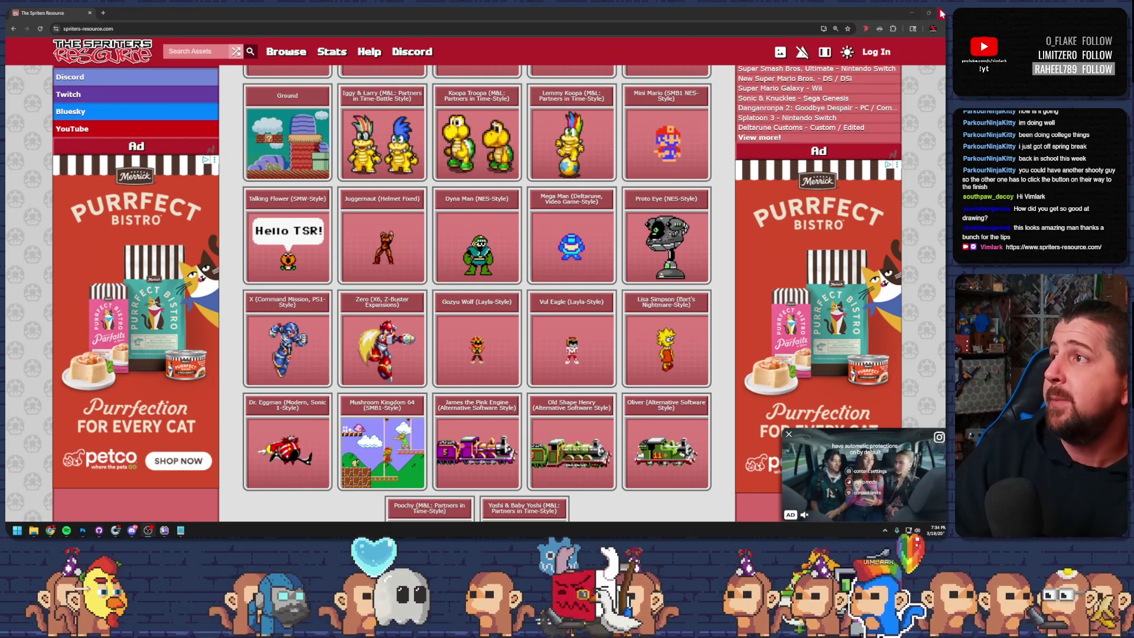
{"action": "key", "text": "alt+Tab"}
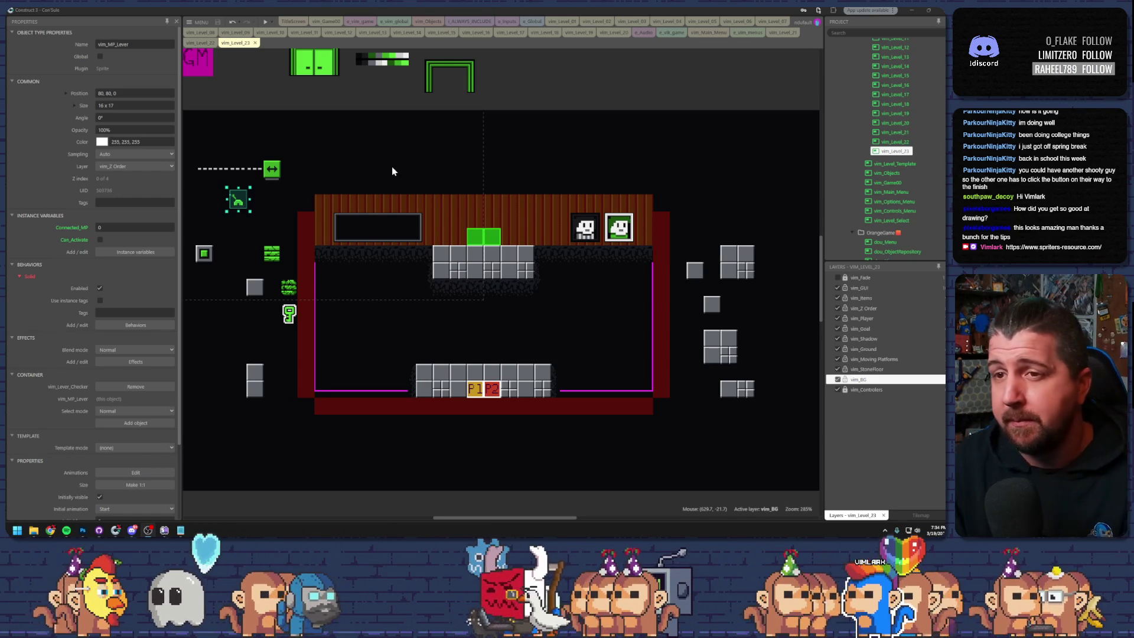
- Deselect everything in the Level 23 layout and pan and zoom around the level
{"action": "left_click", "coordinate": [471, 145]}
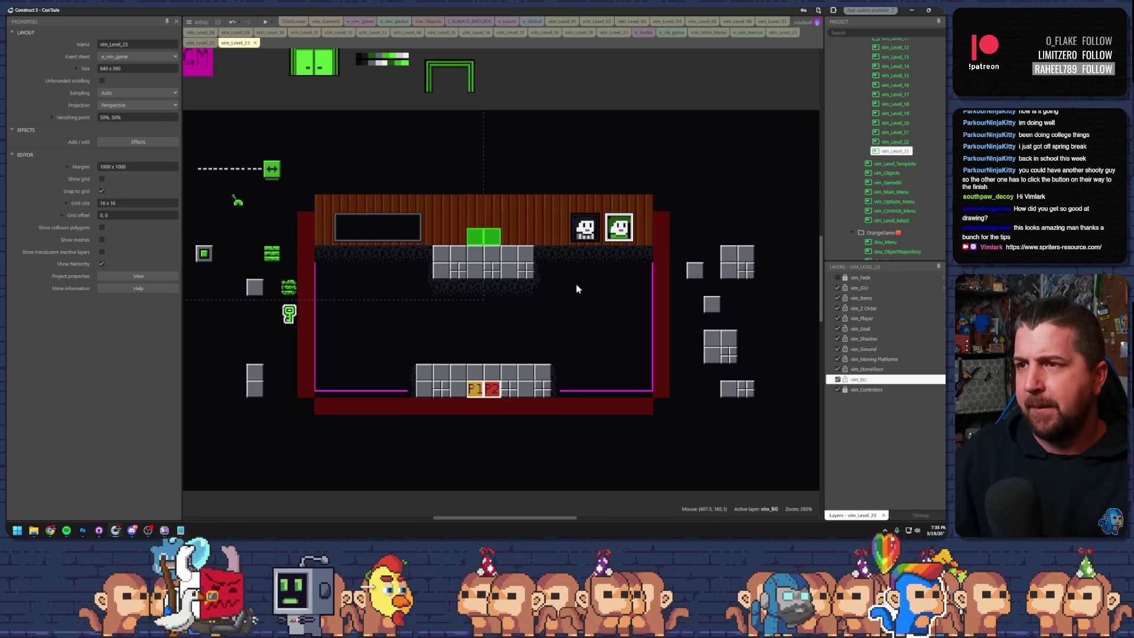
{"action": "scroll", "coordinate": [553, 299], "scroll_direction": "up", "scroll_amount": 2}
{"action": "left_click_drag", "start_coordinate": [473, 326], "coordinate": [514, 293]}
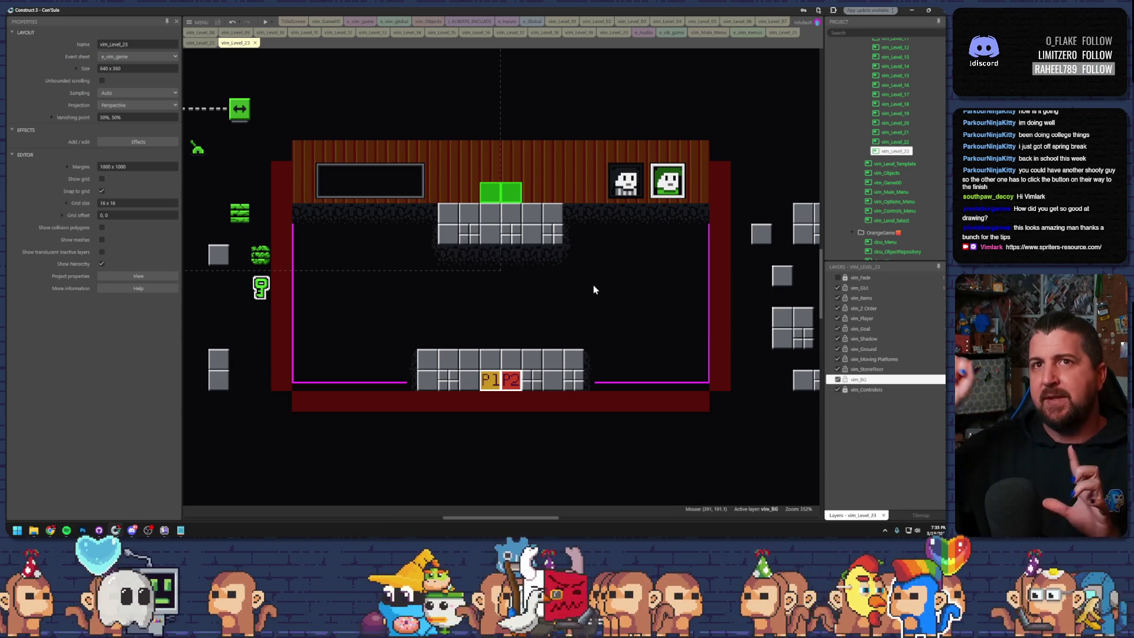
{"action": "scroll", "coordinate": [629, 244], "scroll_direction": "down", "scroll_amount": 2}
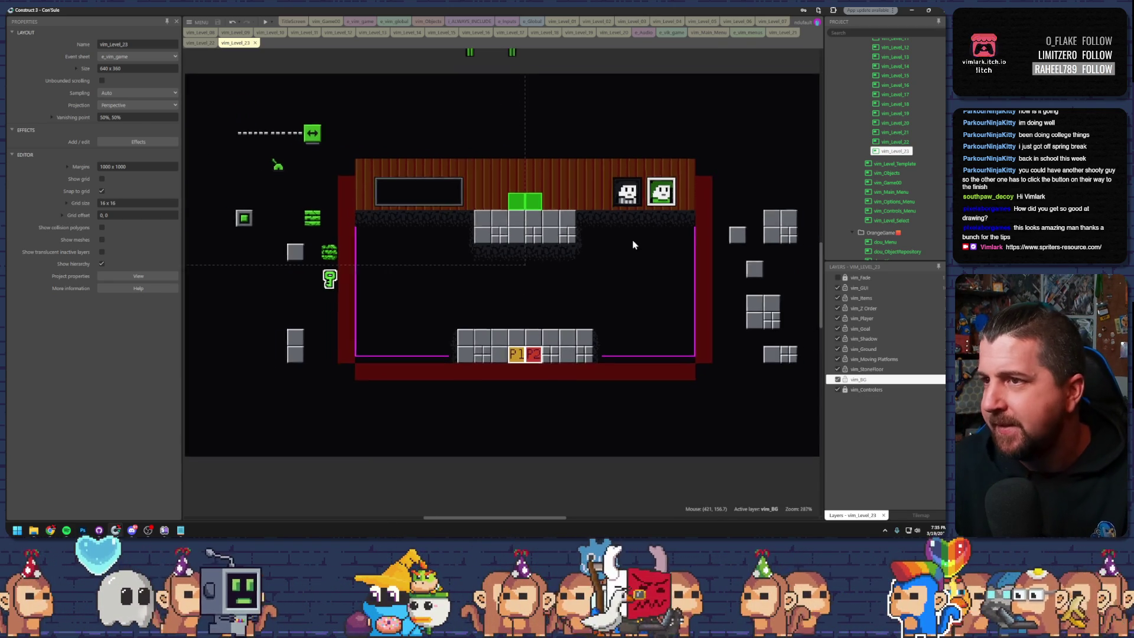
{"action": "scroll", "coordinate": [603, 268], "scroll_direction": "down", "scroll_amount": 1}
{"action": "scroll", "coordinate": [587, 273], "scroll_direction": "up", "scroll_amount": 1}
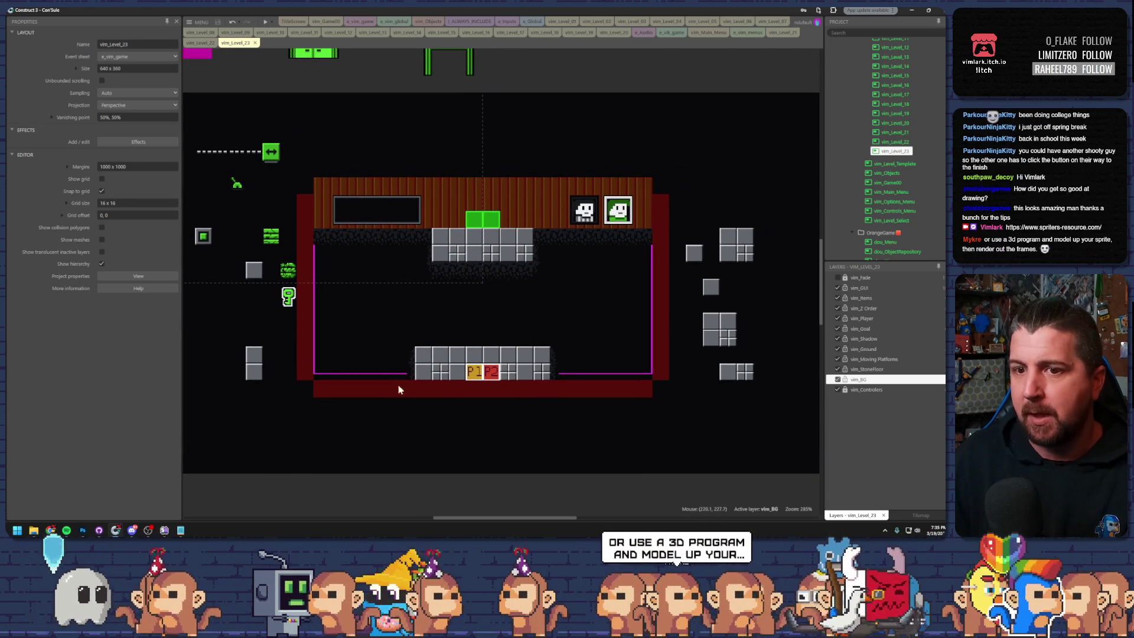
- Bring Photoshop forward and open Palette.png from the recent files list
{"action": "mouse_move", "coordinate": [75, 533]}
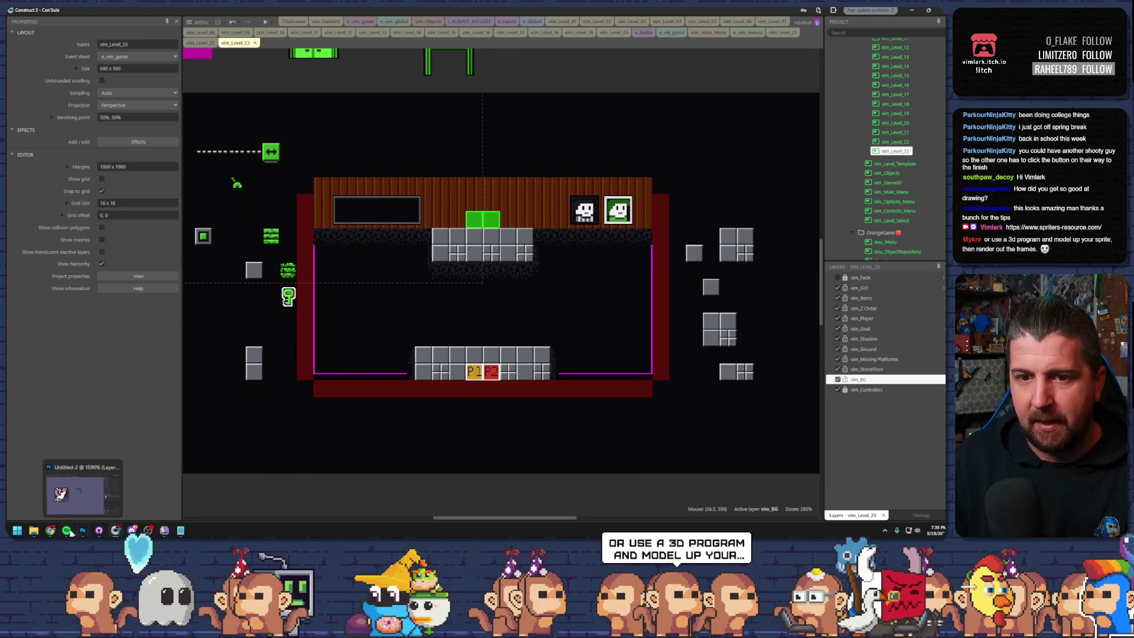
{"action": "left_click", "coordinate": [75, 496]}
{"action": "left_click", "coordinate": [77, 36]}
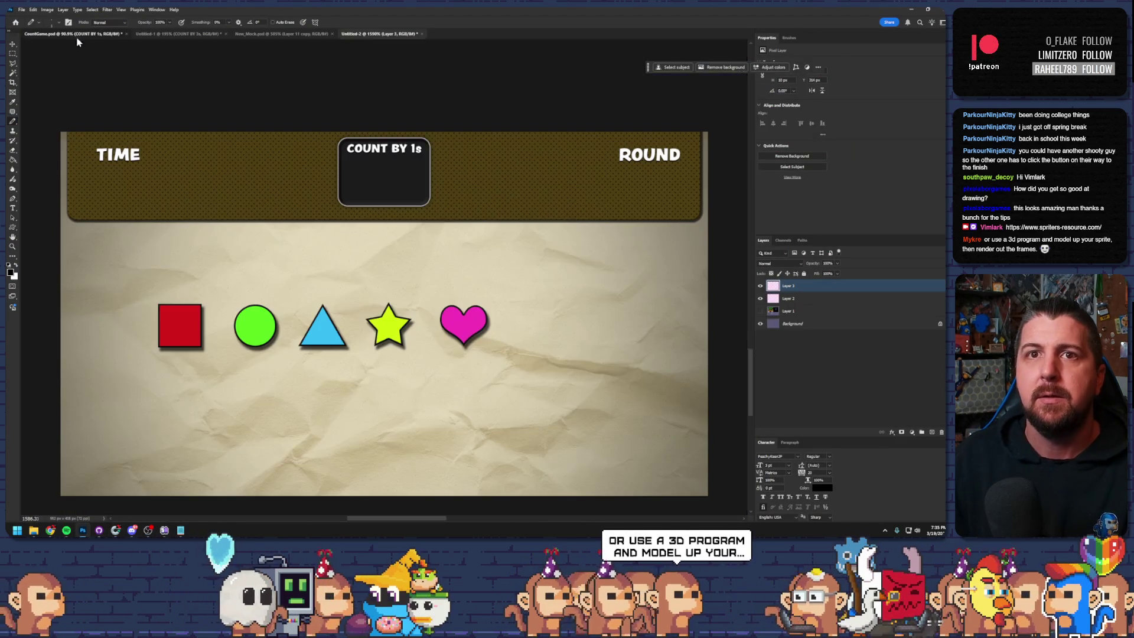
{"action": "left_click", "coordinate": [169, 34]}
{"action": "left_click", "coordinate": [275, 34]}
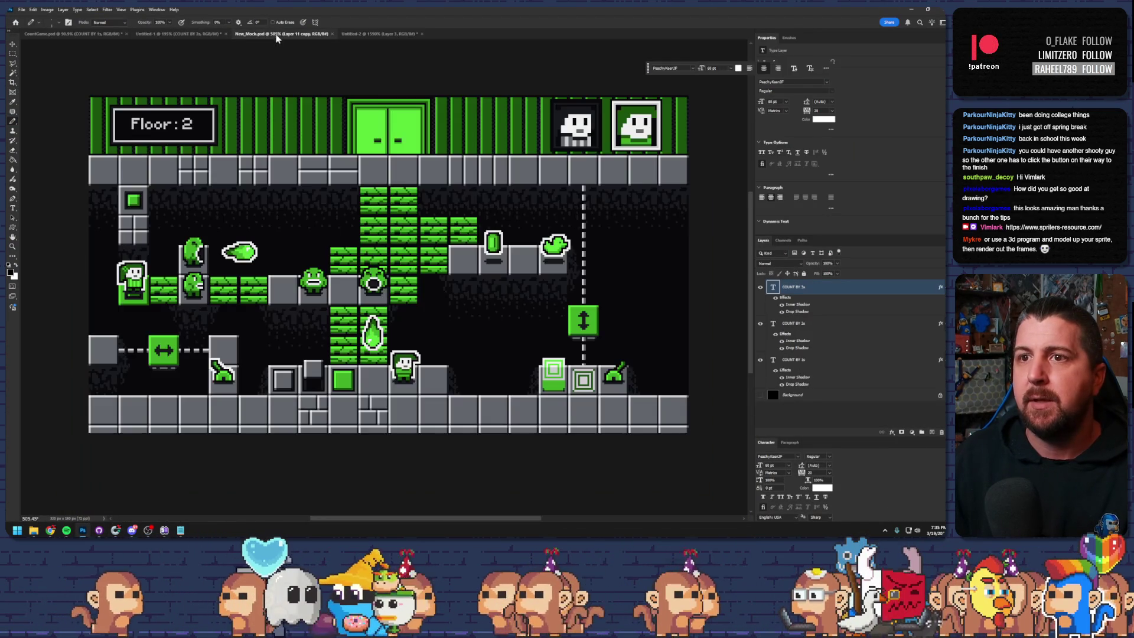
{"action": "left_click", "coordinate": [21, 10]}
{"action": "mouse_move", "coordinate": [75, 55]}
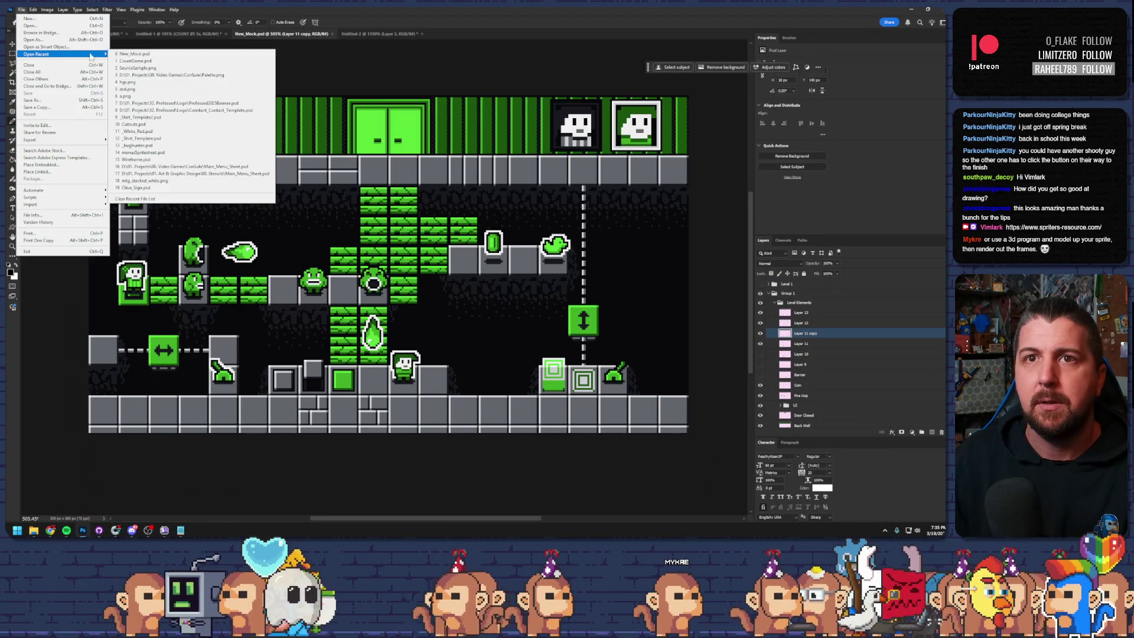
{"action": "left_click", "coordinate": [165, 75]}
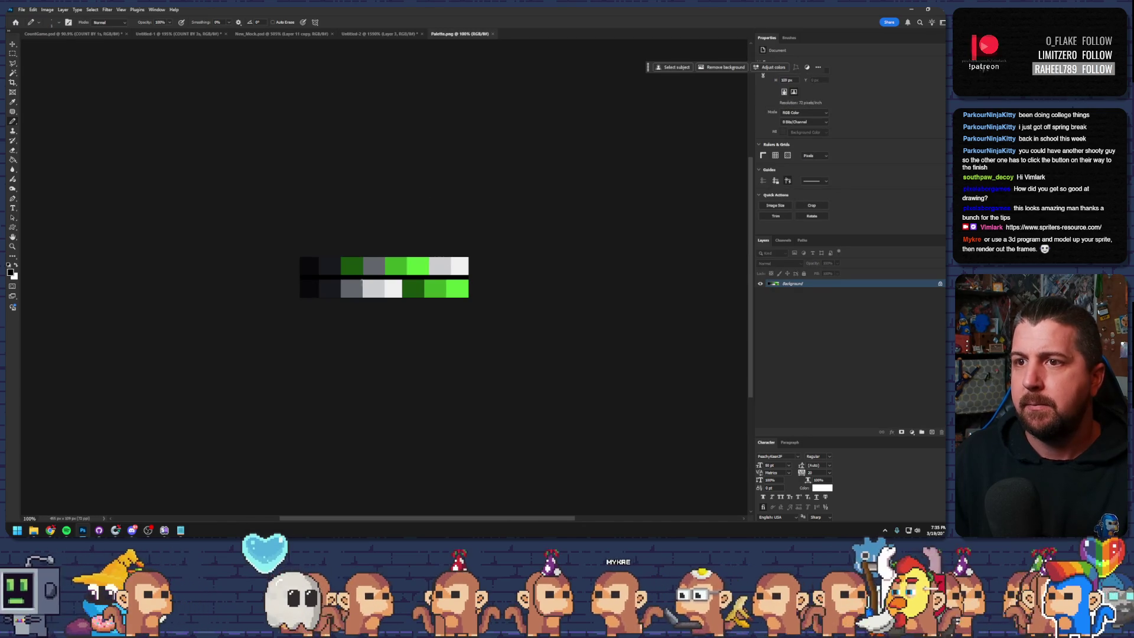
- Attempt to move the locked palette swatches and copy the top row, dismissing the warnings
{"action": "left_click", "coordinate": [13, 44]}
{"action": "left_click", "coordinate": [263, 288]}
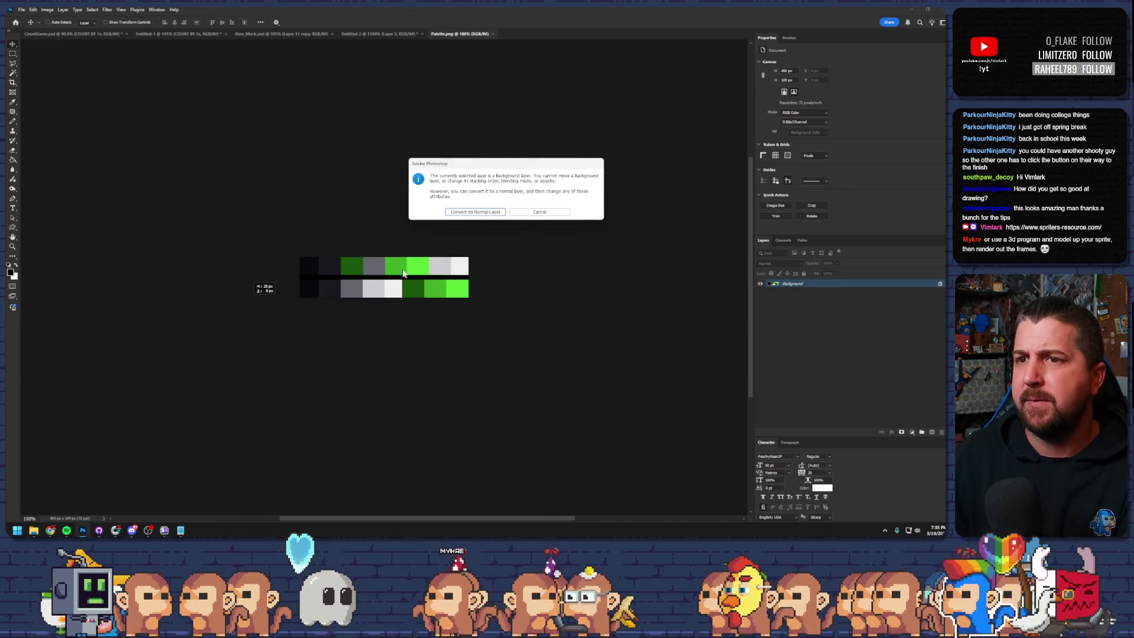
{"action": "key", "text": "Escape"}
{"action": "left_click", "coordinate": [331, 247]}
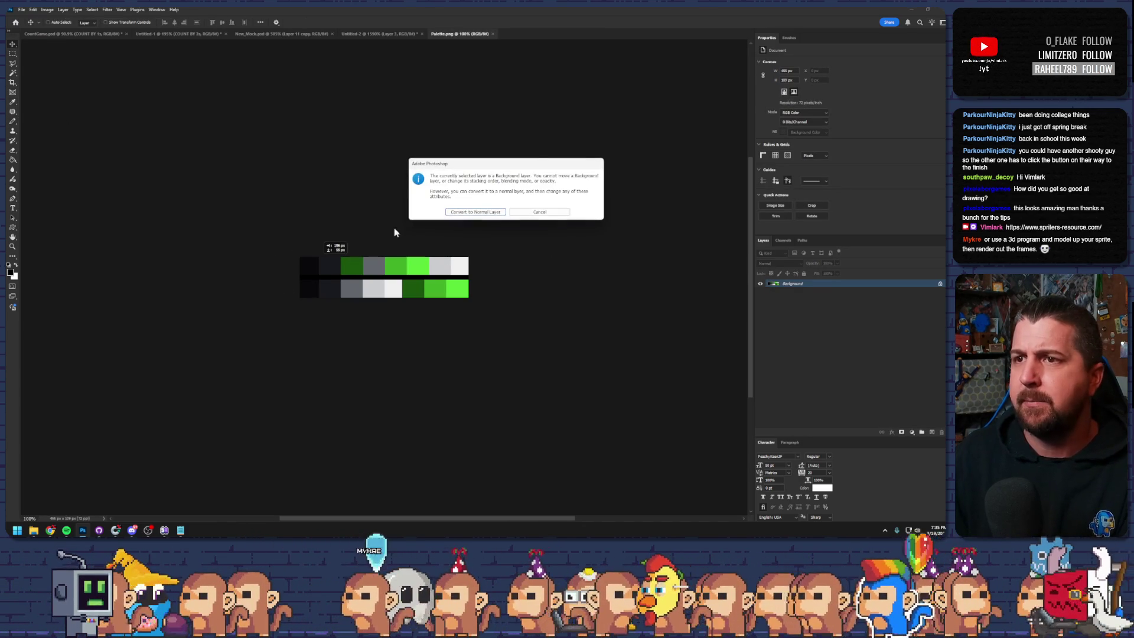
{"action": "key", "text": "Escape"}
{"action": "key", "text": "m"}
{"action": "left_click_drag", "start_coordinate": [300, 256], "coordinate": [508, 276]}
{"action": "key", "text": "ctrl+j"}
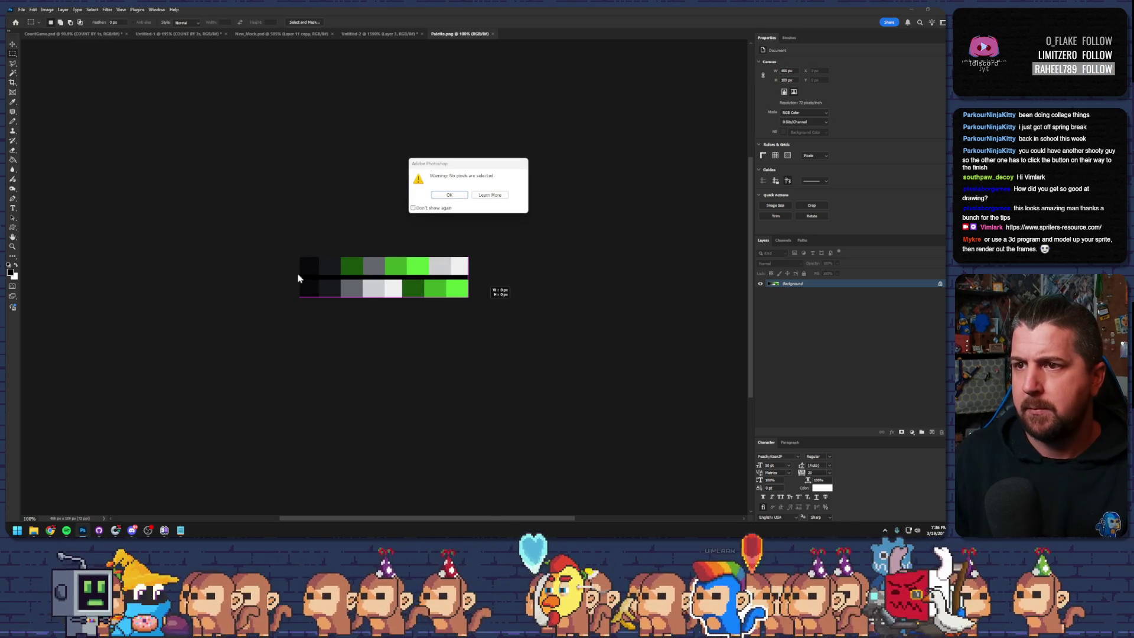
{"action": "key", "text": "Return"}
- Crop Palette.png to its bottom row of grey and green swatches and save it
{"action": "left_click_drag", "start_coordinate": [486, 314], "coordinate": [274, 276]}
{"action": "key", "text": "c"}
{"action": "key", "text": "Return"}
{"action": "key", "text": "ctrl+s"}
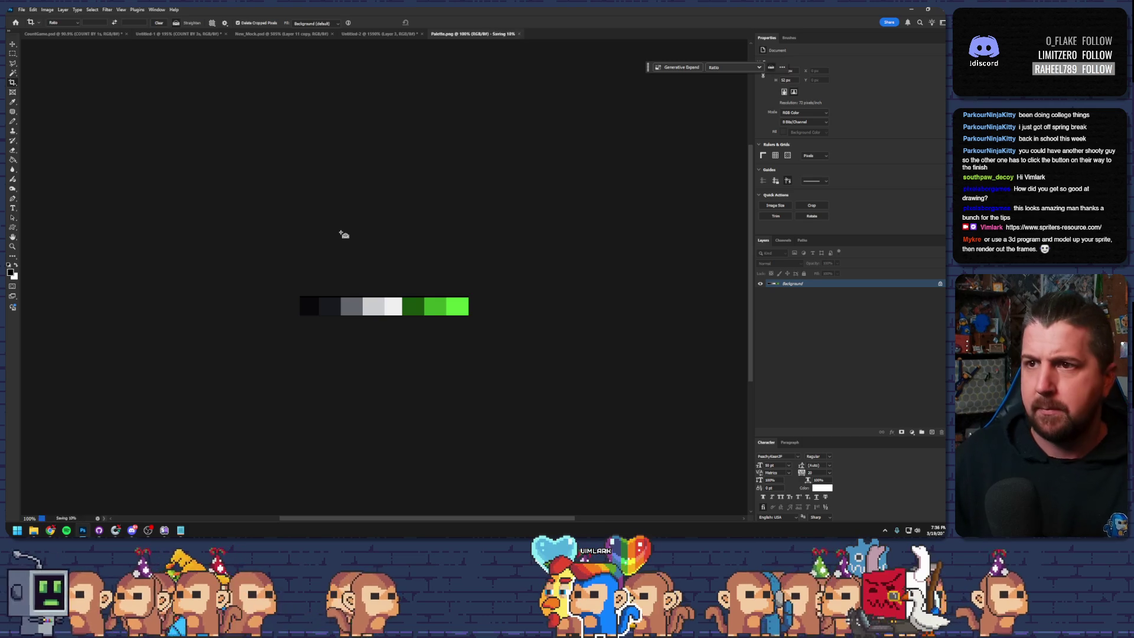
{"action": "key", "text": "v"}
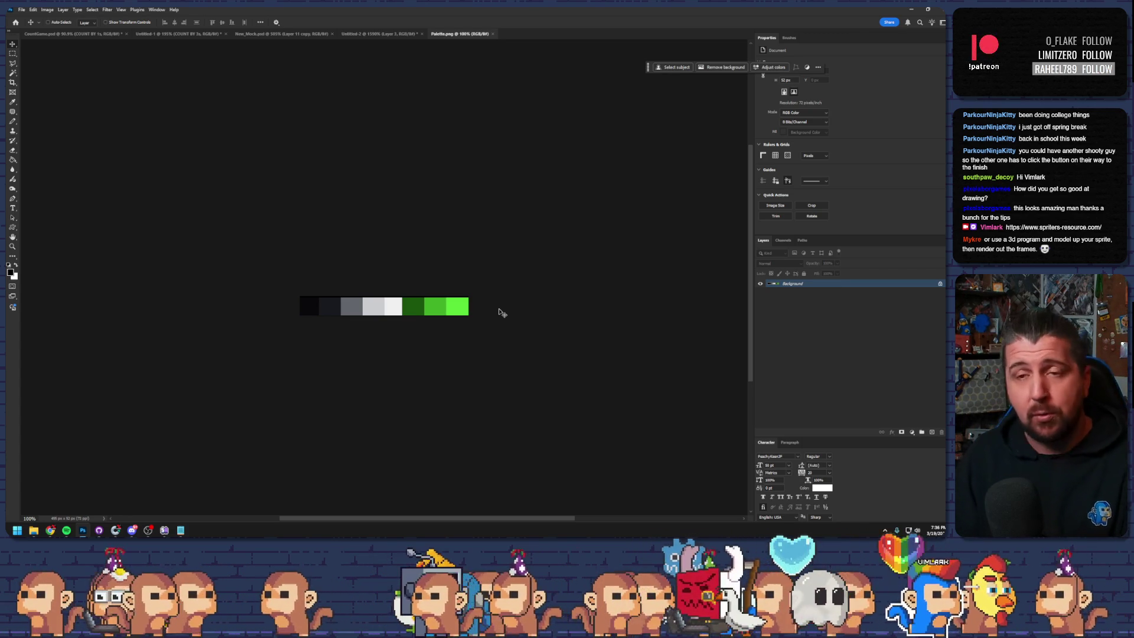
{"action": "left_click", "coordinate": [911, 10]}
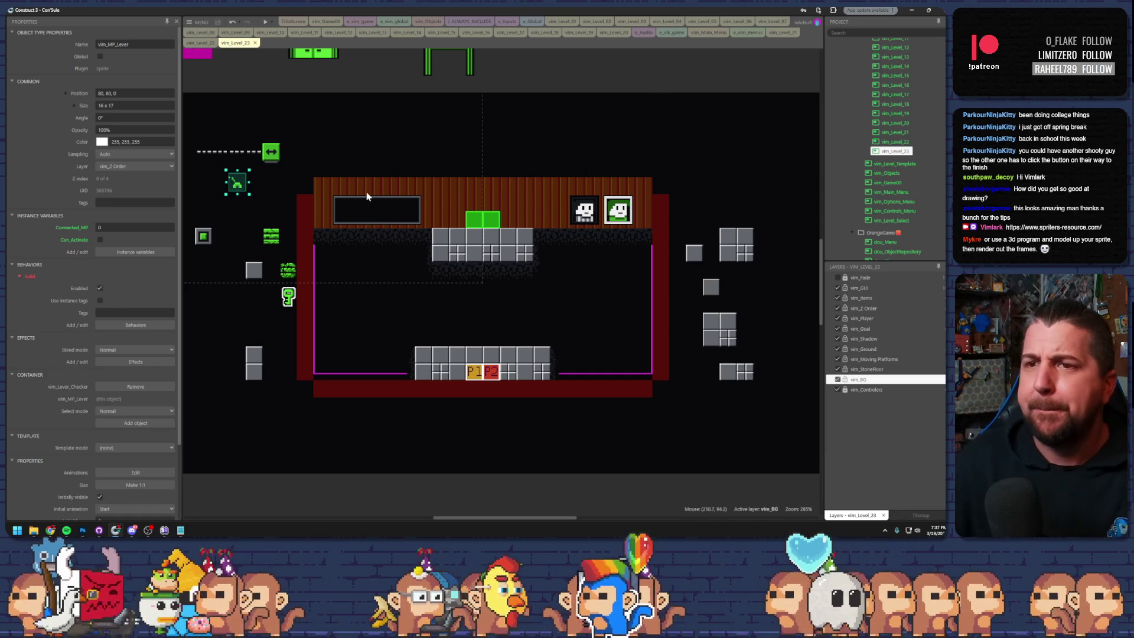
- Inspect the edge tilemap, top wooden wall bar and floor box, then deselect
{"action": "left_click", "coordinate": [323, 160]}
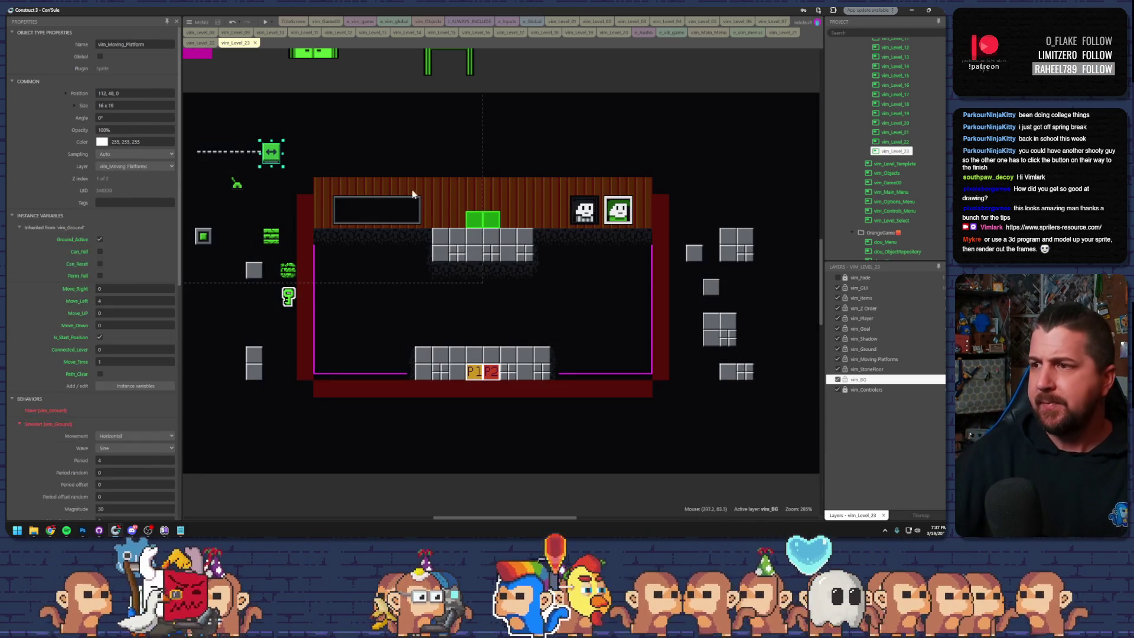
{"action": "left_click", "coordinate": [400, 193]}
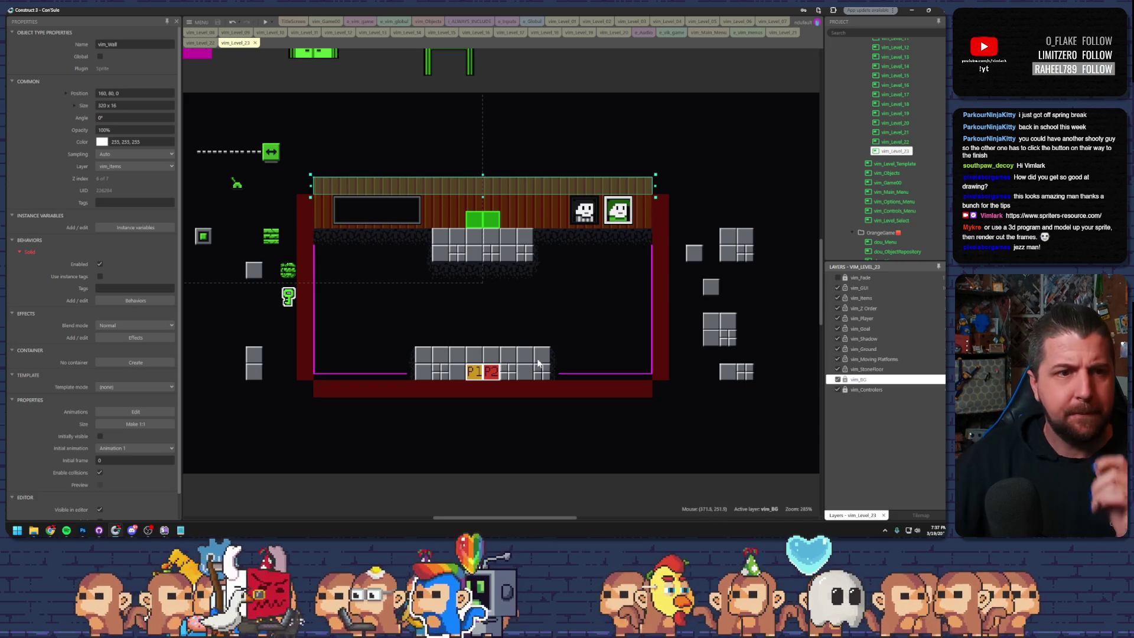
{"action": "left_click", "coordinate": [487, 362]}
{"action": "left_click", "coordinate": [482, 416]}
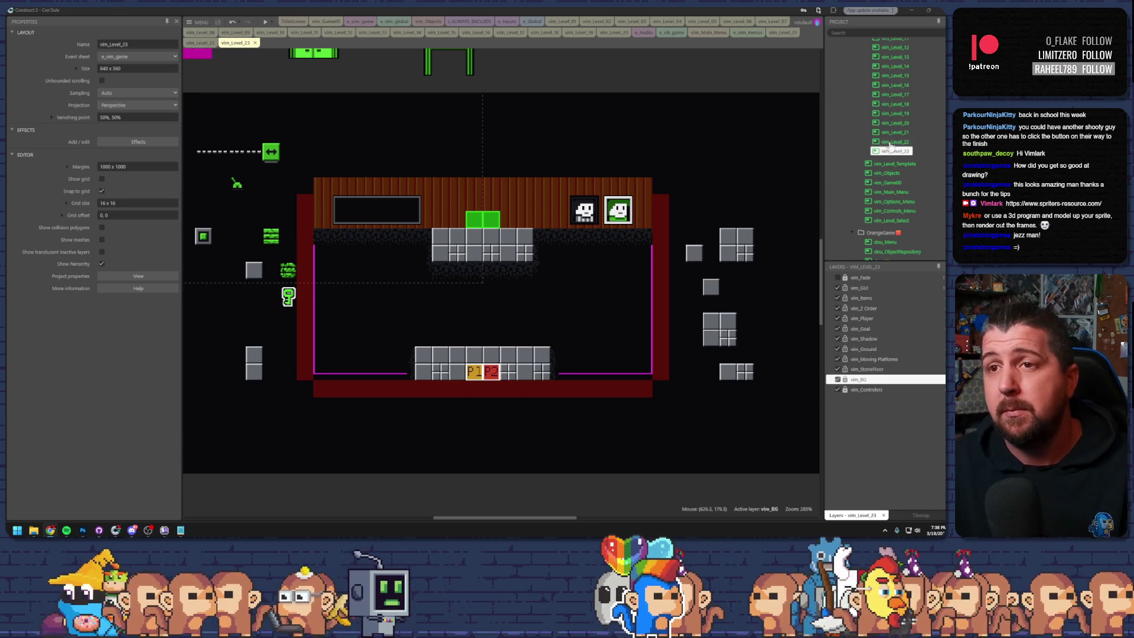
- Move the green moving platform, its dashed track and its lever into the room's middle
{"action": "left_click", "coordinate": [267, 155]}
{"action": "mouse_move", "coordinate": [273, 161]}
{"action": "left_mouse_down"}
{"action": "mouse_move", "coordinate": [410, 263]}
{"action": "mouse_move", "coordinate": [443, 315]}
{"action": "mouse_move", "coordinate": [460, 313]}
{"action": "left_mouse_up"}
{"action": "mouse_move", "coordinate": [265, 162]}
{"action": "left_mouse_down"}
{"action": "mouse_move", "coordinate": [467, 294]}
{"action": "mouse_move", "coordinate": [520, 316]}
{"action": "left_mouse_up"}
{"action": "left_click", "coordinate": [235, 187]}
{"action": "mouse_move", "coordinate": [235, 187]}
{"action": "left_mouse_down"}
{"action": "mouse_move", "coordinate": [449, 314]}
{"action": "mouse_move", "coordinate": [516, 314]}
{"action": "left_mouse_up"}
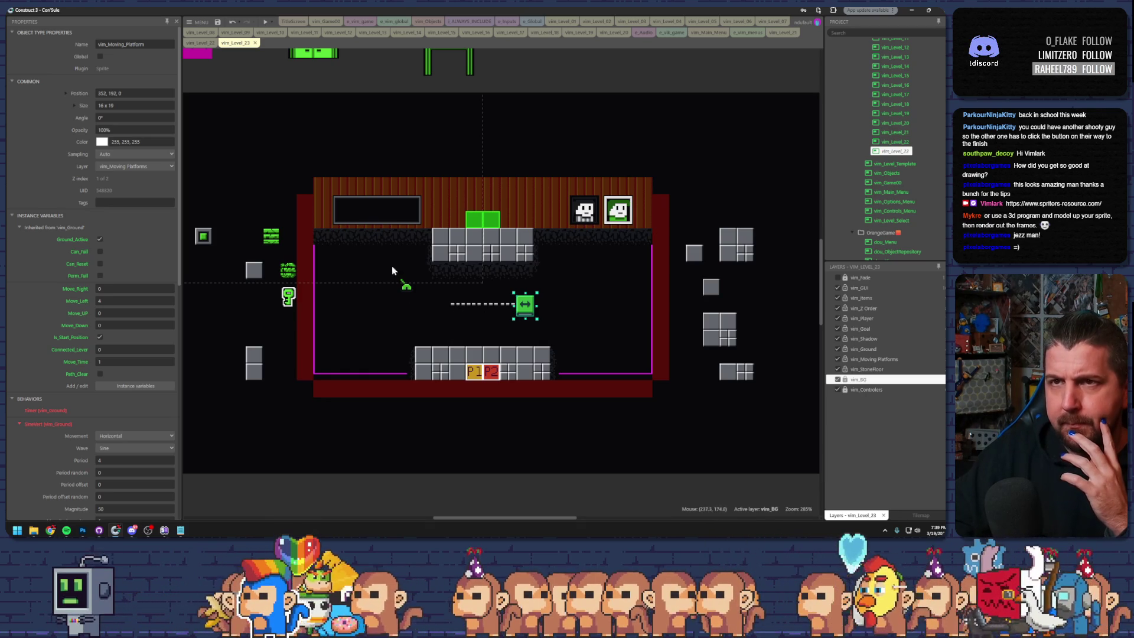
- Copy the barrier and green switch from vim_Level_22 and paste them into vim_Level_23
{"action": "left_click", "coordinate": [200, 43]}
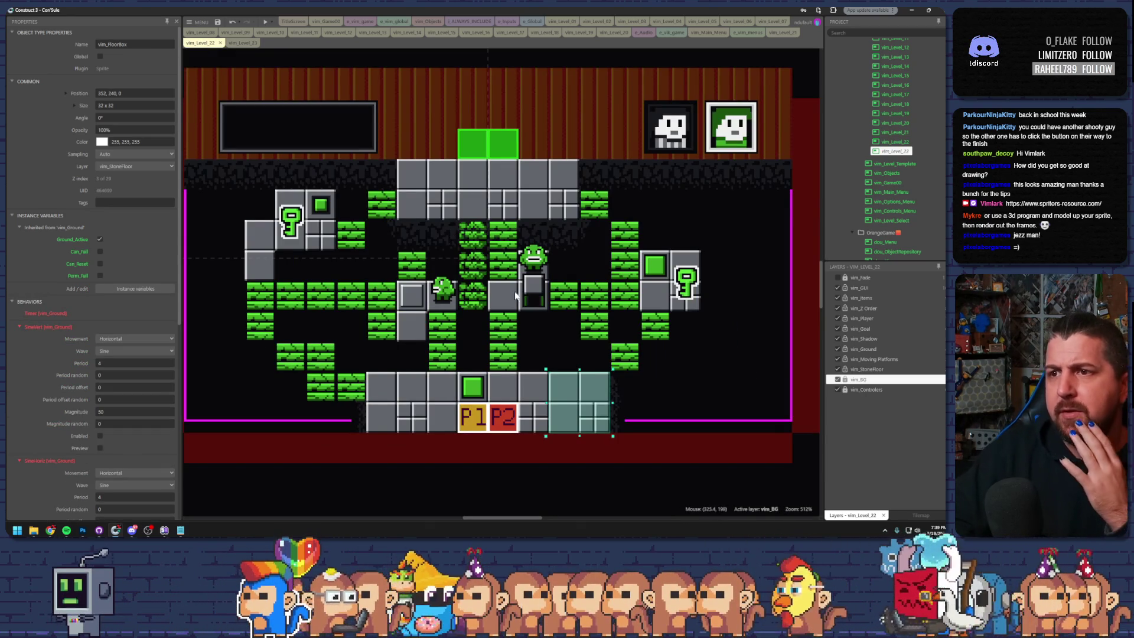
{"action": "left_click", "coordinate": [538, 299]}
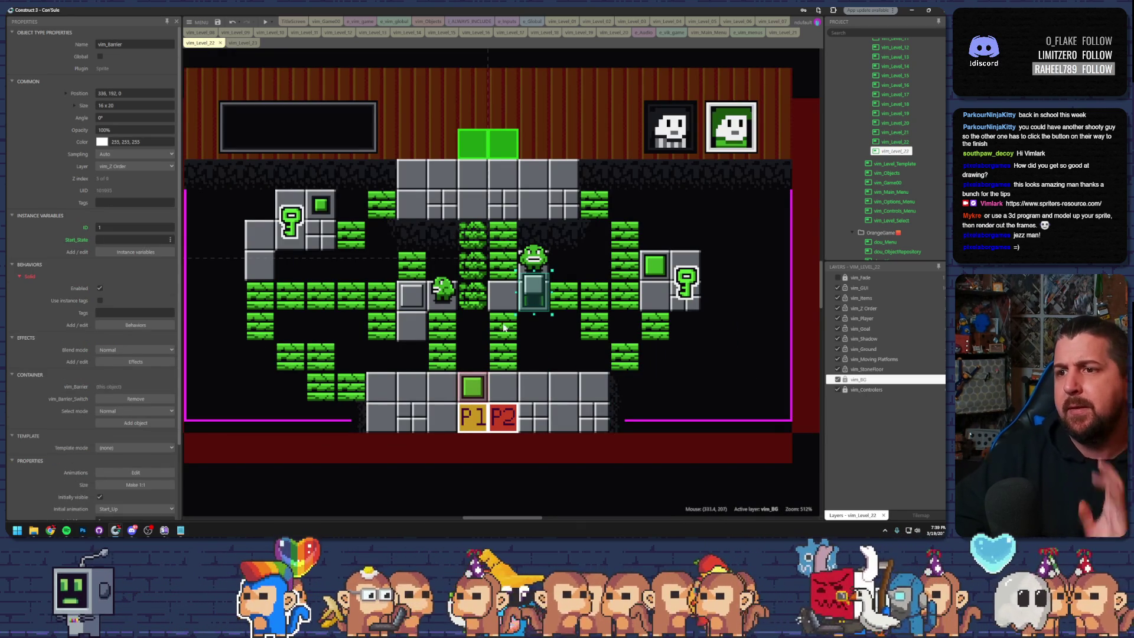
{"action": "left_click", "coordinate": [480, 388], "text": "ctrl"}
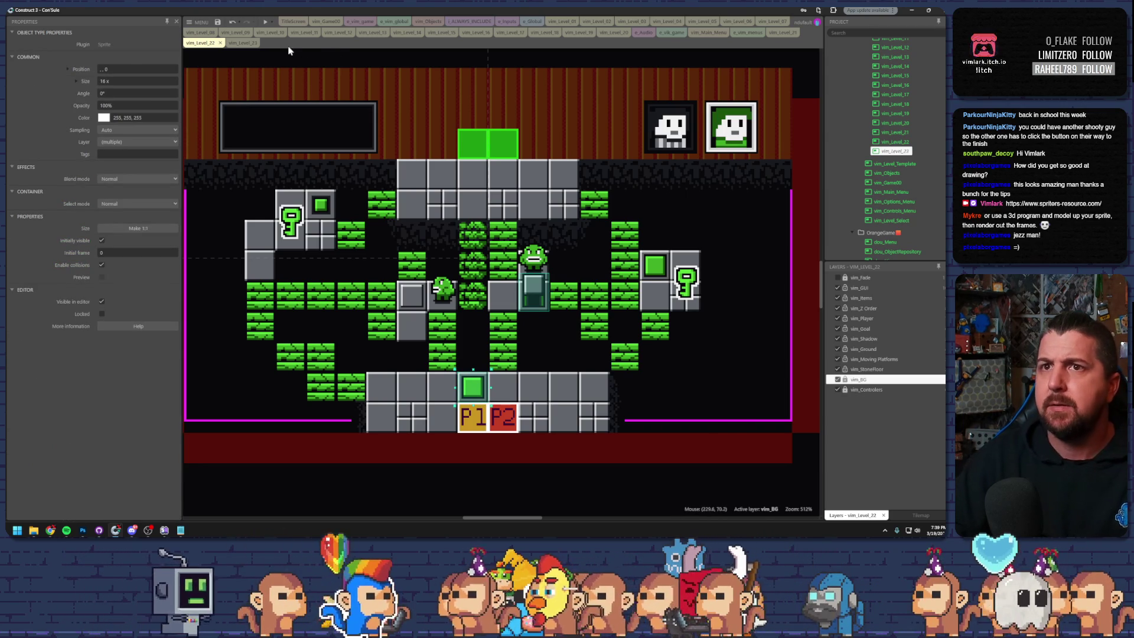
{"action": "left_click", "coordinate": [239, 44]}
{"action": "left_click", "coordinate": [595, 321]}
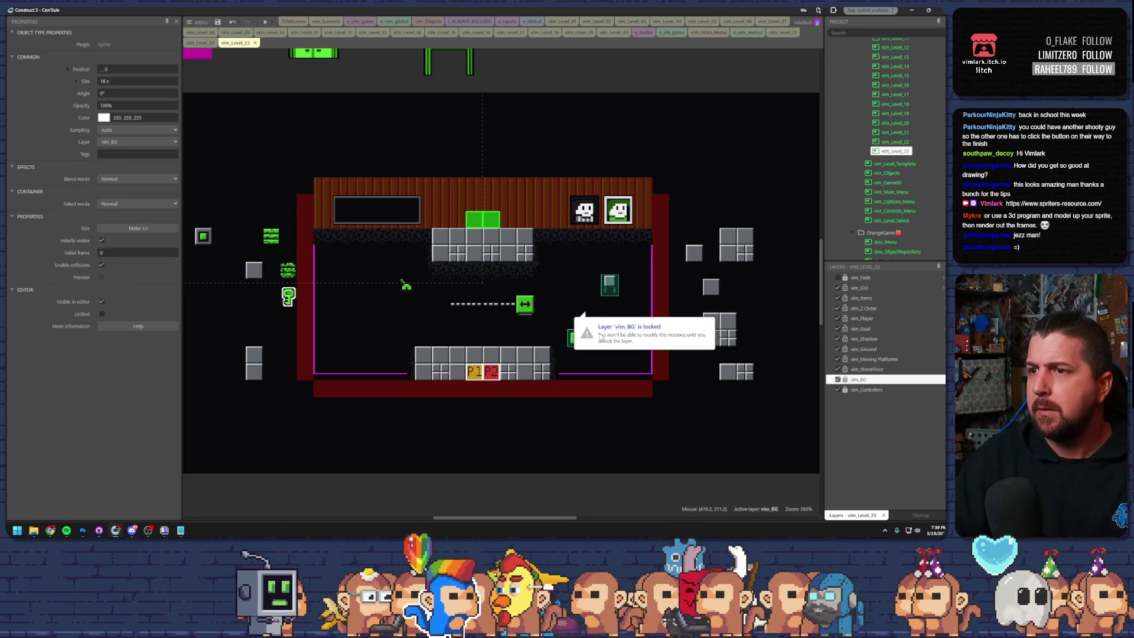
- Undo the paste and re-paste the barrier and switch with vim_Z Order as the active layer
{"action": "left_click", "coordinate": [622, 312]}
{"action": "key", "text": "ctrl+z"}
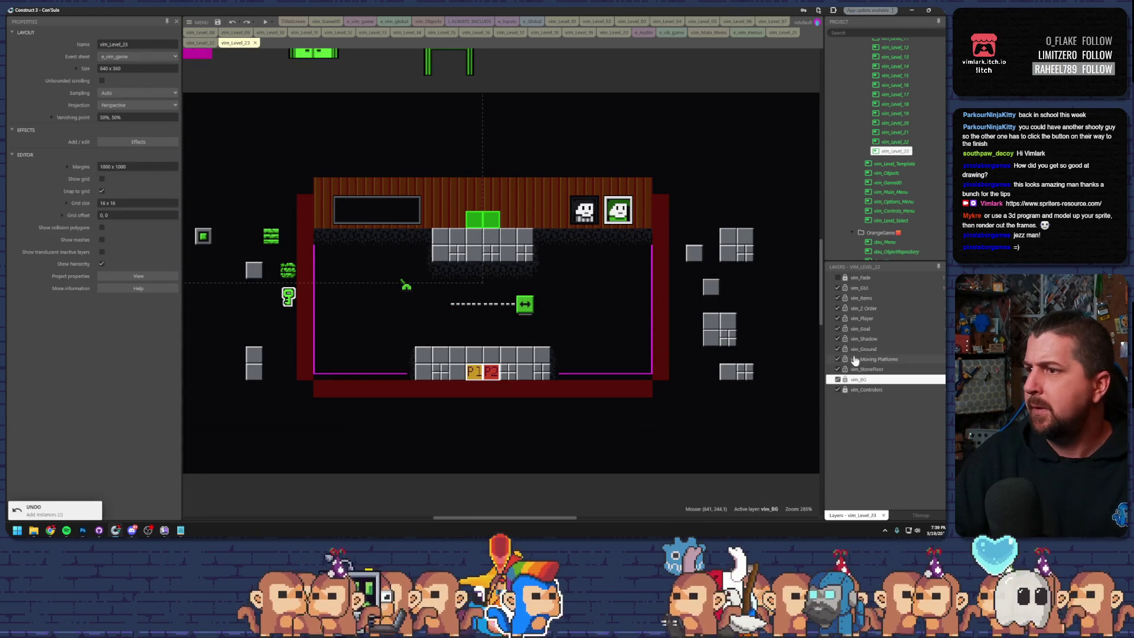
{"action": "left_click", "coordinate": [863, 309]}
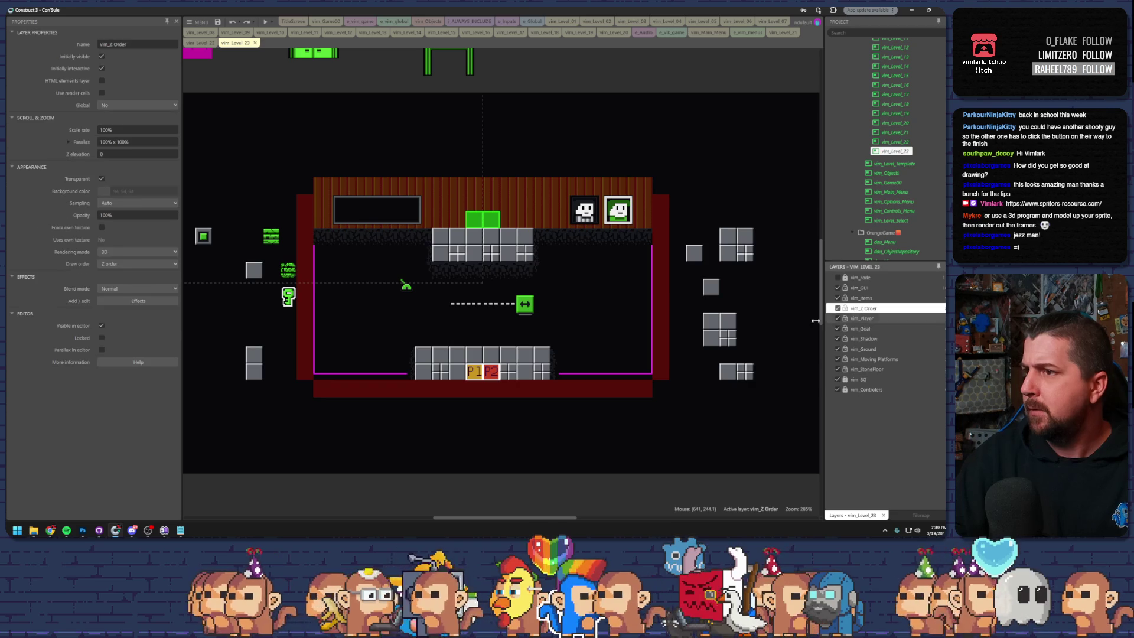
{"action": "left_click", "coordinate": [579, 311]}
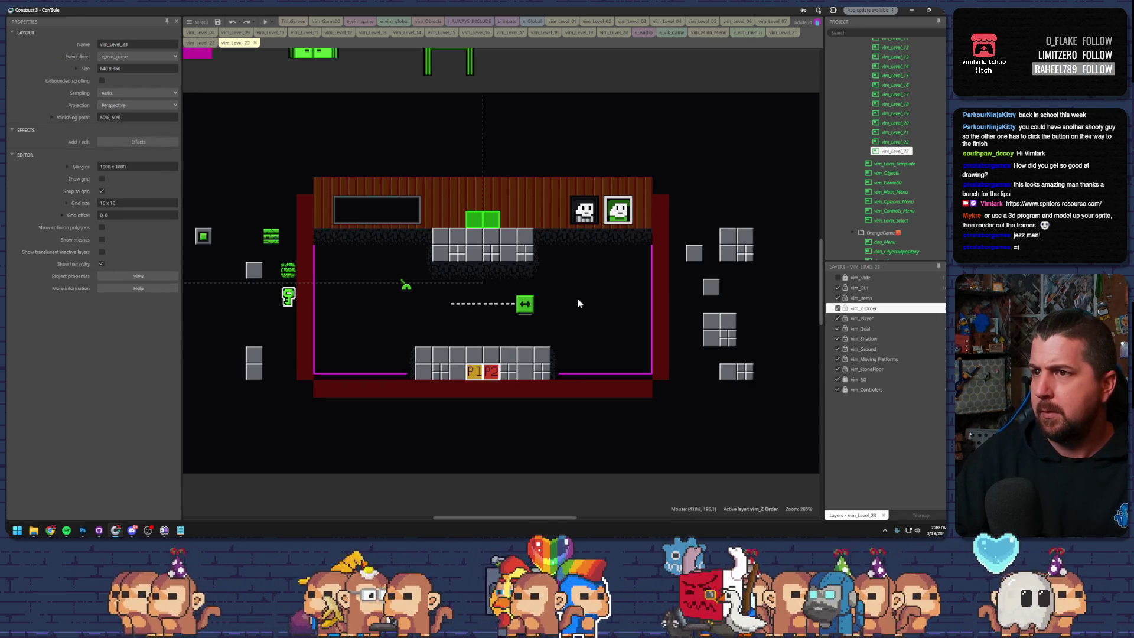
{"action": "key", "text": "ctrl+v"}
{"action": "left_click", "coordinate": [586, 305]}
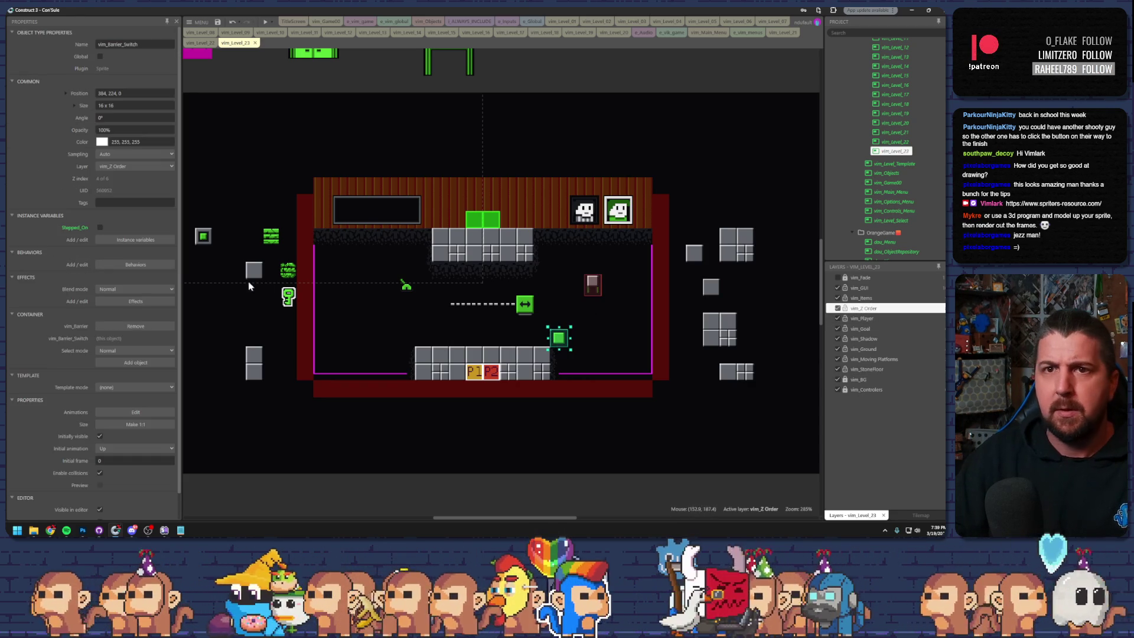
- Put the barrier switch on vim_Ground, slide it right, and move a falling-ground block onto the floor
{"action": "left_click", "coordinate": [135, 166]}
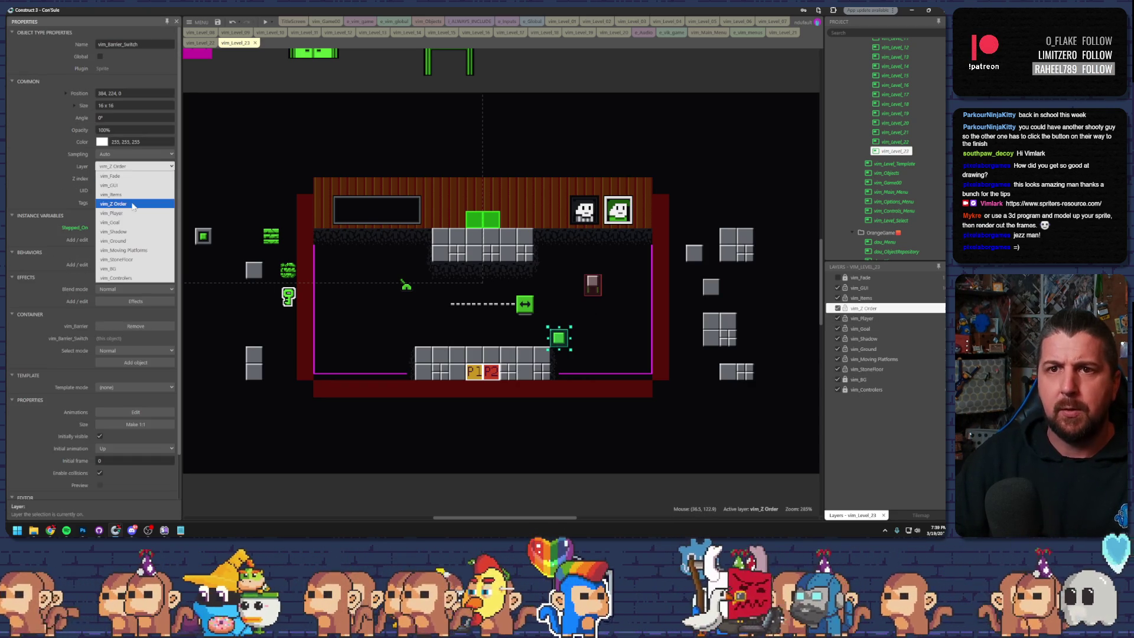
{"action": "left_click", "coordinate": [134, 241]}
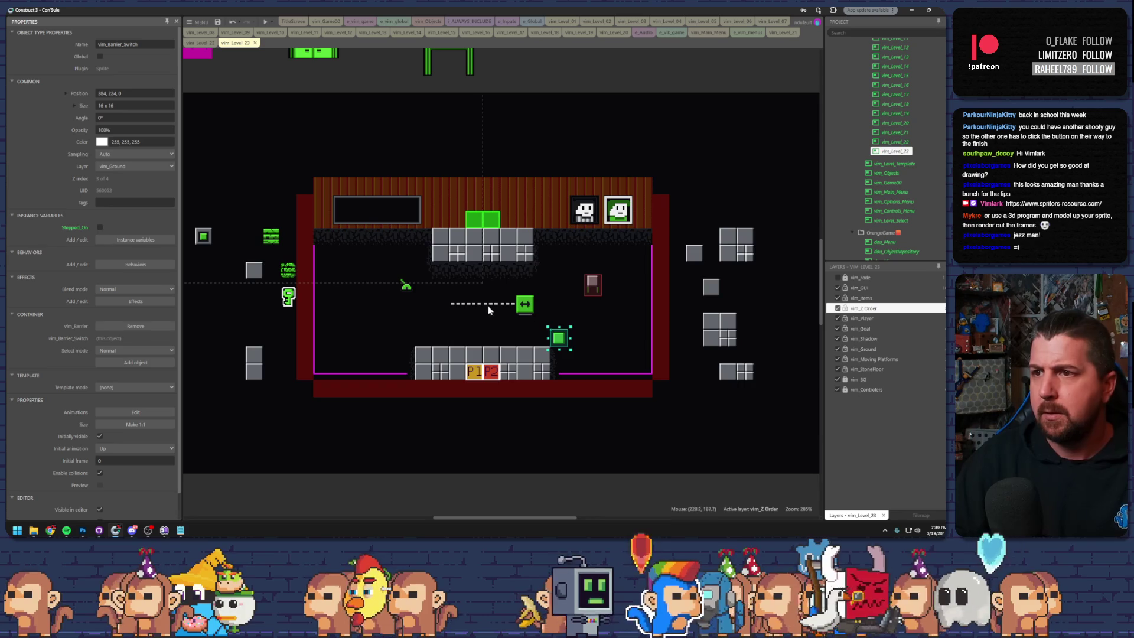
{"action": "mouse_move", "coordinate": [558, 346]}
{"action": "left_mouse_down"}
{"action": "mouse_move", "coordinate": [677, 345]}
{"action": "mouse_move", "coordinate": [594, 342]}
{"action": "left_mouse_up"}
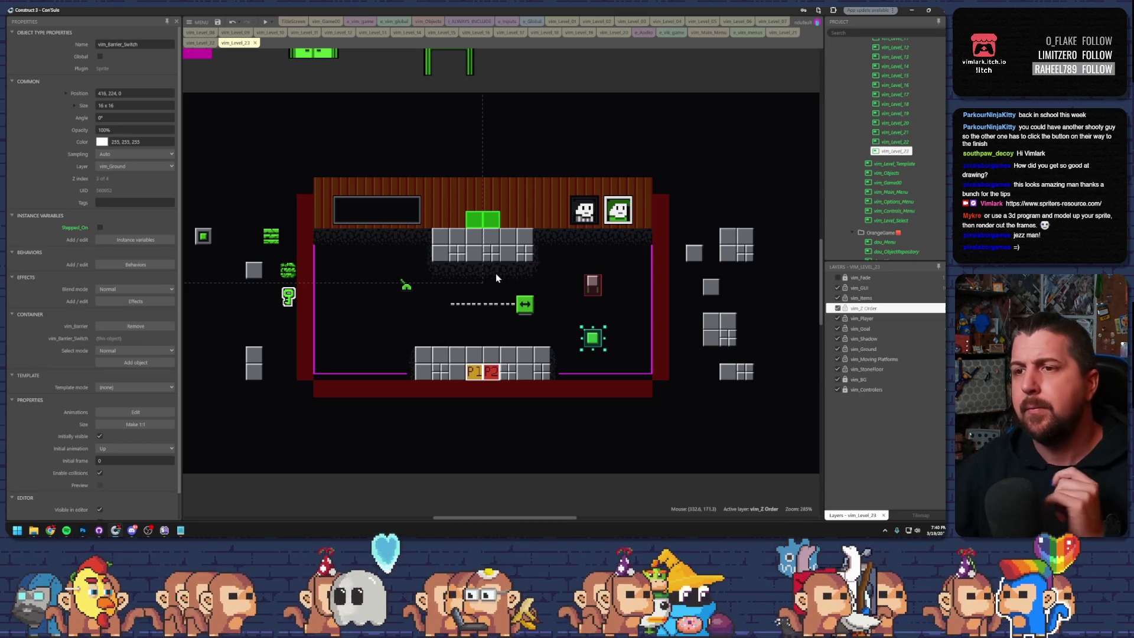
{"action": "mouse_move", "coordinate": [269, 234]}
{"action": "left_mouse_down"}
{"action": "mouse_move", "coordinate": [303, 237]}
{"action": "mouse_move", "coordinate": [486, 320]}
{"action": "mouse_move", "coordinate": [487, 338]}
{"action": "left_mouse_up"}
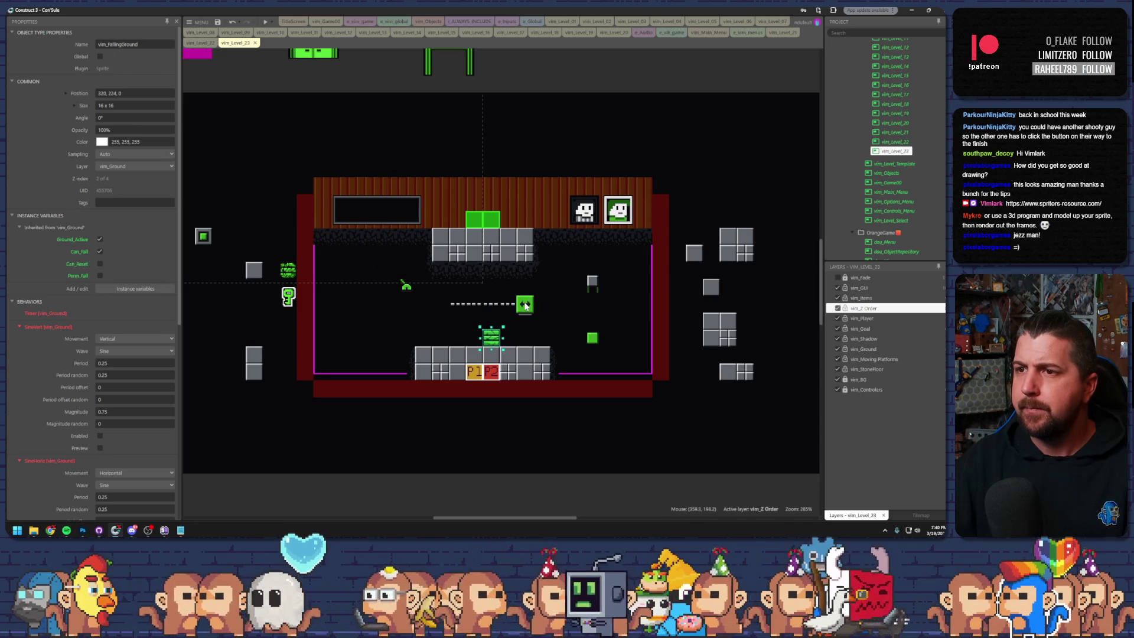
- Shift the moving platform, barrier switch and dashed barrier to the right beside each other
{"action": "mouse_move", "coordinate": [525, 305]}
{"action": "left_mouse_down"}
{"action": "mouse_move", "coordinate": [600, 320]}
{"action": "mouse_move", "coordinate": [650, 304]}
{"action": "mouse_move", "coordinate": [635, 303]}
{"action": "left_mouse_up"}
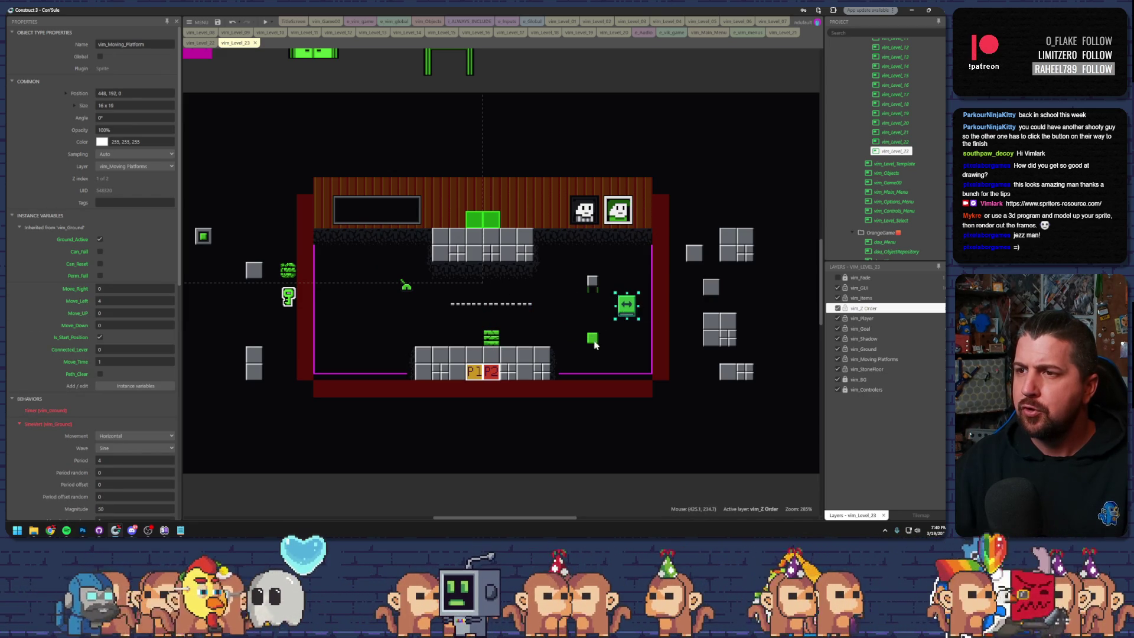
{"action": "left_click_drag", "start_coordinate": [595, 345], "coordinate": [611, 293]}
{"action": "left_click_drag", "start_coordinate": [521, 307], "coordinate": [623, 306]}
- Move the lever to the top-left and the falling-ground block above the floor centre
{"action": "left_click", "coordinate": [488, 342]}
{"action": "left_click", "coordinate": [489, 340]}
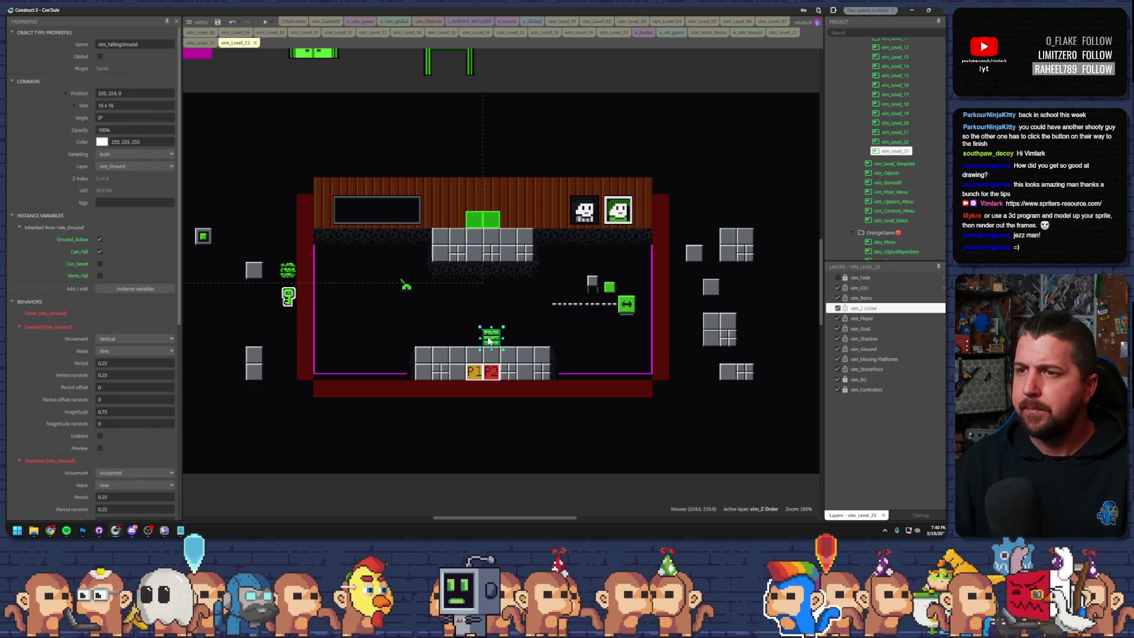
{"action": "left_click_drag", "start_coordinate": [401, 295], "coordinate": [267, 237]}
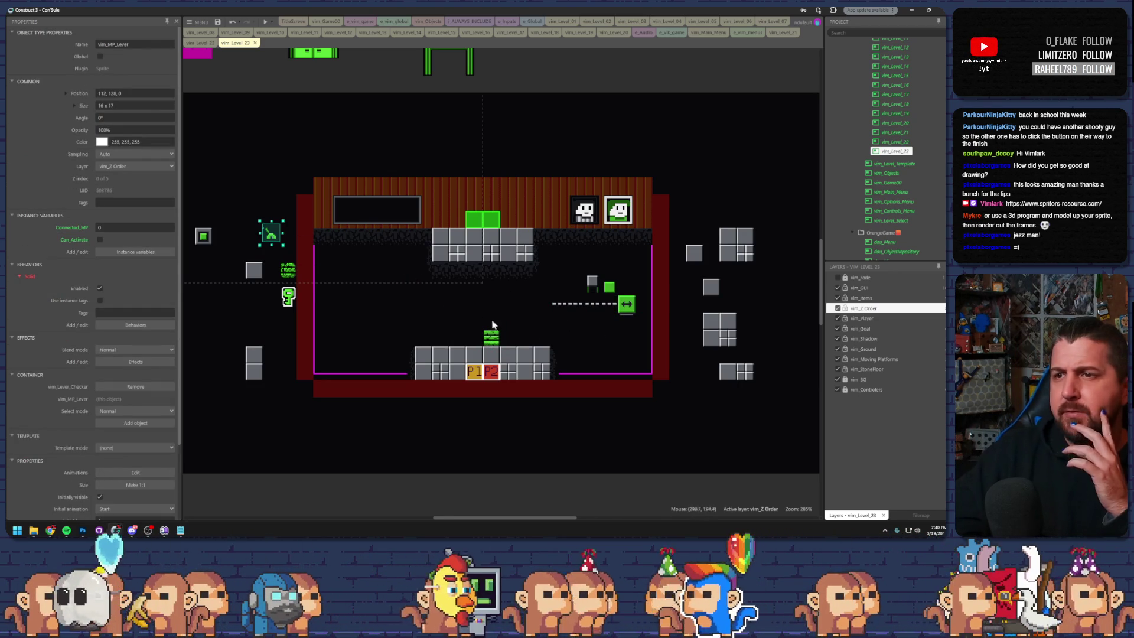
{"action": "left_click", "coordinate": [489, 341]}
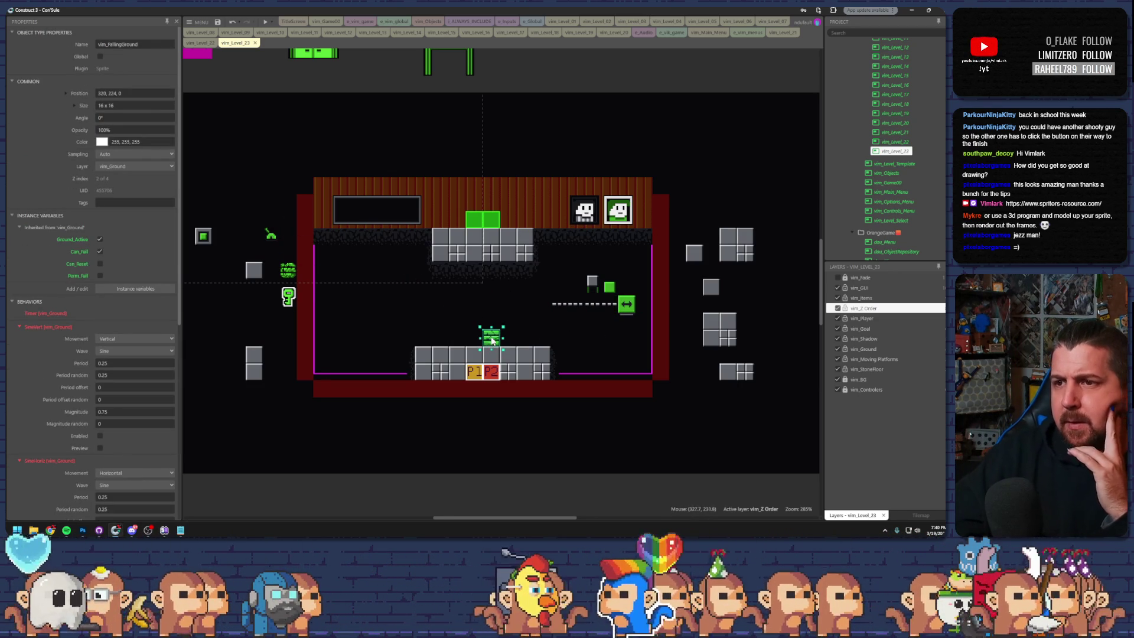
{"action": "left_click_drag", "start_coordinate": [494, 339], "coordinate": [697, 390]}
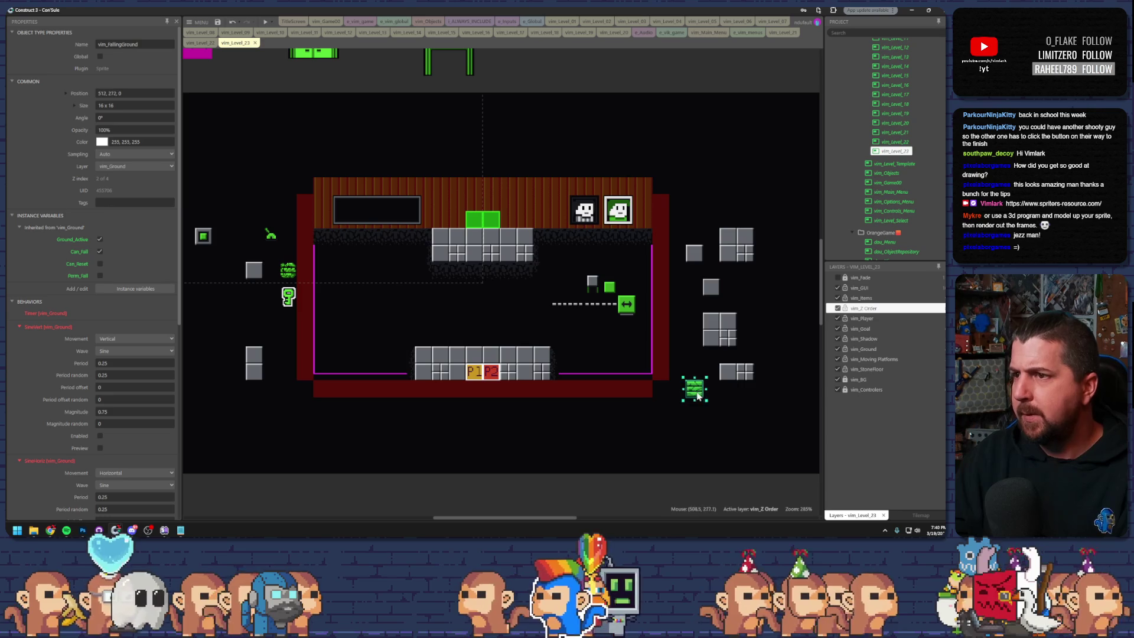
{"action": "mouse_move", "coordinate": [718, 337]}
{"action": "left_mouse_down"}
{"action": "mouse_move", "coordinate": [515, 318]}
{"action": "mouse_move", "coordinate": [751, 322]}
{"action": "left_mouse_up"}
{"action": "left_click", "coordinate": [697, 390]}
{"action": "mouse_move", "coordinate": [697, 390]}
{"action": "left_mouse_down"}
{"action": "mouse_move", "coordinate": [523, 332]}
{"action": "mouse_move", "coordinate": [488, 340]}
{"action": "left_mouse_up"}
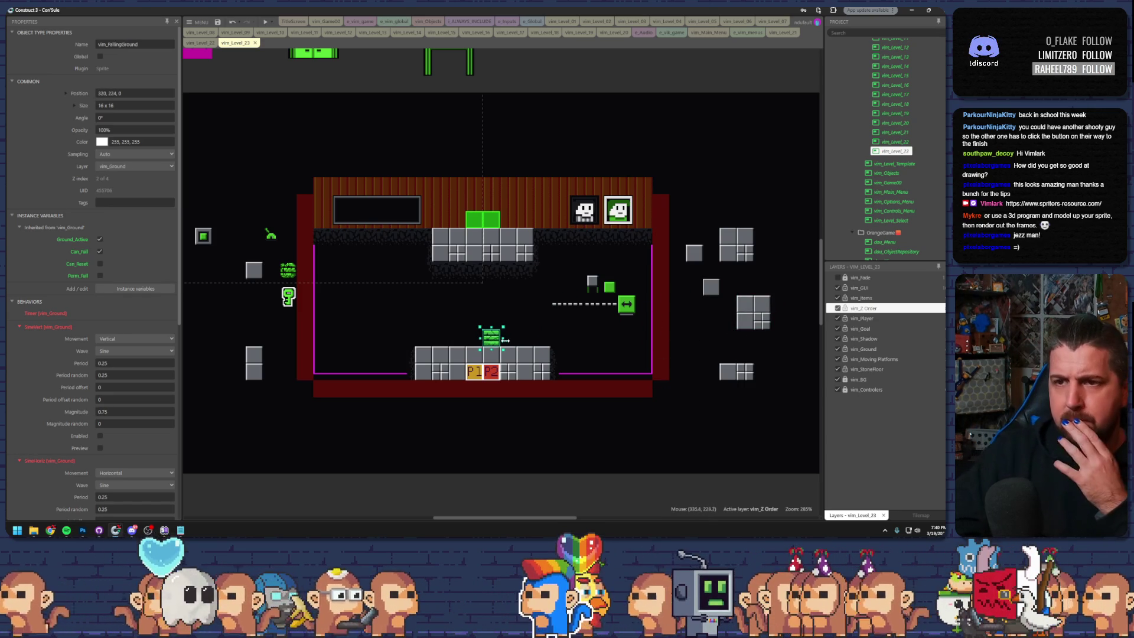
- Slide the vim_MP_Tracks track left to 432 and set the moving platform on its end
{"action": "left_click", "coordinate": [627, 310]}
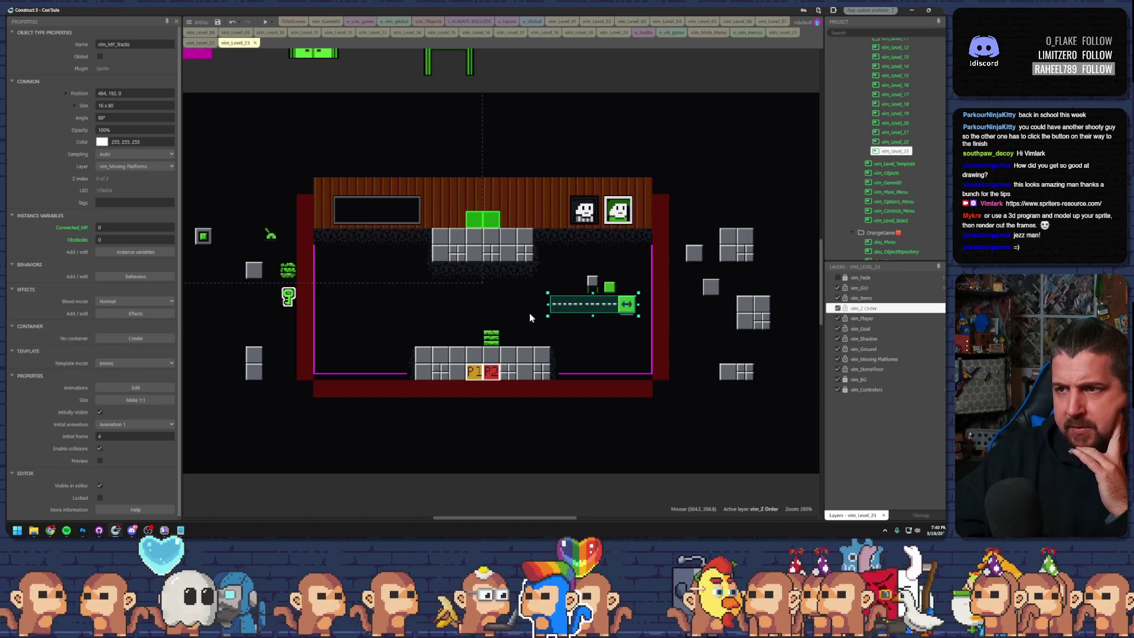
{"action": "left_click_drag", "start_coordinate": [583, 307], "coordinate": [548, 306]}
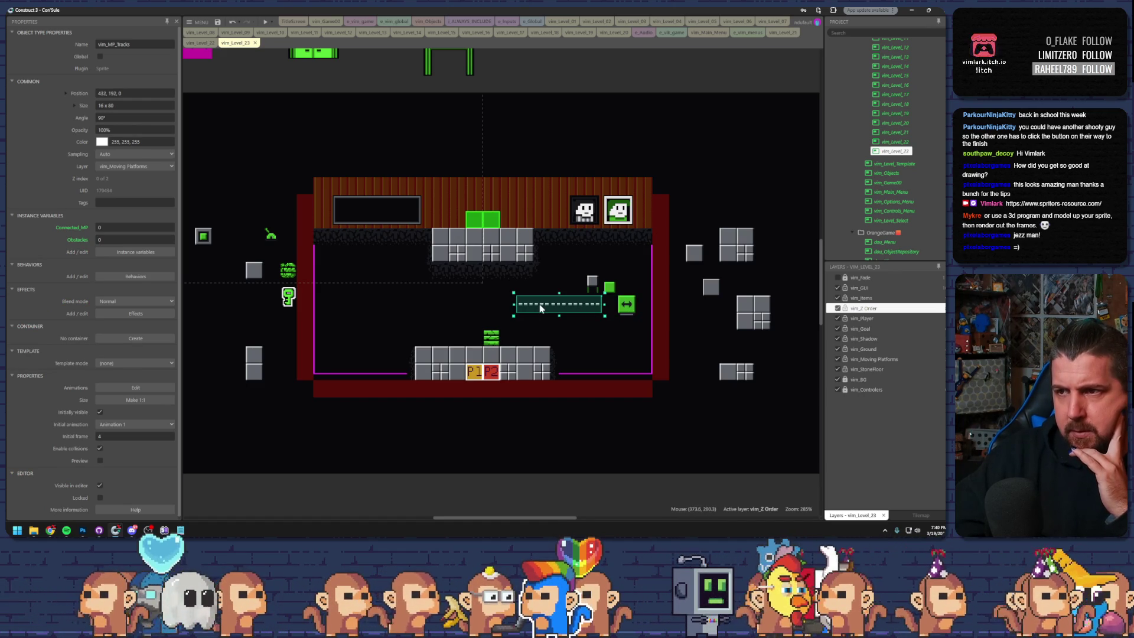
{"action": "left_click", "coordinate": [622, 306]}
{"action": "left_click_drag", "start_coordinate": [622, 307], "coordinate": [596, 306]}
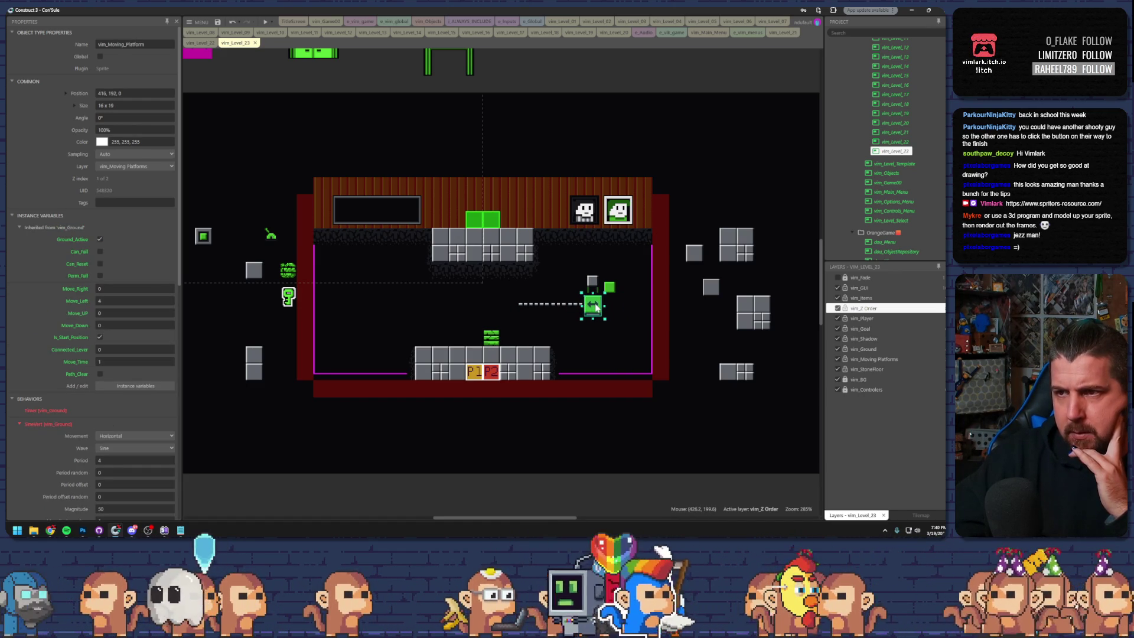
{"action": "left_click_drag", "start_coordinate": [597, 306], "coordinate": [540, 305]}
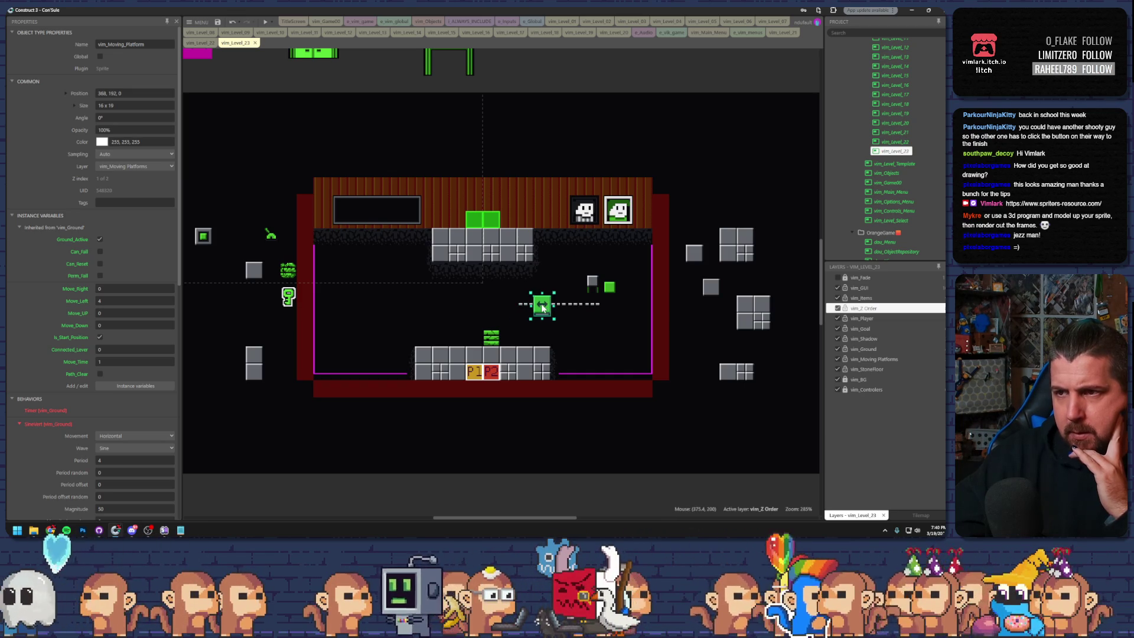
{"action": "left_click", "coordinate": [522, 324]}
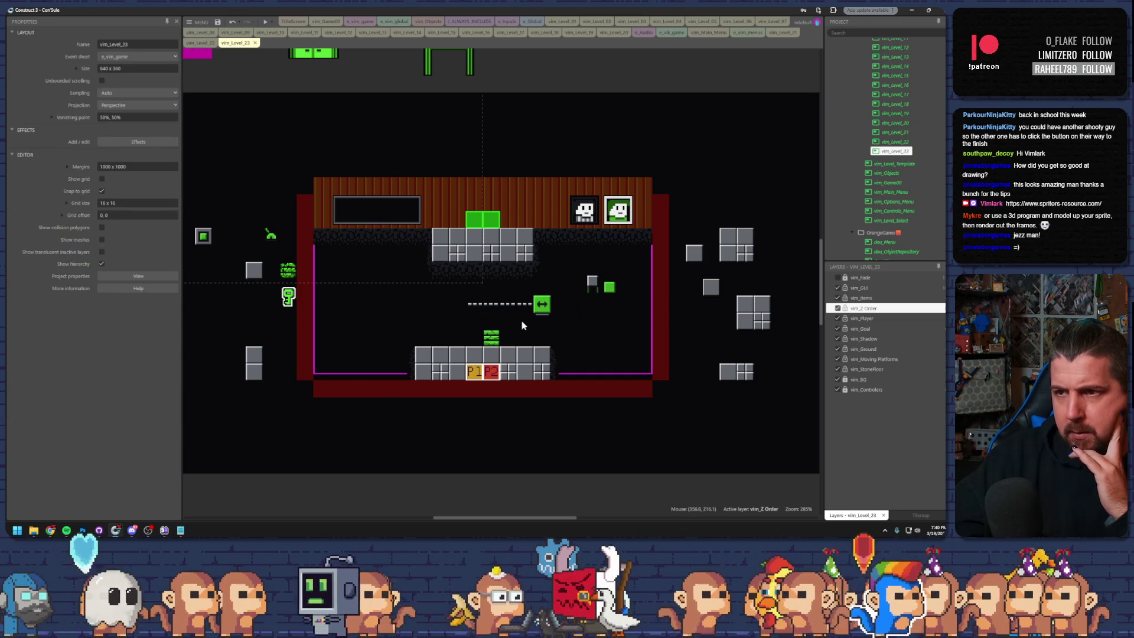
- Raise the falling-ground stack, delete its top piece, and move the lever to the room's right side
{"action": "mouse_move", "coordinate": [491, 332]}
{"action": "left_mouse_down"}
{"action": "mouse_move", "coordinate": [508, 329]}
{"action": "mouse_move", "coordinate": [511, 272]}
{"action": "left_mouse_up"}
{"action": "key", "text": "Delete"}
{"action": "left_click", "coordinate": [514, 293]}
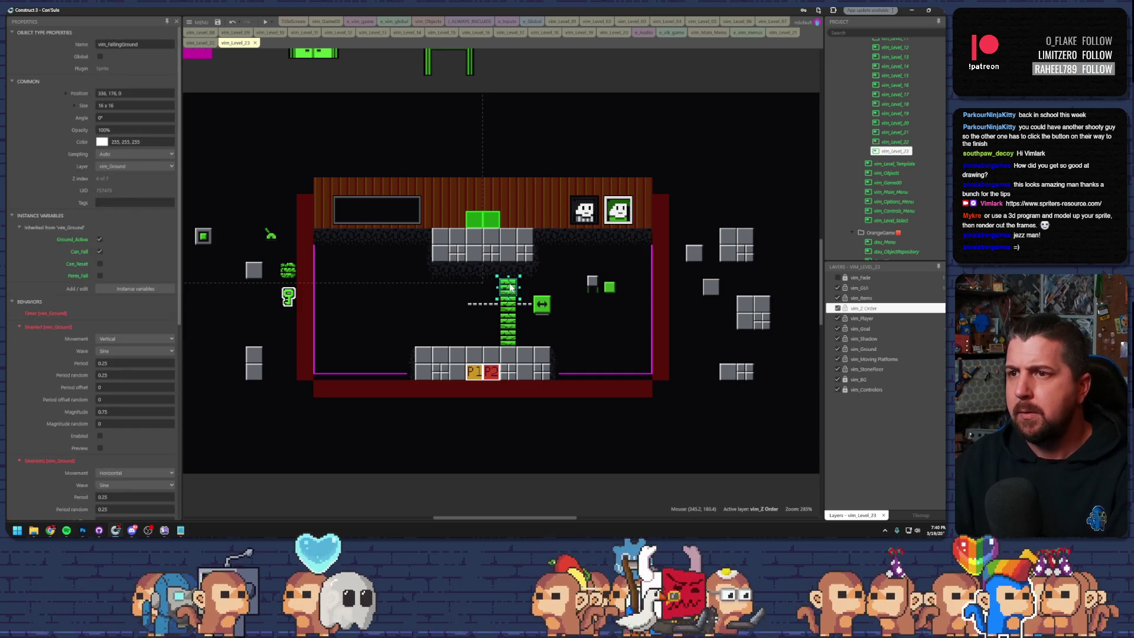
{"action": "left_click", "coordinate": [508, 322]}
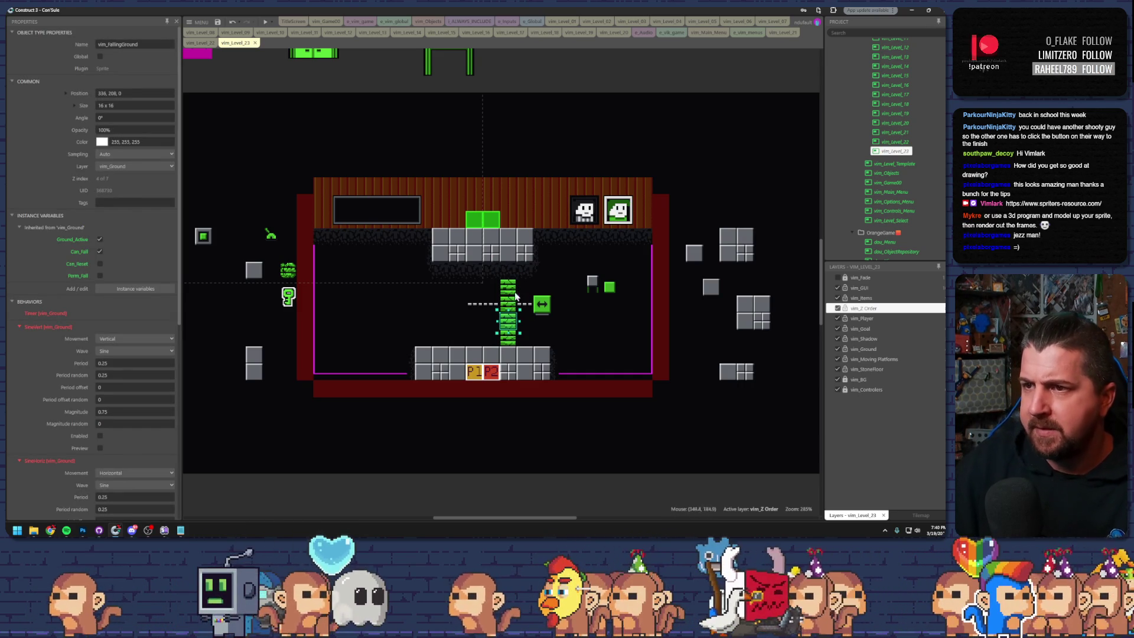
{"action": "left_click_drag", "start_coordinate": [271, 234], "coordinate": [594, 336]}
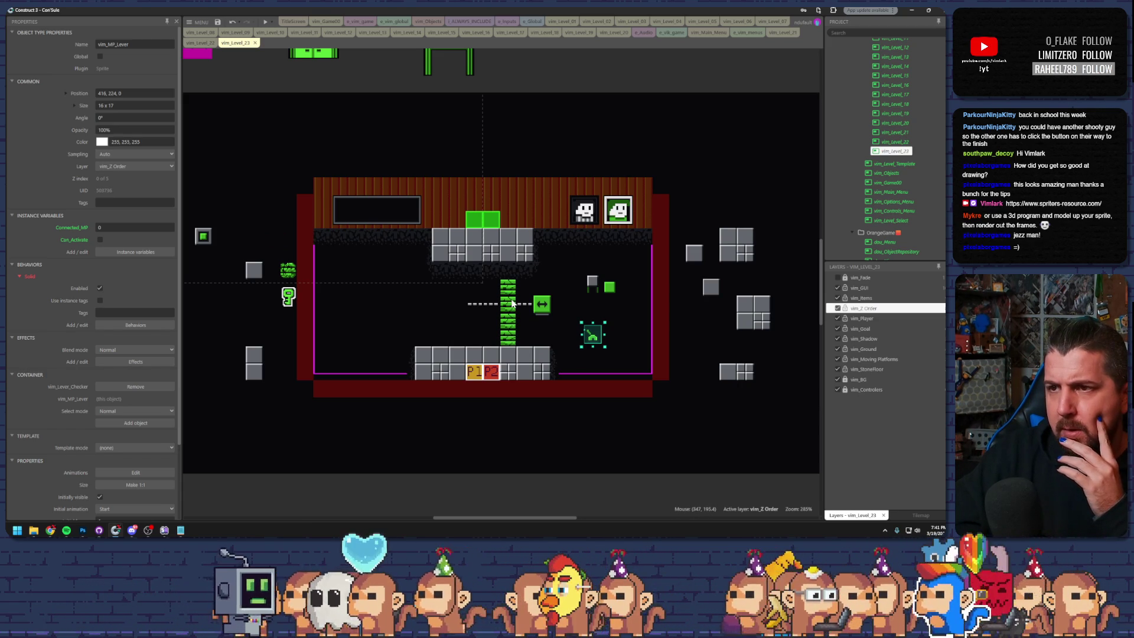
- Duplicate a falling-ground block to the right and move the grey 2x2 floor box beside the track
{"action": "left_click", "coordinate": [509, 345]}
{"action": "mouse_move", "coordinate": [508, 343]}
{"action": "left_mouse_down", "text": "ctrl"}
{"action": "mouse_move", "coordinate": [561, 340]}
{"action": "mouse_move", "coordinate": [561, 331]}
{"action": "left_mouse_up", "text": "ctrl"}
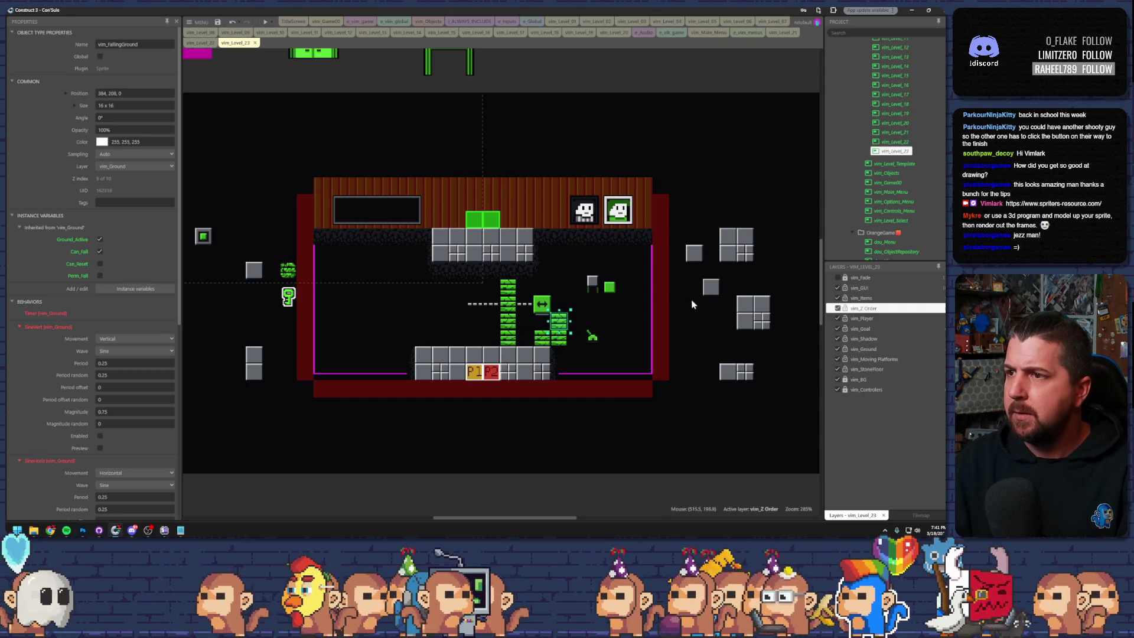
{"action": "left_click_drag", "start_coordinate": [746, 306], "coordinate": [576, 299]}
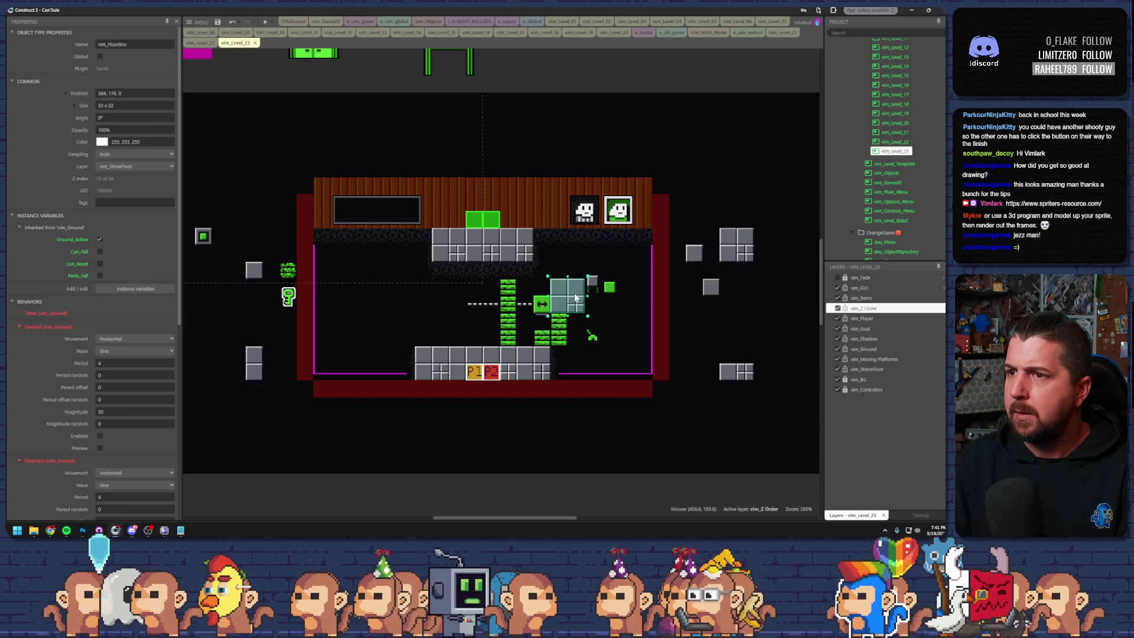
{"action": "left_click", "coordinate": [644, 312]}
{"action": "left_click", "coordinate": [560, 302]}
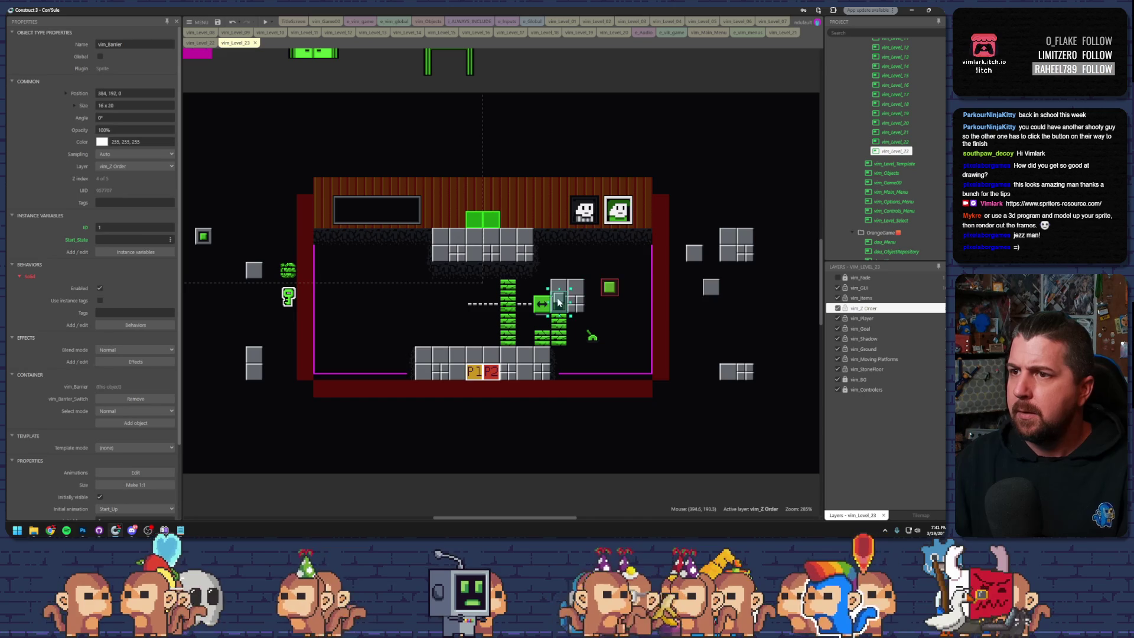
{"action": "left_click", "coordinate": [678, 324]}
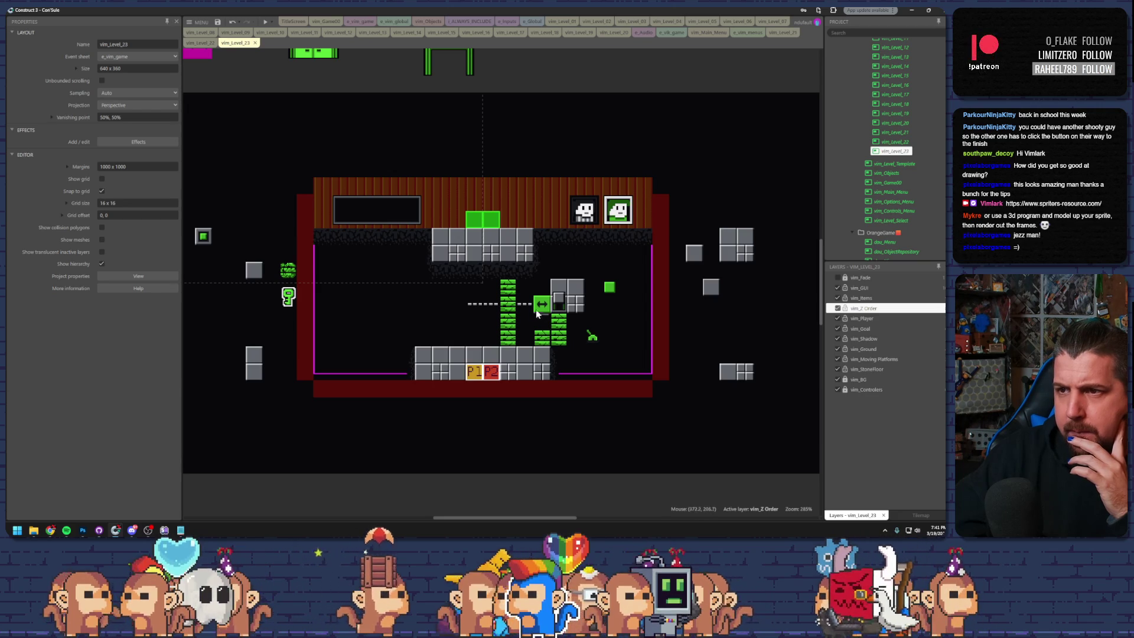
- Move the top green block left and place a grey floor box left of the green blocks
{"action": "left_click", "coordinate": [507, 289]}
{"action": "mouse_move", "coordinate": [507, 289]}
{"action": "left_mouse_down"}
{"action": "mouse_move", "coordinate": [488, 306]}
{"action": "mouse_move", "coordinate": [488, 290]}
{"action": "mouse_move", "coordinate": [454, 289]}
{"action": "left_mouse_up"}
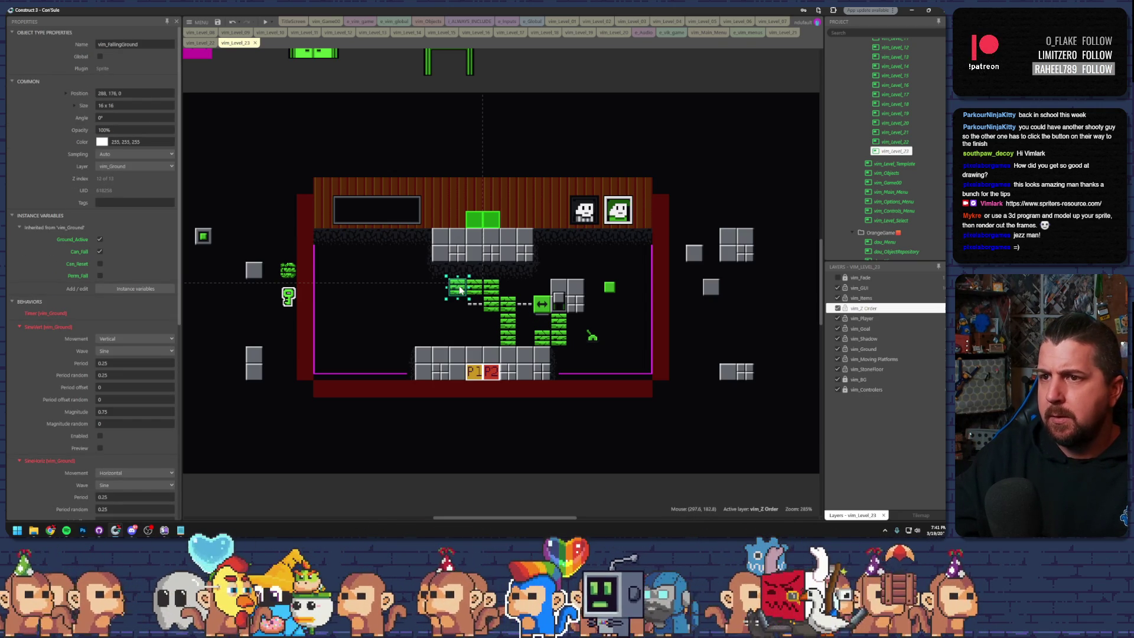
{"action": "mouse_move", "coordinate": [737, 262]}
{"action": "left_mouse_down"}
{"action": "mouse_move", "coordinate": [564, 290]}
{"action": "mouse_move", "coordinate": [464, 320]}
{"action": "left_mouse_up"}
{"action": "left_click", "coordinate": [482, 325]}
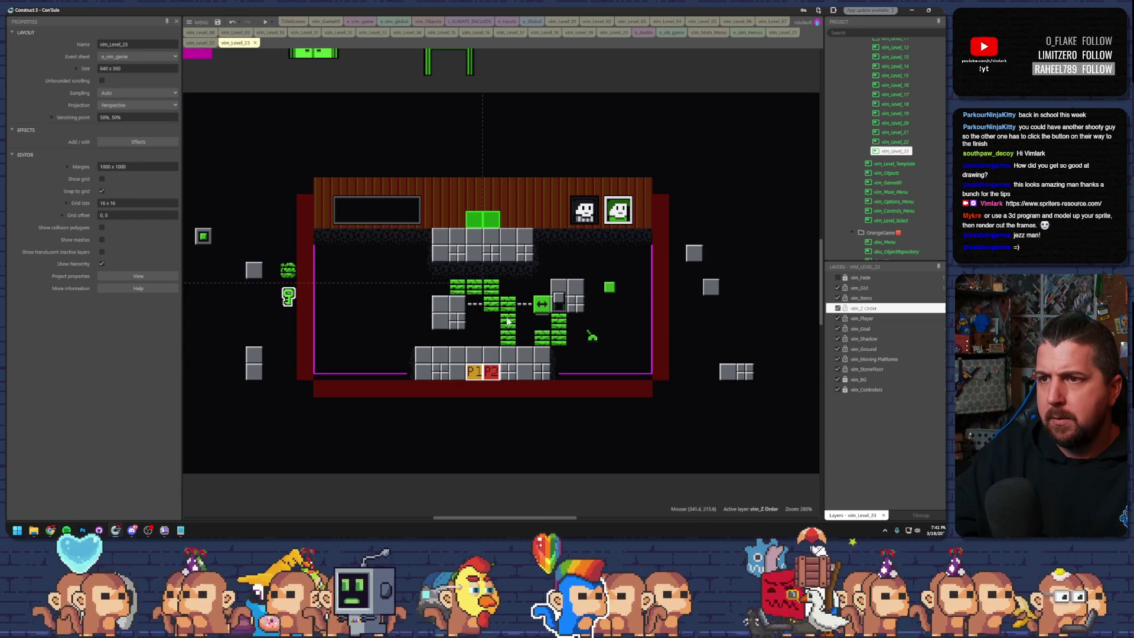
- Set the lever on the grey block near the track and move a falling-ground block right
{"action": "left_click_drag", "start_coordinate": [595, 340], "coordinate": [447, 329]}
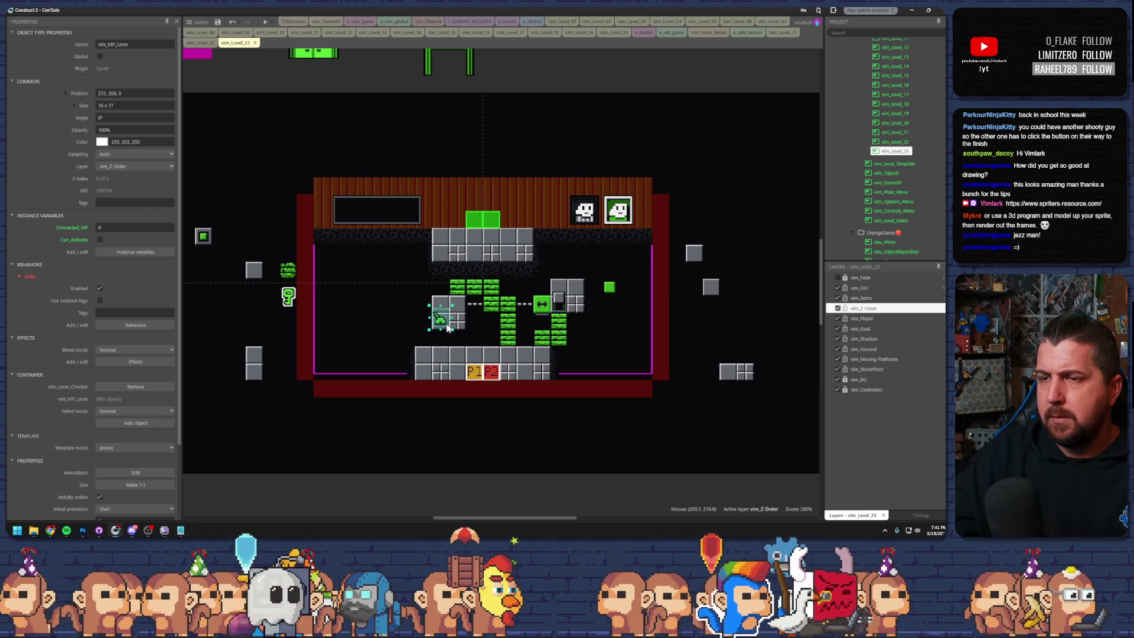
{"action": "left_click", "coordinate": [623, 350]}
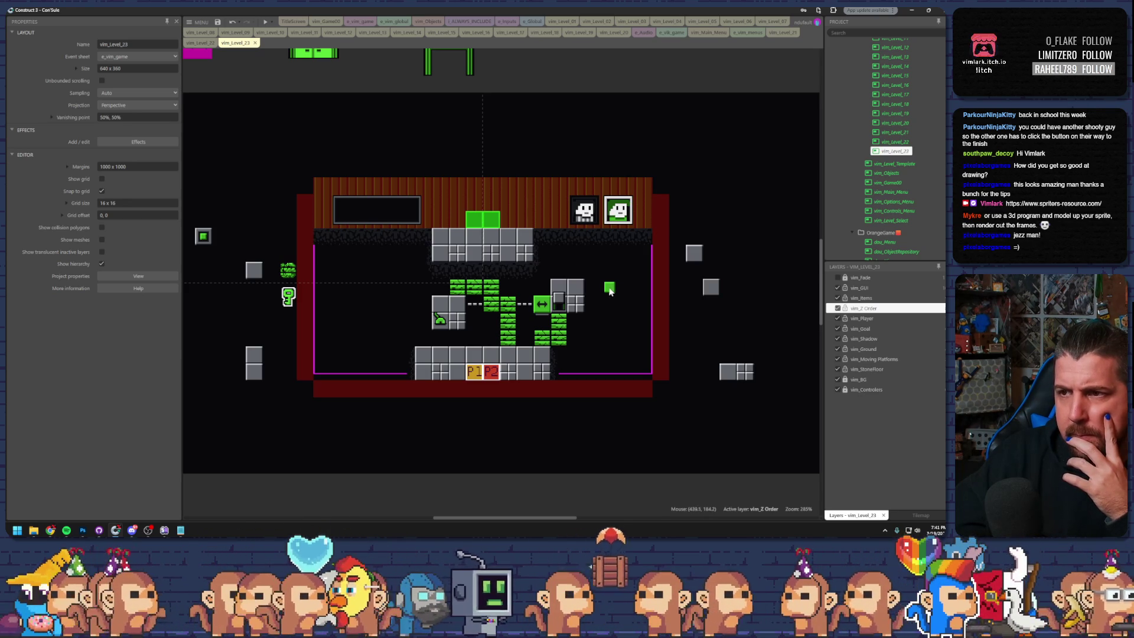
{"action": "mouse_move", "coordinate": [442, 324]}
{"action": "left_mouse_down"}
{"action": "mouse_move", "coordinate": [458, 310]}
{"action": "mouse_move", "coordinate": [591, 301]}
{"action": "mouse_move", "coordinate": [591, 289]}
{"action": "mouse_move", "coordinate": [444, 320]}
{"action": "left_mouse_up"}
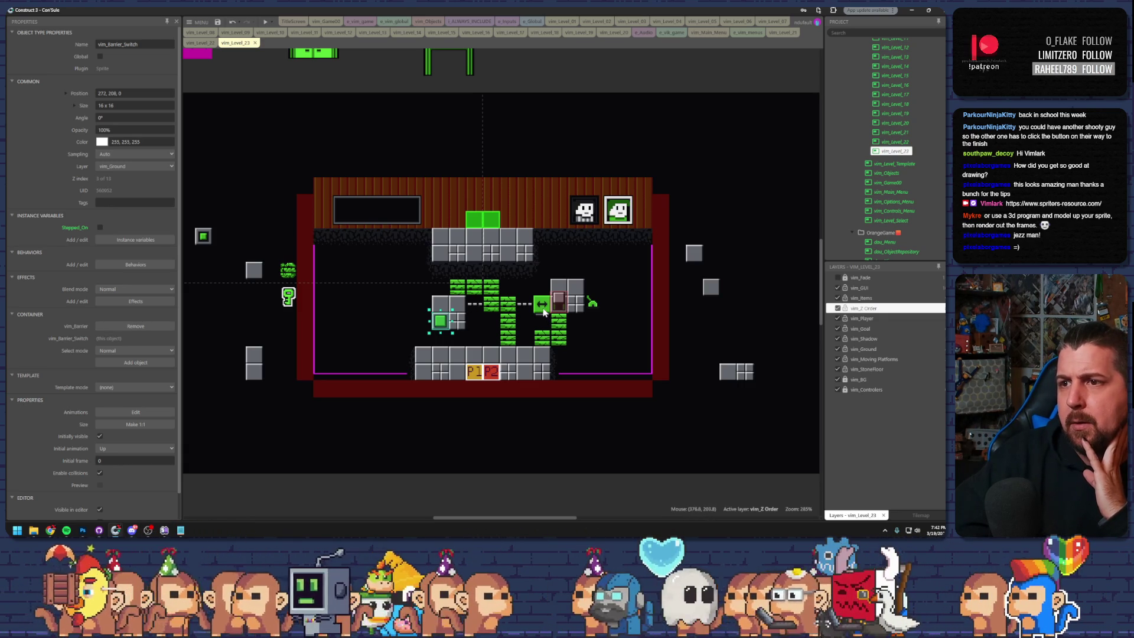
{"action": "mouse_move", "coordinate": [559, 322]}
{"action": "left_mouse_down"}
{"action": "mouse_move", "coordinate": [612, 338]}
{"action": "mouse_move", "coordinate": [574, 306]}
{"action": "mouse_move", "coordinate": [576, 321]}
{"action": "mouse_move", "coordinate": [623, 274]}
{"action": "left_mouse_up"}
{"action": "left_click", "coordinate": [611, 341]}
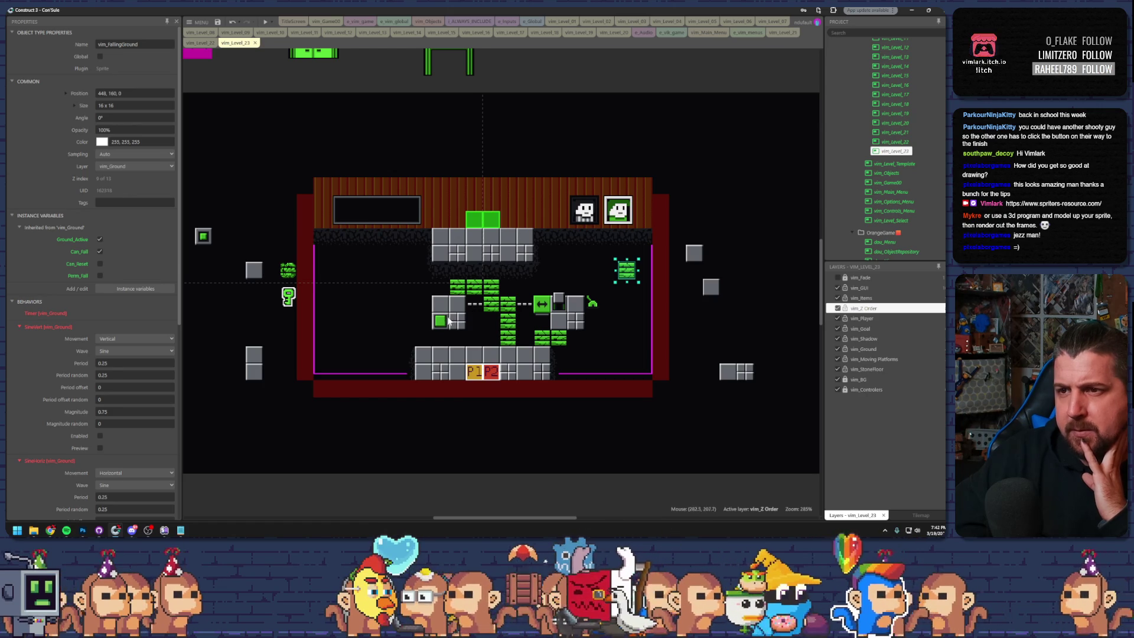
- Lift the P1 box onto the left grey block and move the lever across to the upper left
{"action": "left_click", "coordinate": [476, 373]}
{"action": "left_click_drag", "start_coordinate": [476, 373], "coordinate": [454, 320]}
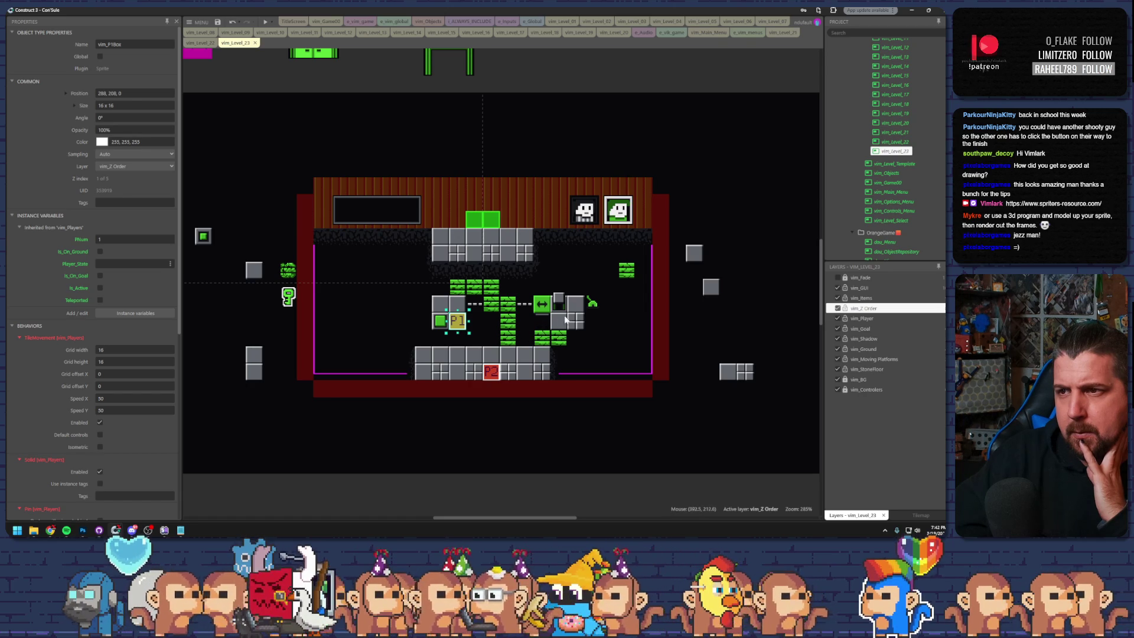
{"action": "left_click_drag", "start_coordinate": [591, 303], "coordinate": [607, 319]}
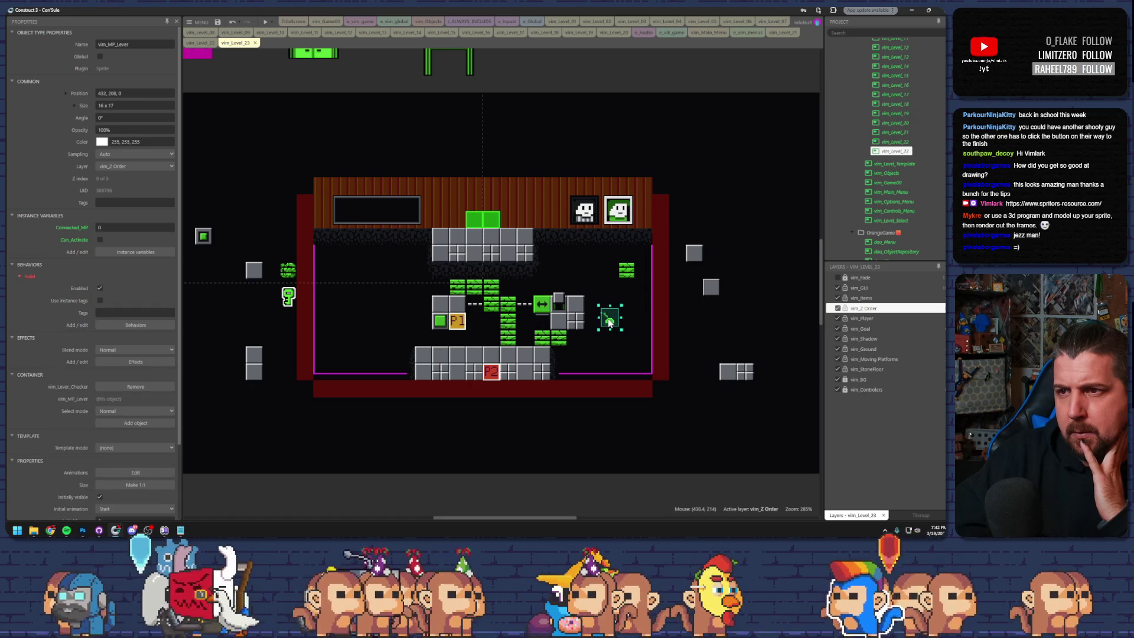
{"action": "left_click_drag", "start_coordinate": [608, 322], "coordinate": [410, 304]}
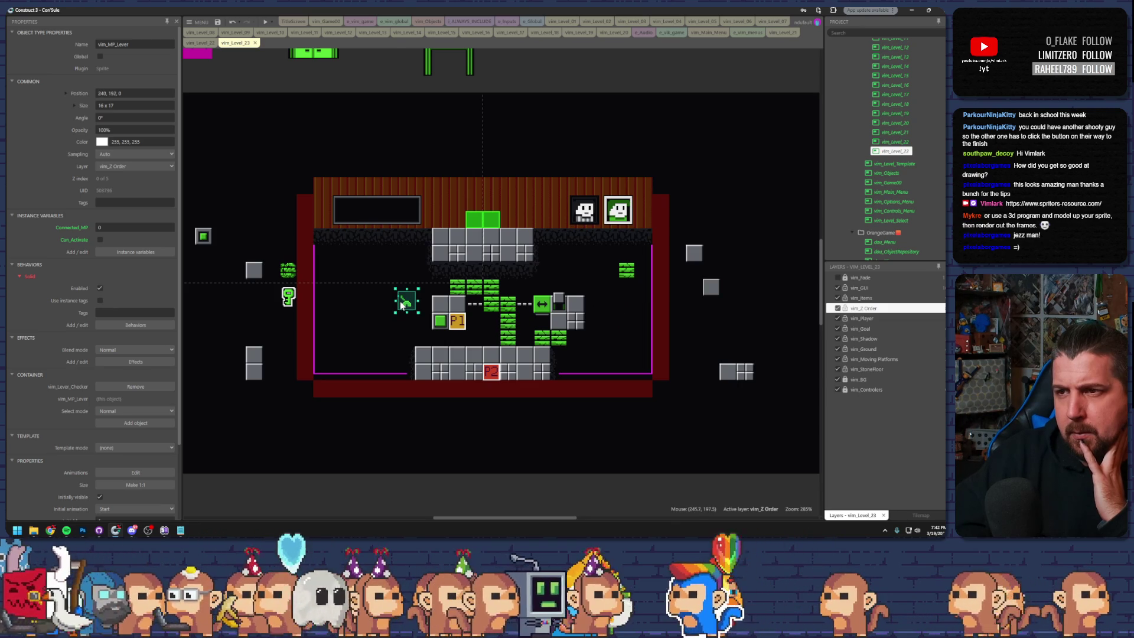
{"action": "left_click_drag", "start_coordinate": [398, 305], "coordinate": [392, 272]}
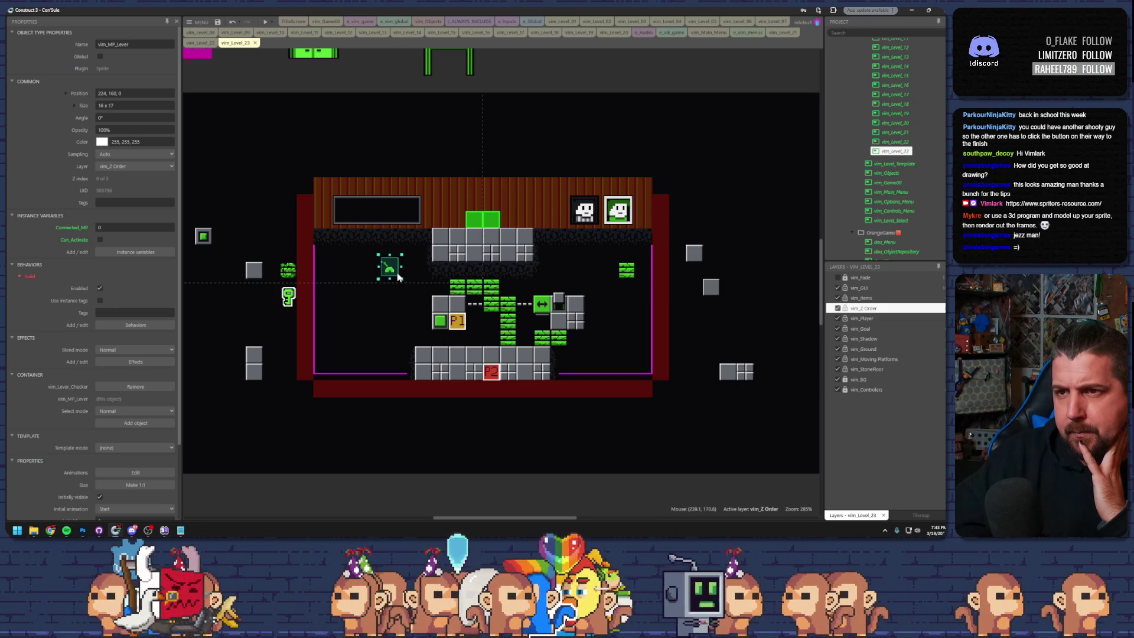
- Copy a falling-ground tile, swap in a 32x32 floor box beside the lever, shift tiles left, and preview
{"action": "left_click", "coordinate": [451, 298]}
{"action": "mouse_move", "coordinate": [450, 298]}
{"action": "left_mouse_down"}
{"action": "mouse_move", "coordinate": [415, 298]}
{"action": "mouse_move", "coordinate": [415, 315]}
{"action": "left_mouse_up"}
{"action": "left_click_drag", "start_coordinate": [736, 373], "coordinate": [387, 293]}
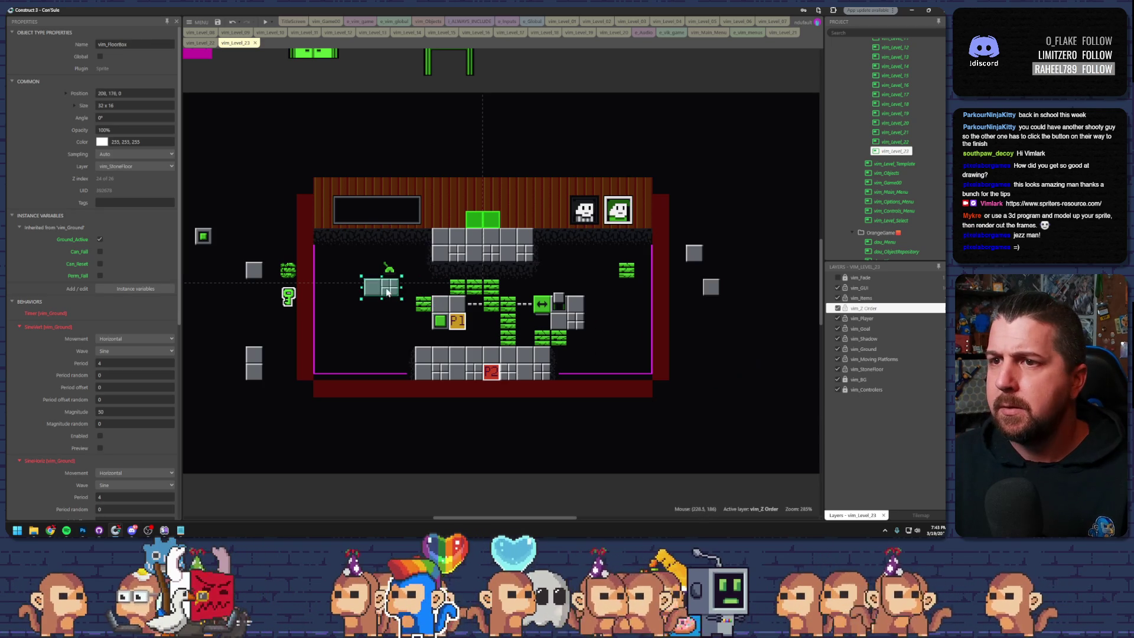
{"action": "key", "text": "Delete"}
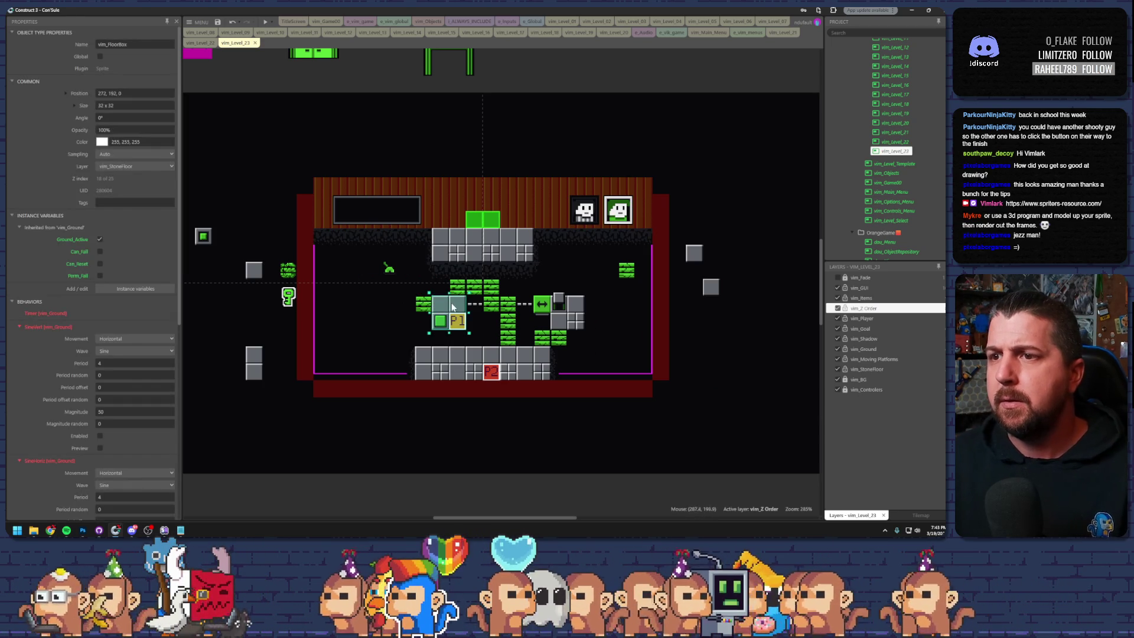
{"action": "key", "text": "ctrl+v"}
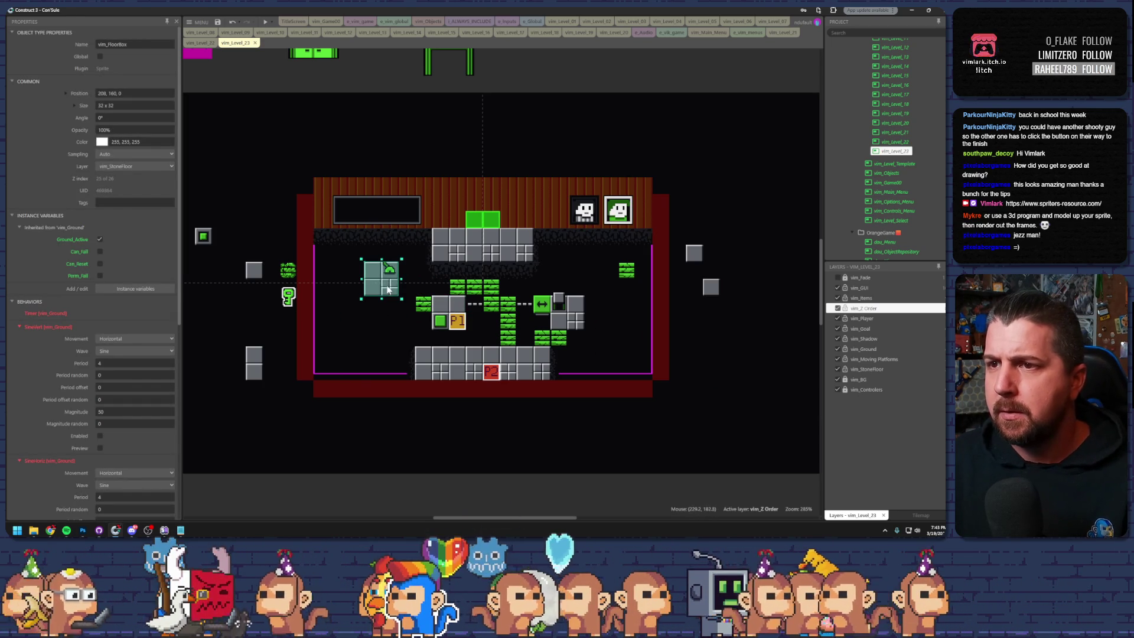
{"action": "left_click", "coordinate": [376, 270]}
{"action": "mouse_move", "coordinate": [442, 298]}
{"action": "left_mouse_down"}
{"action": "mouse_move", "coordinate": [400, 308]}
{"action": "mouse_move", "coordinate": [413, 273]}
{"action": "mouse_move", "coordinate": [430, 272]}
{"action": "left_mouse_up"}
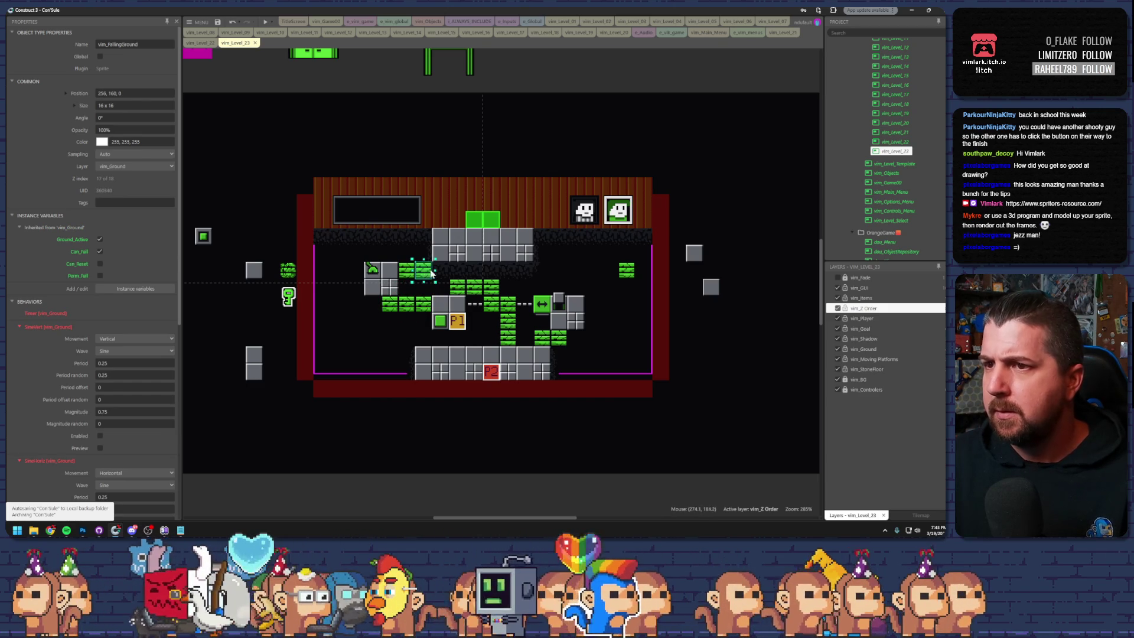
{"action": "key", "text": "F5"}
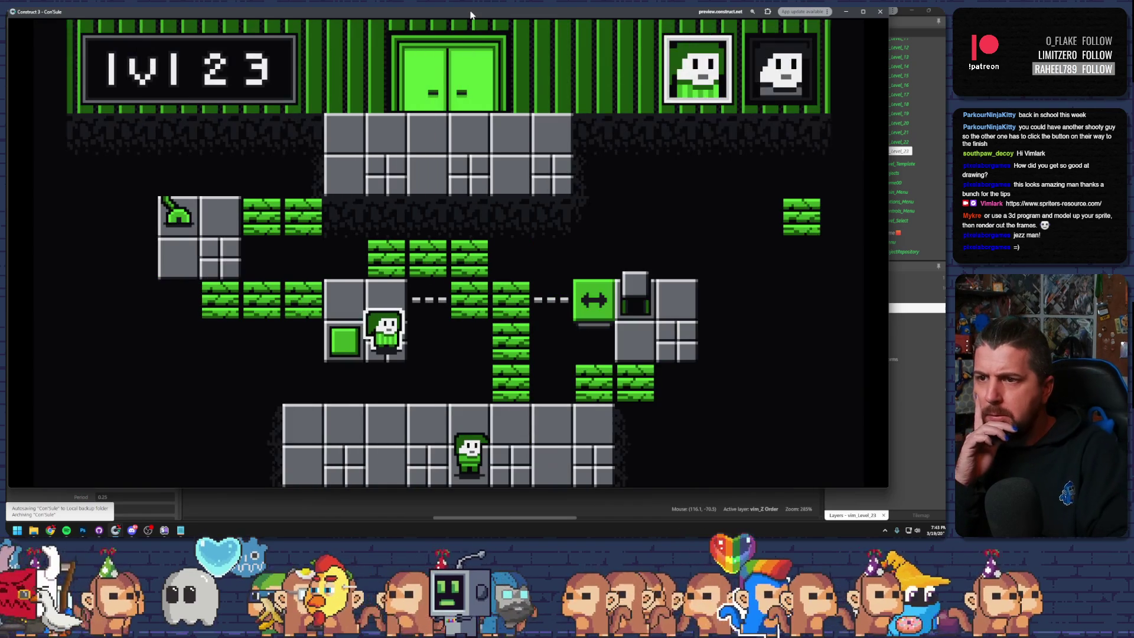
- Try the level briefly, then move the P1 start box down beside P2 and preview again
{"action": "key", "text": "Up"}
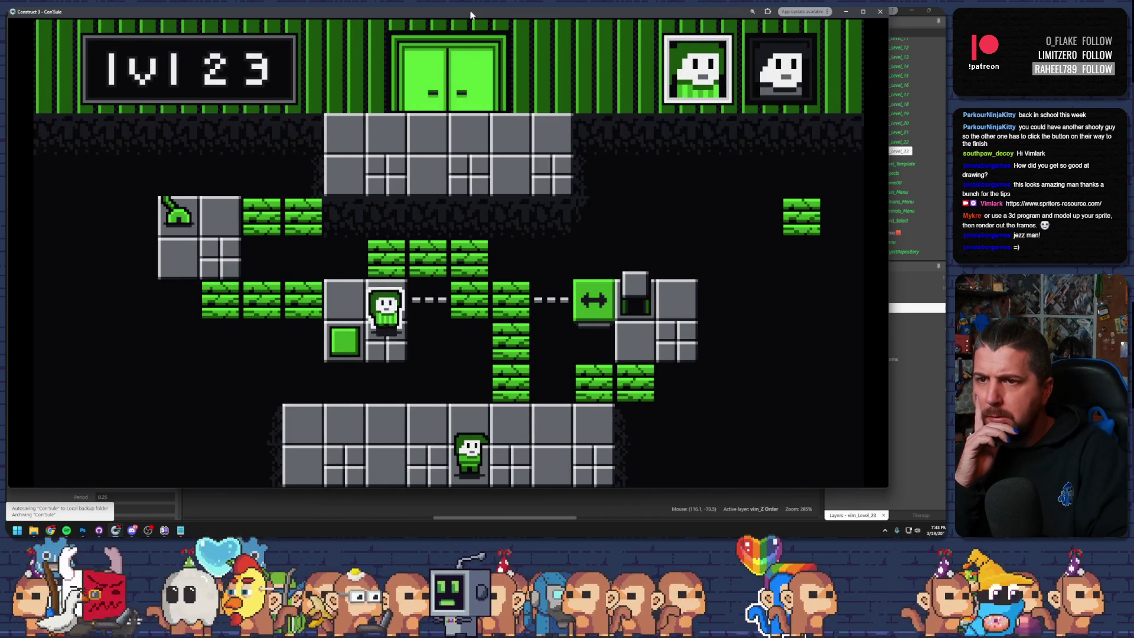
{"action": "key", "text": "Right"}
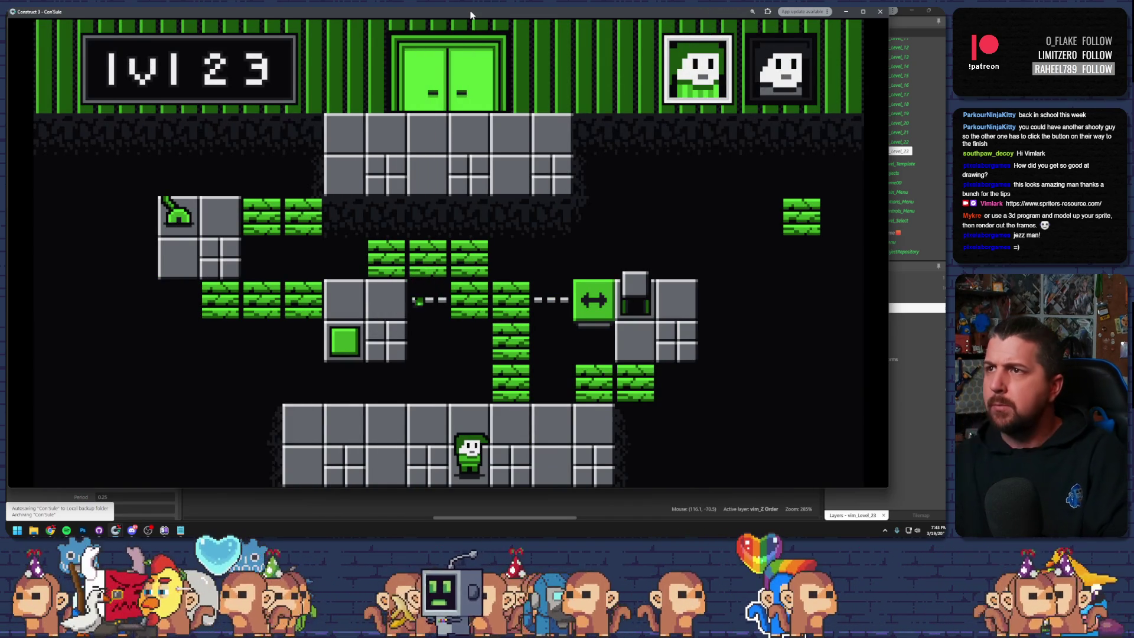
{"action": "left_click", "coordinate": [880, 11]}
{"action": "left_click_drag", "start_coordinate": [457, 321], "coordinate": [474, 371]}
{"action": "key", "text": "F5"}
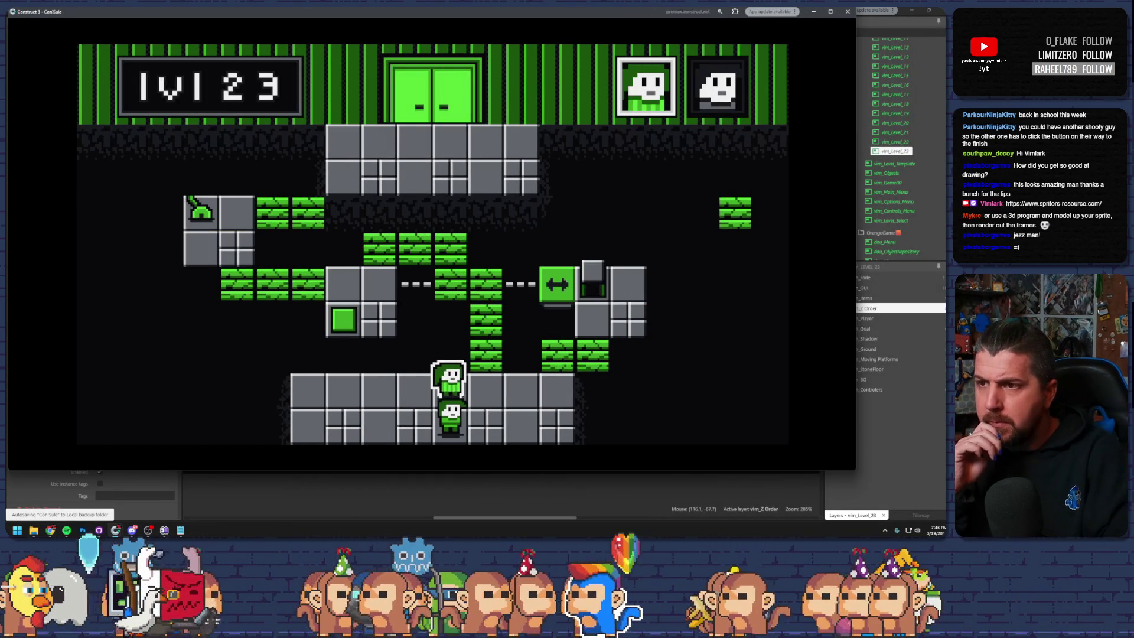
- Test both characters riding the rising blocks and jumping to the upper-left block, then close the preview
{"action": "key", "text": "Right"}
{"action": "key", "text": "Right"}
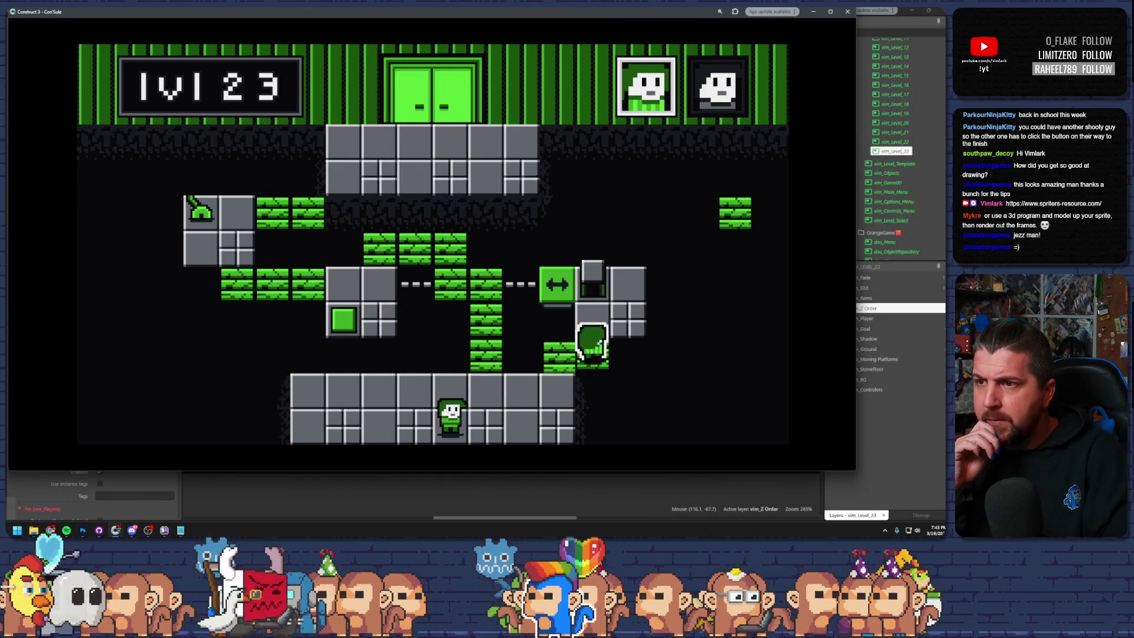
{"action": "key", "text": "Tab"}
{"action": "key", "text": "Right"}
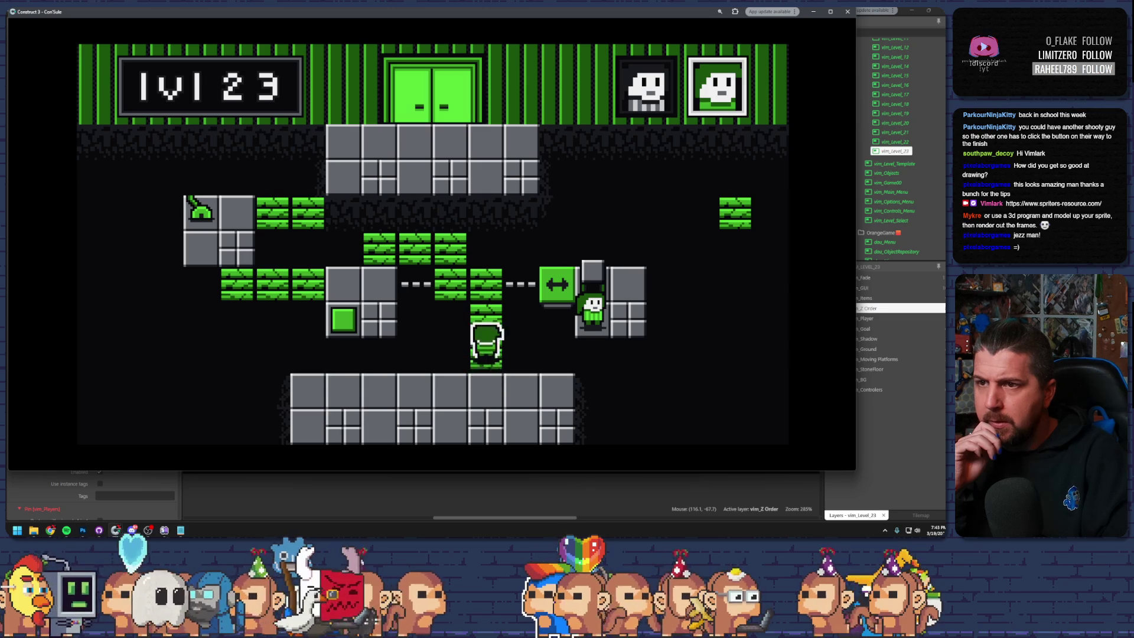
{"action": "key", "text": "Left"}
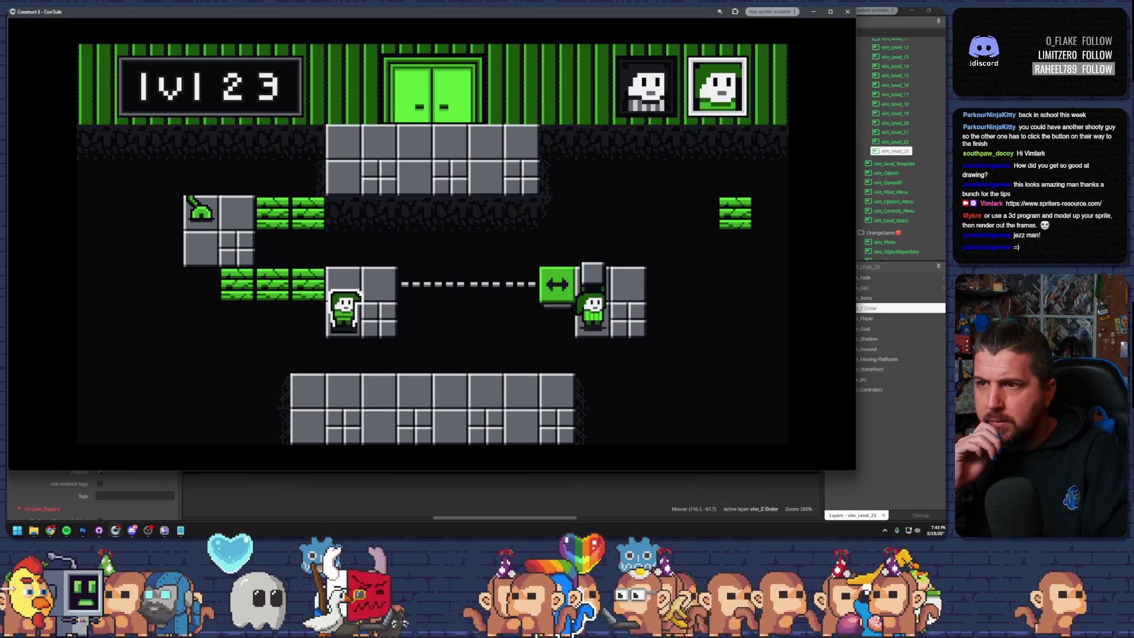
{"action": "key", "text": "Tab"}
{"action": "key", "text": "Tab"}
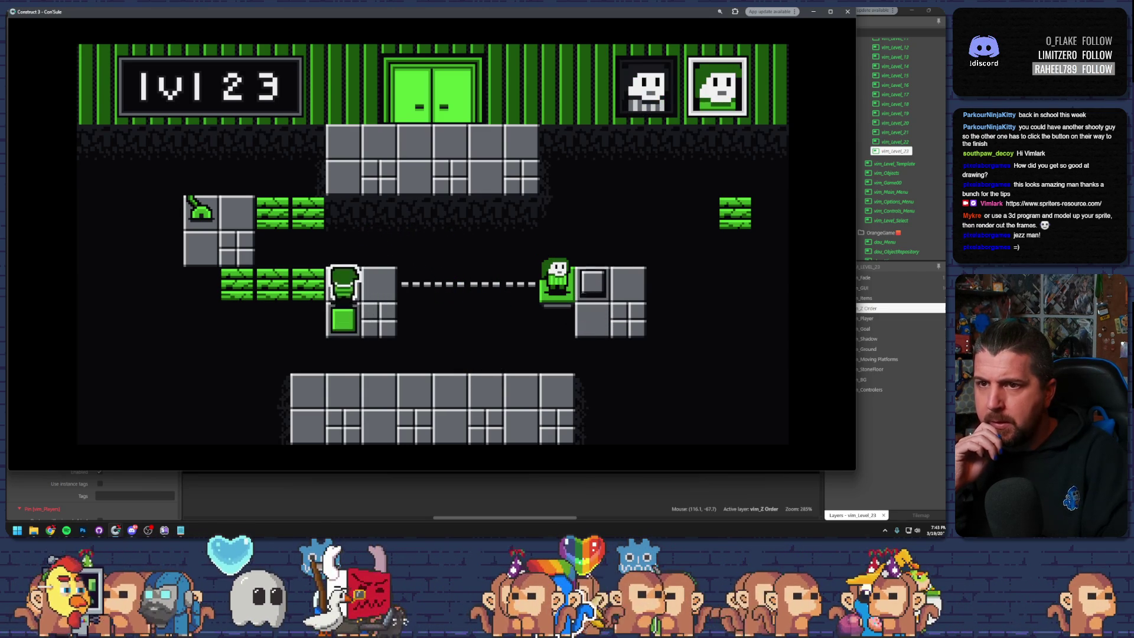
{"action": "key", "text": "a"}
{"action": "key", "text": "space"}
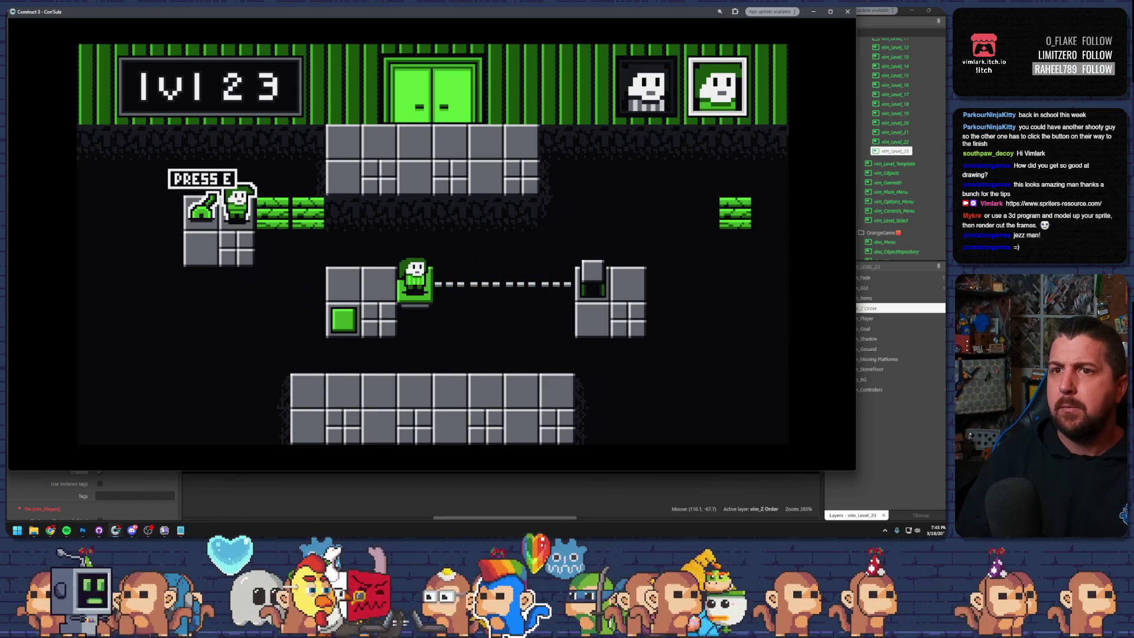
{"action": "key", "text": "Tab"}
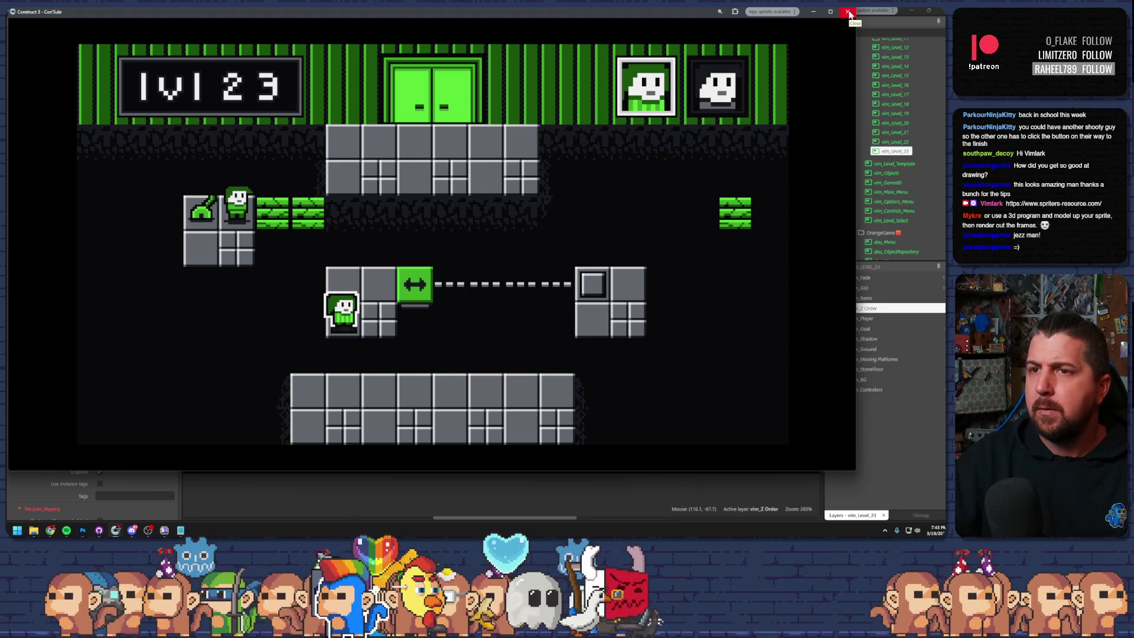
{"action": "left_click", "coordinate": [849, 12]}
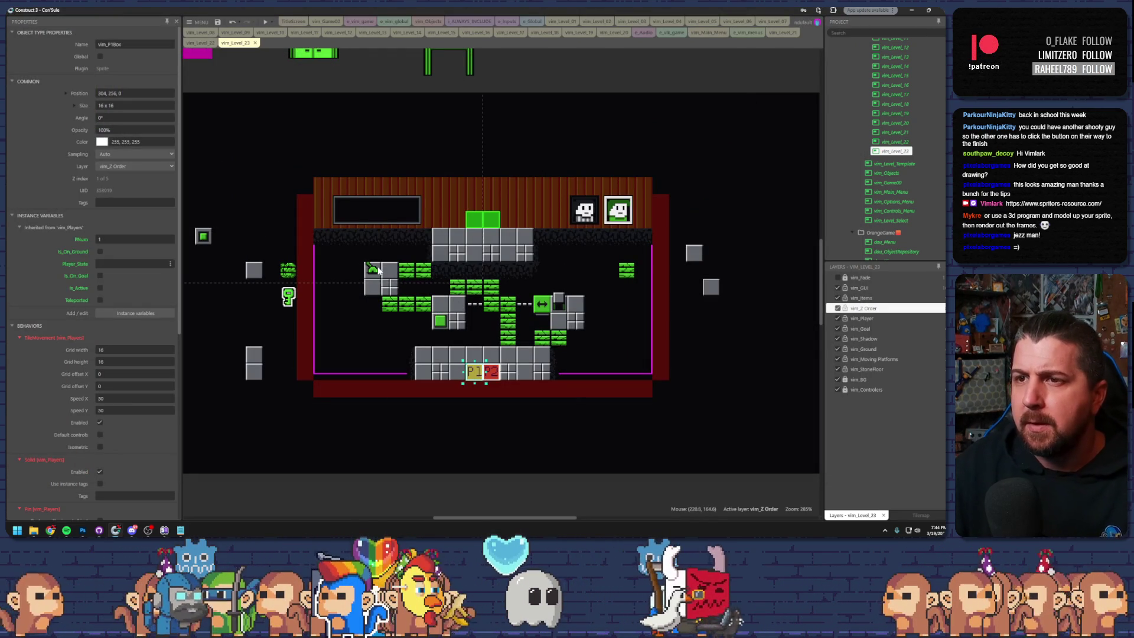
- Undo the start box move, put P1 by the lever and P2's box on the bottom platform, then preview
{"action": "left_click", "coordinate": [389, 307]}
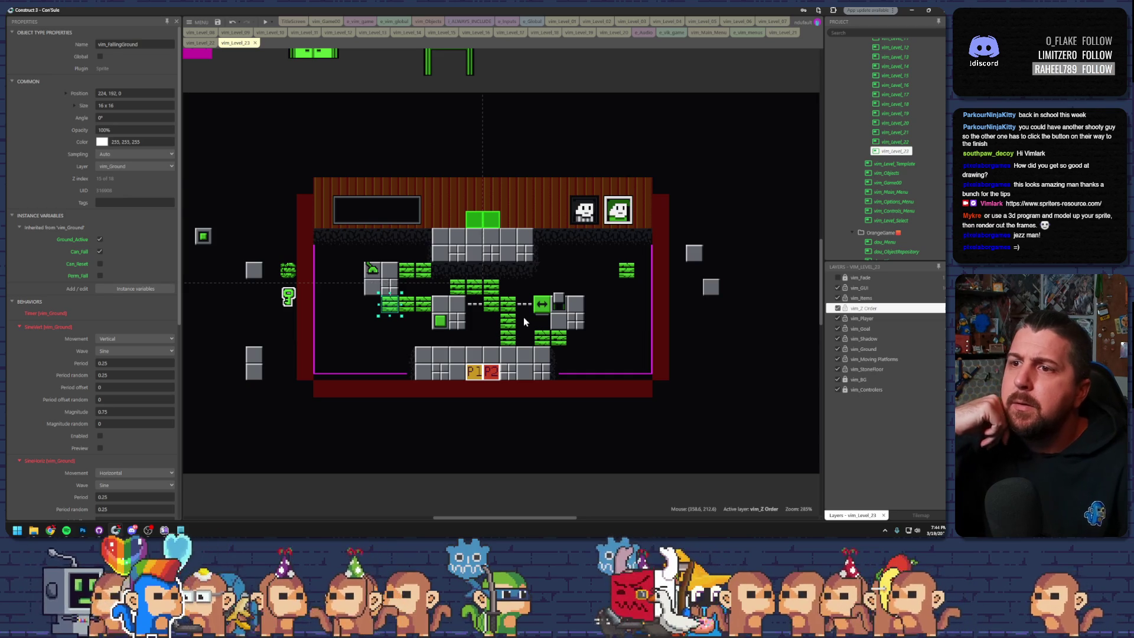
{"action": "key", "text": "ctrl+z"}
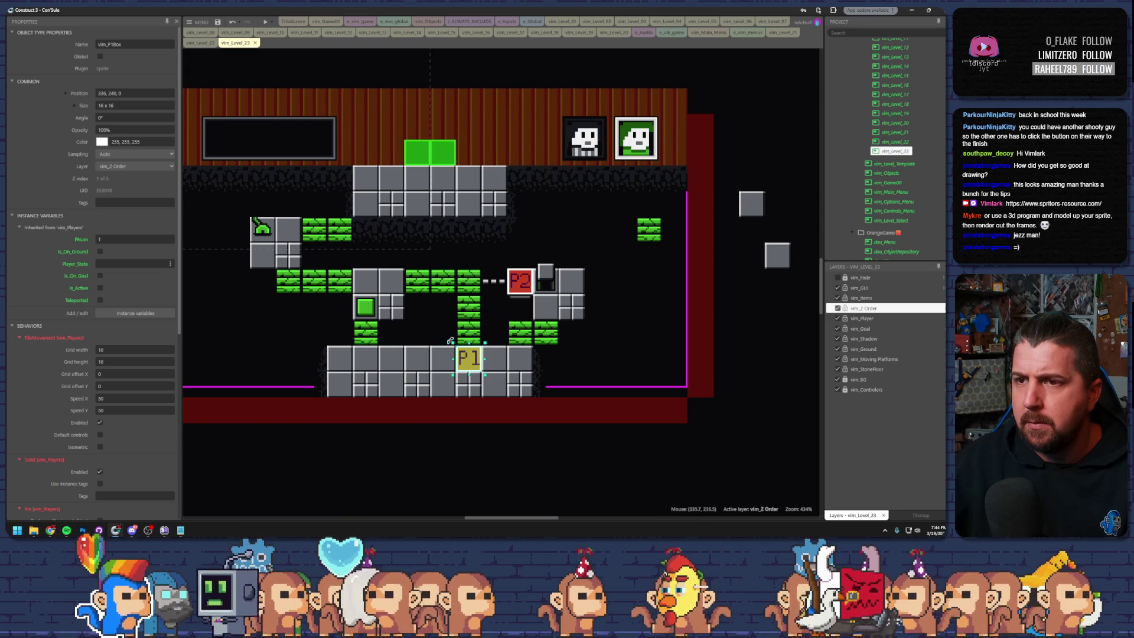
{"action": "left_click", "coordinate": [366, 334]}
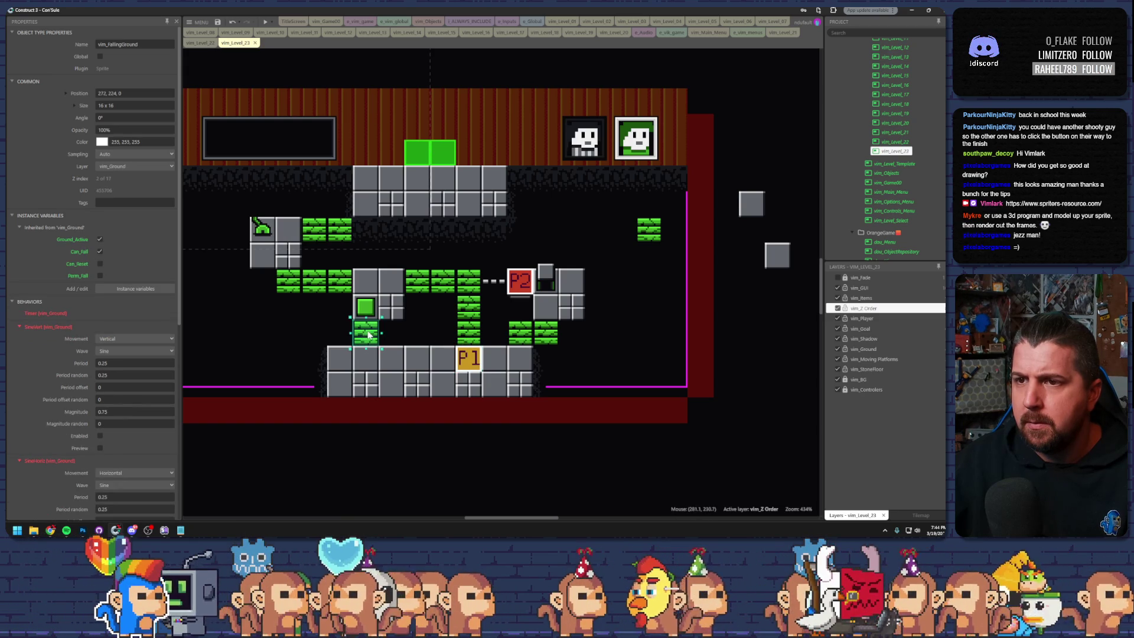
{"action": "left_click", "coordinate": [463, 366]}
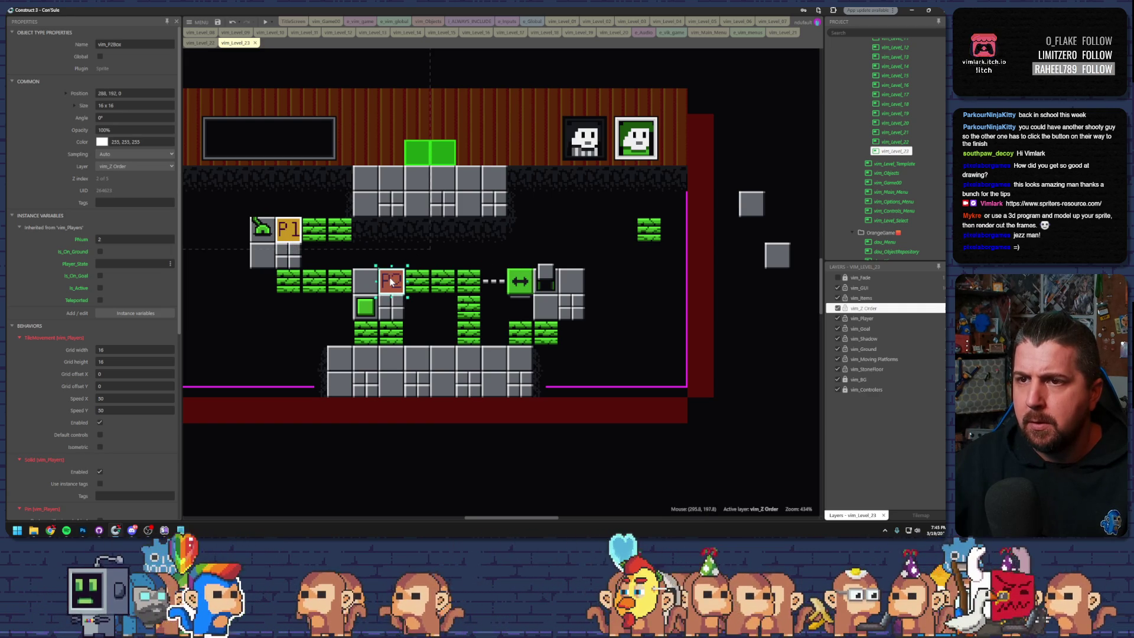
{"action": "left_click_drag", "start_coordinate": [389, 277], "coordinate": [443, 374]}
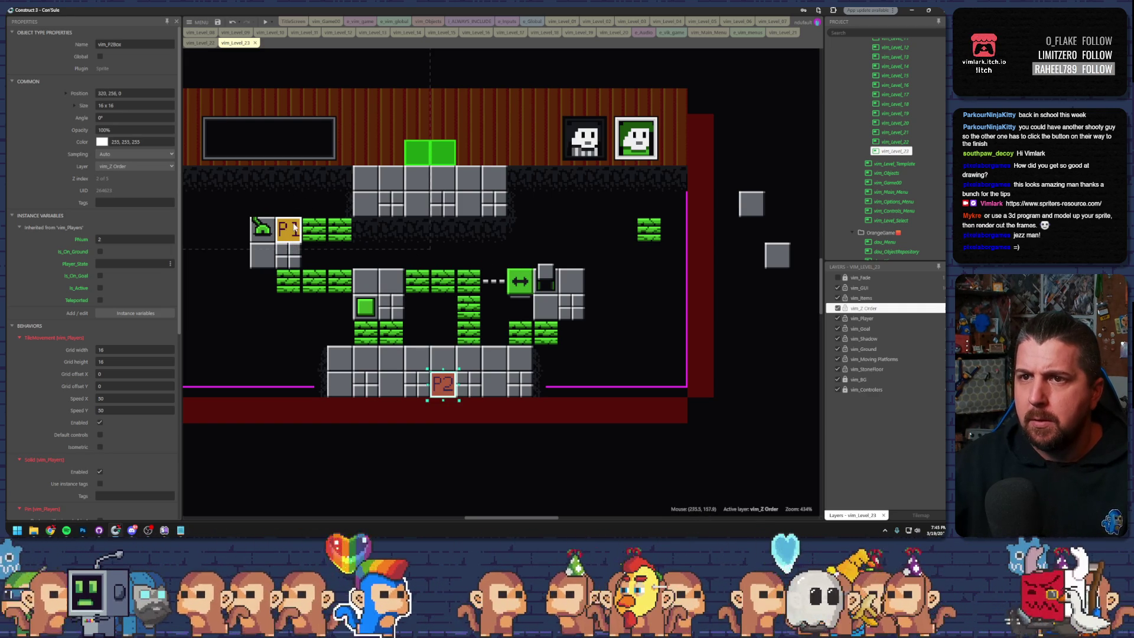
{"action": "left_click", "coordinate": [264, 24]}
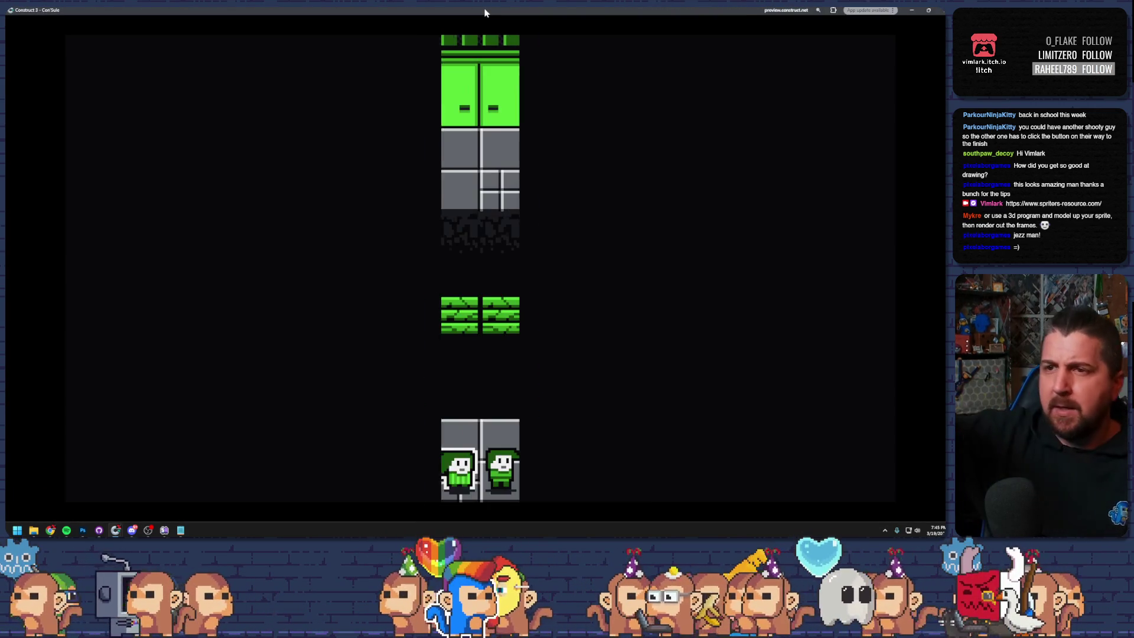
- Move both characters onto the grey platform, up the green column and across the crumbling blocks
{"action": "key", "text": "Right"}
{"action": "key", "text": "Up"}
{"action": "key", "text": "Right"}
{"action": "key", "text": "Up"}
{"action": "key", "text": "Tab"}
{"action": "key", "text": "Left"}
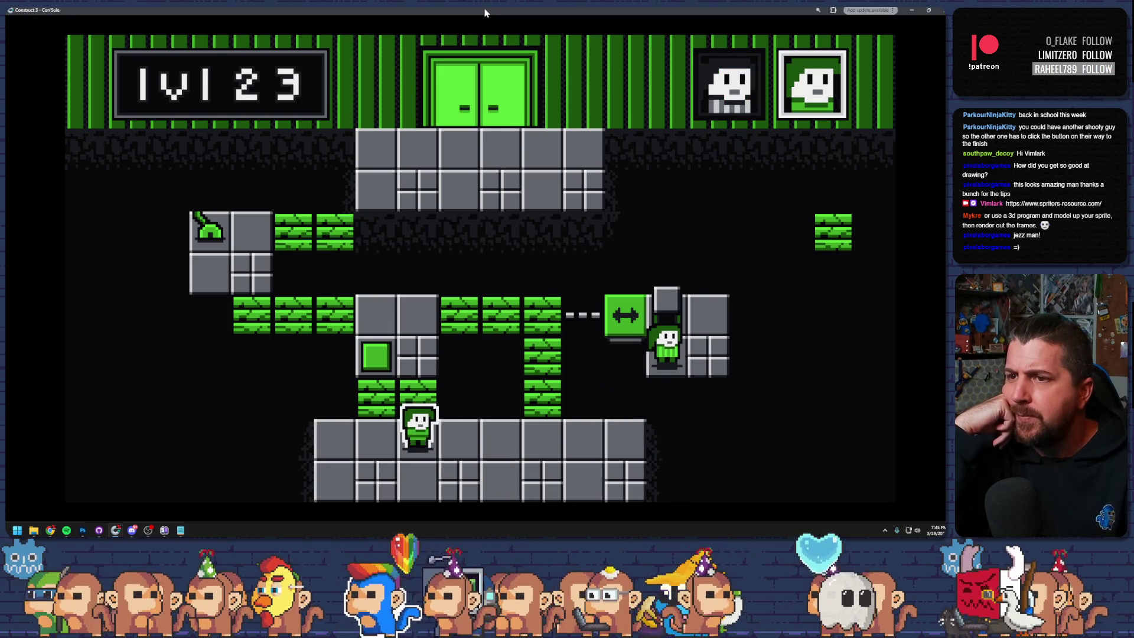
{"action": "key", "text": "Right"}
{"action": "key", "text": "Up"}
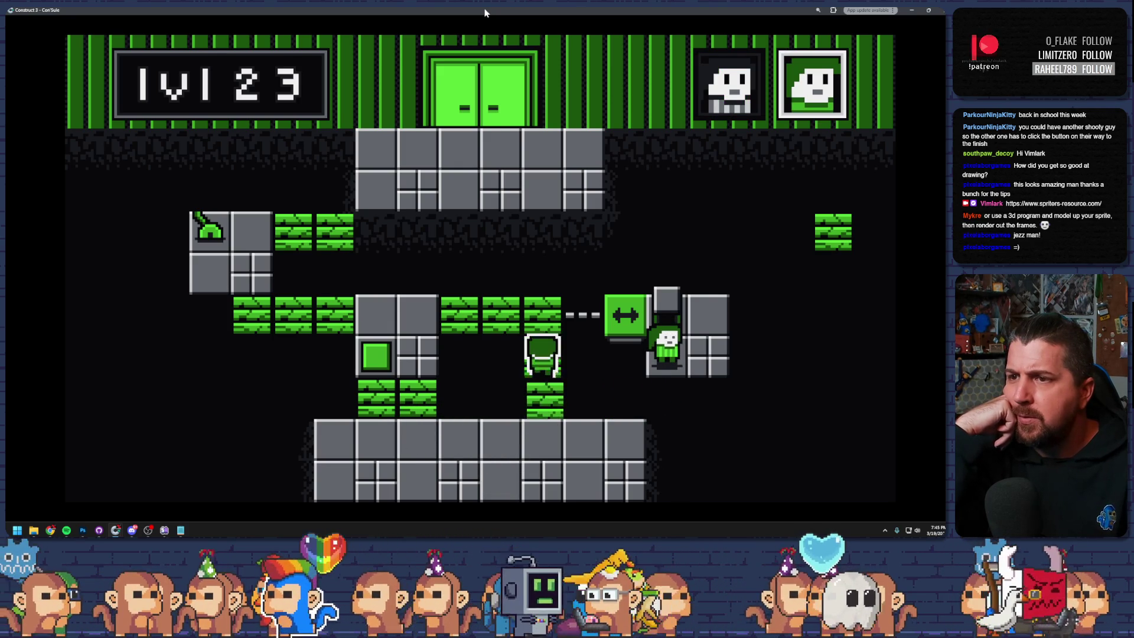
{"action": "key", "text": "Left"}
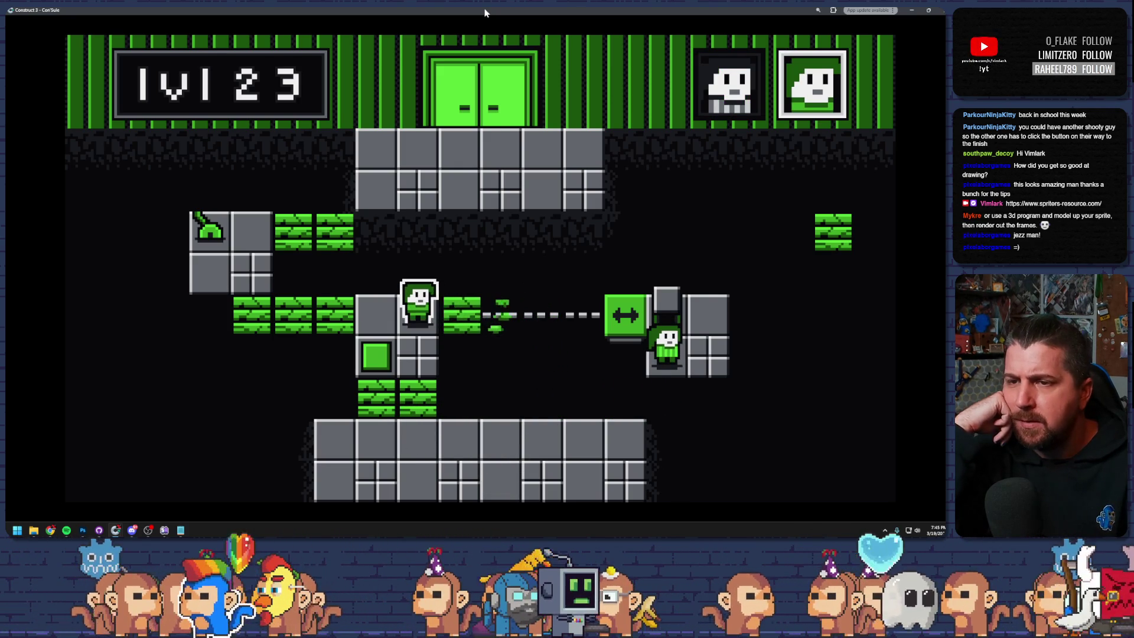
{"action": "key", "text": "Left"}
{"action": "key", "text": "Right"}
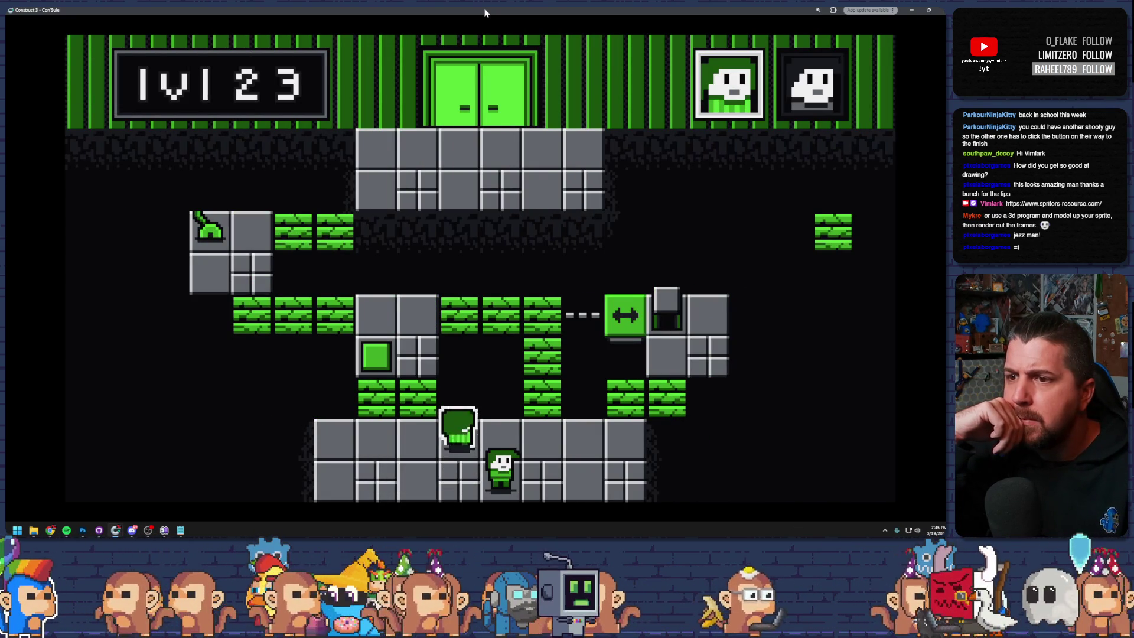
- Bring a character to the lever, pull it with E to send the platform left, and close the preview
{"action": "key", "text": "Right"}
{"action": "key", "text": "Up"}
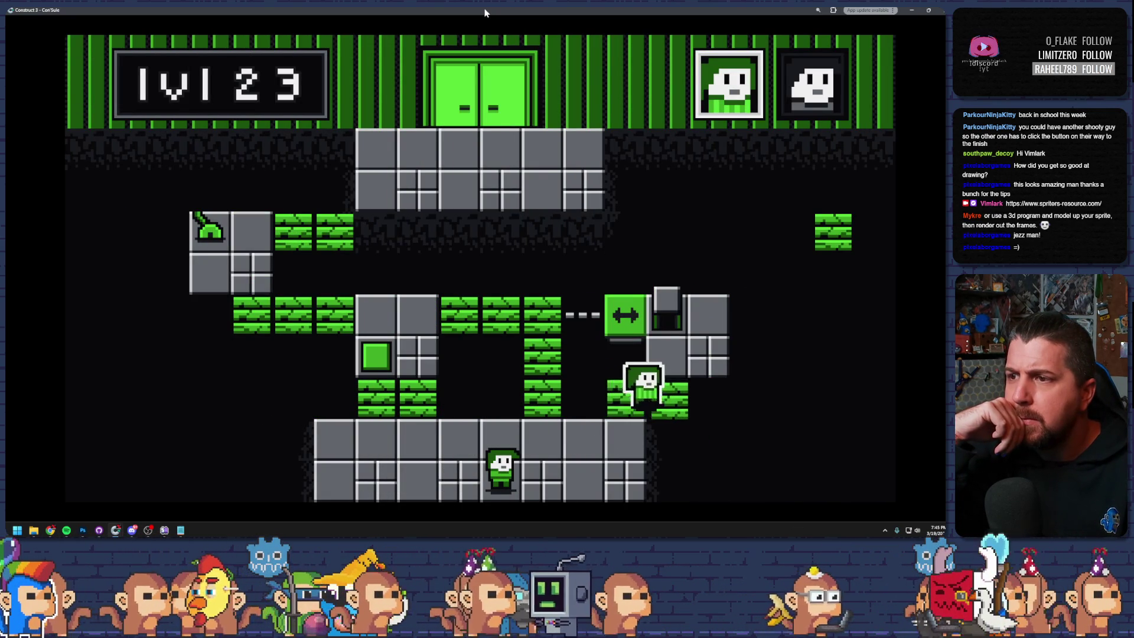
{"action": "key", "text": "space"}
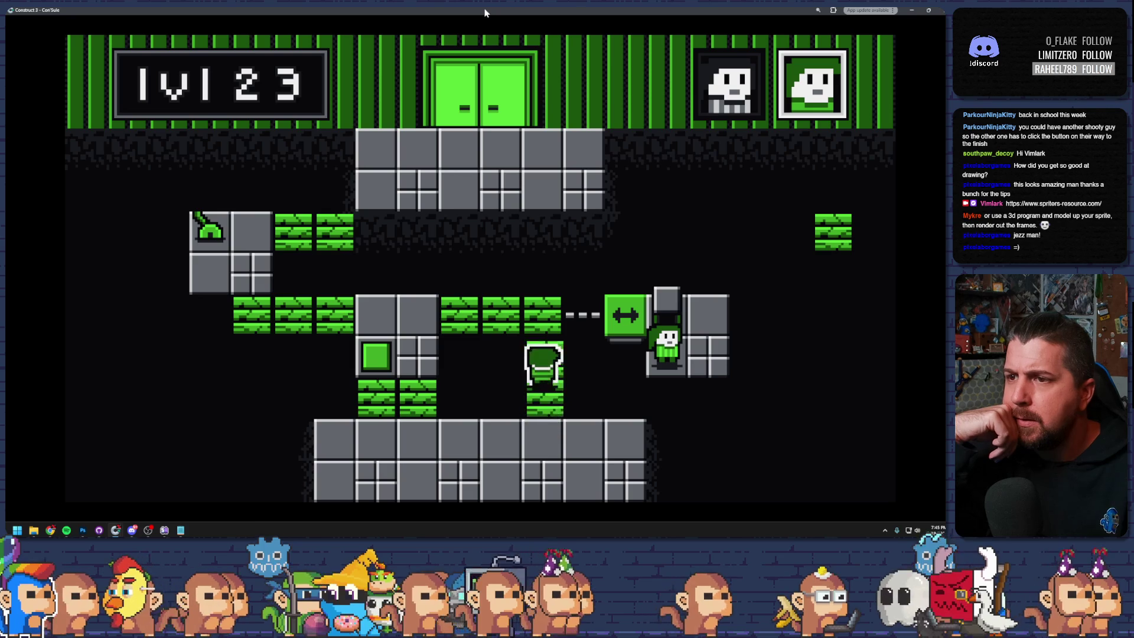
{"action": "key", "text": "Left"}
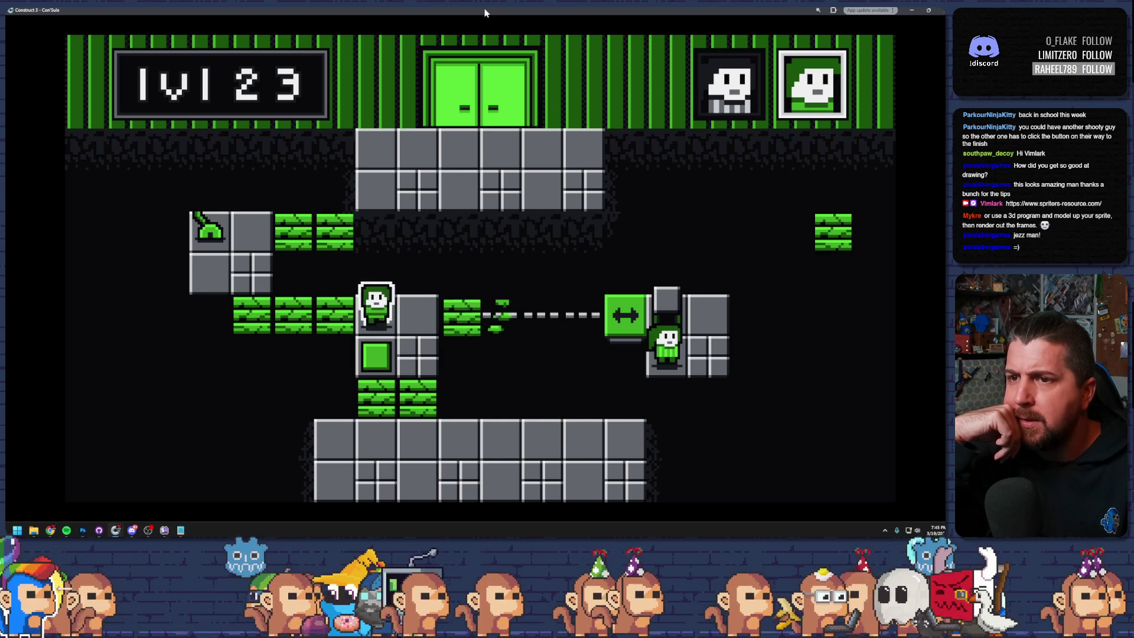
{"action": "key", "text": "space"}
{"action": "key", "text": "Left"}
{"action": "key", "text": "space"}
{"action": "key", "text": "Left"}
{"action": "key", "text": "Left"}
{"action": "key", "text": "Up"}
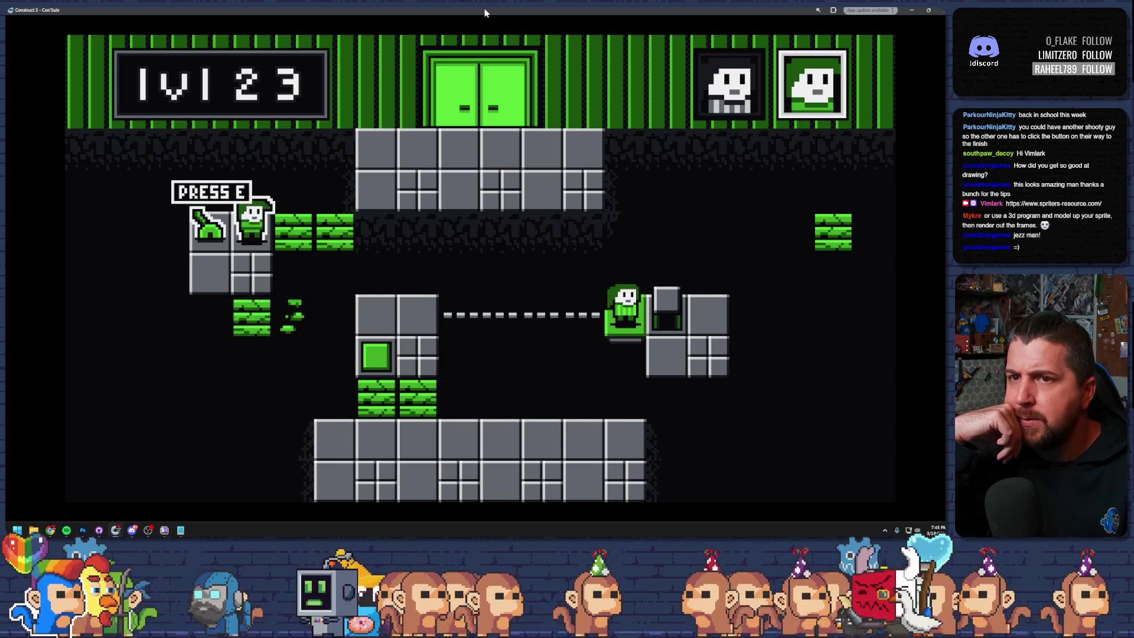
{"action": "key", "text": "e"}
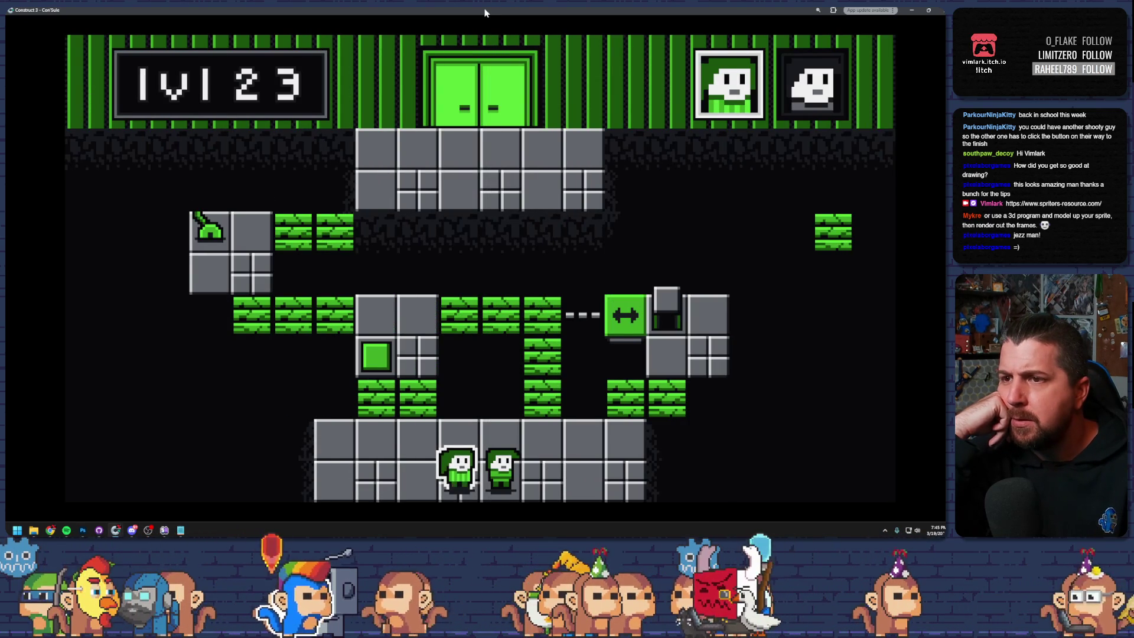
{"action": "key", "text": "alt+F4"}
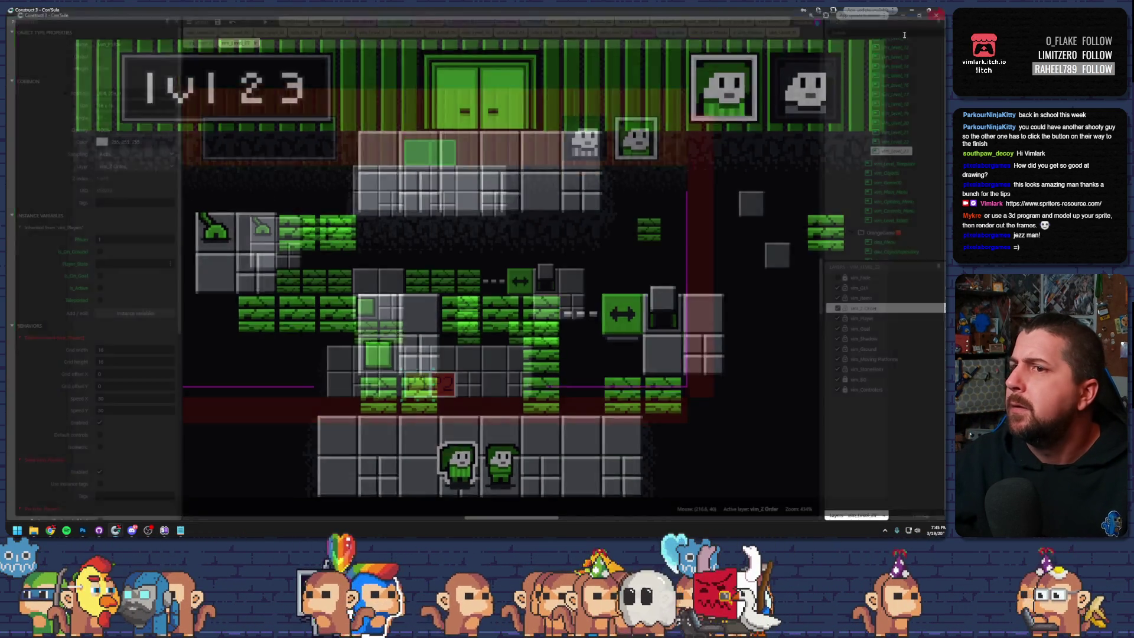
- Check the falling-ground block's and moving platform's properties, then launch a new level 23 preview
{"action": "left_click", "coordinate": [418, 284]}
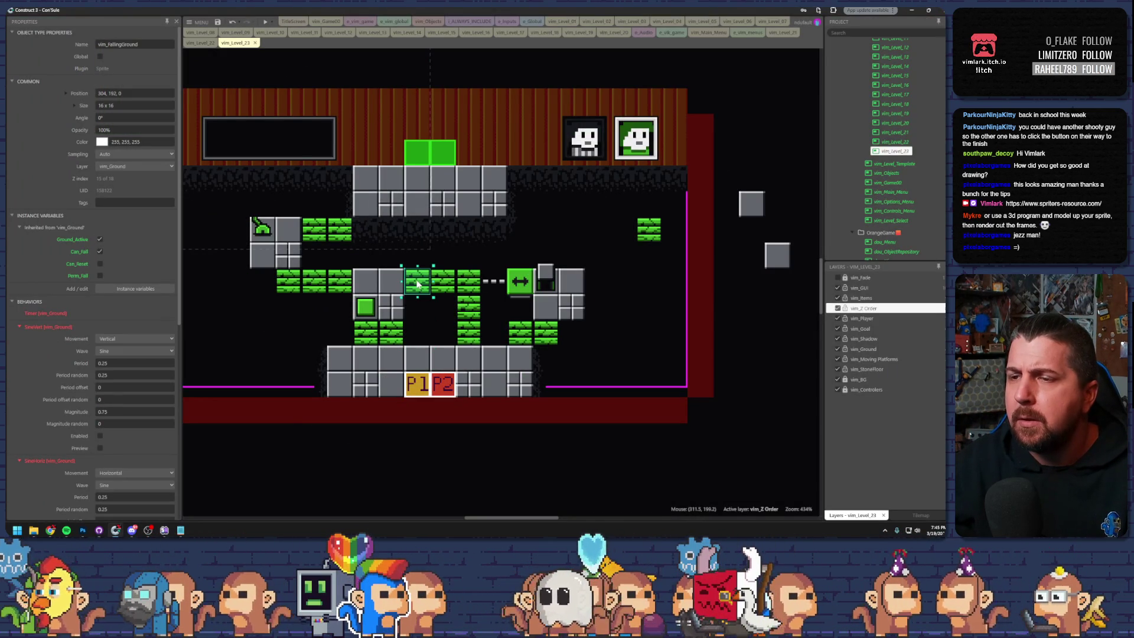
{"action": "left_click", "coordinate": [520, 282]}
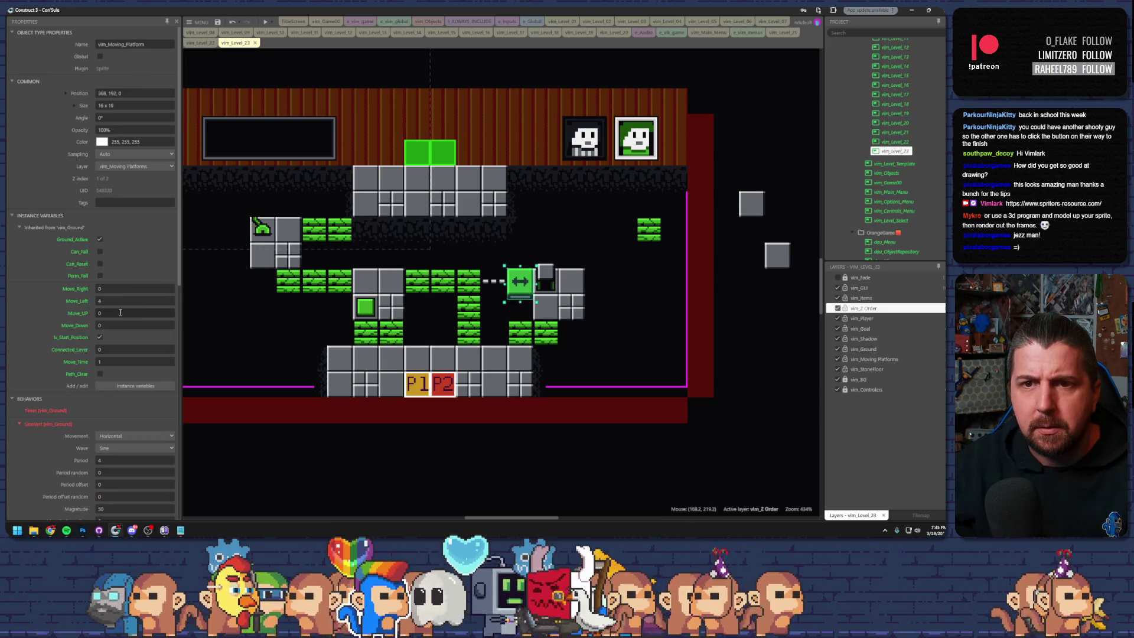
{"action": "left_click", "coordinate": [265, 24]}
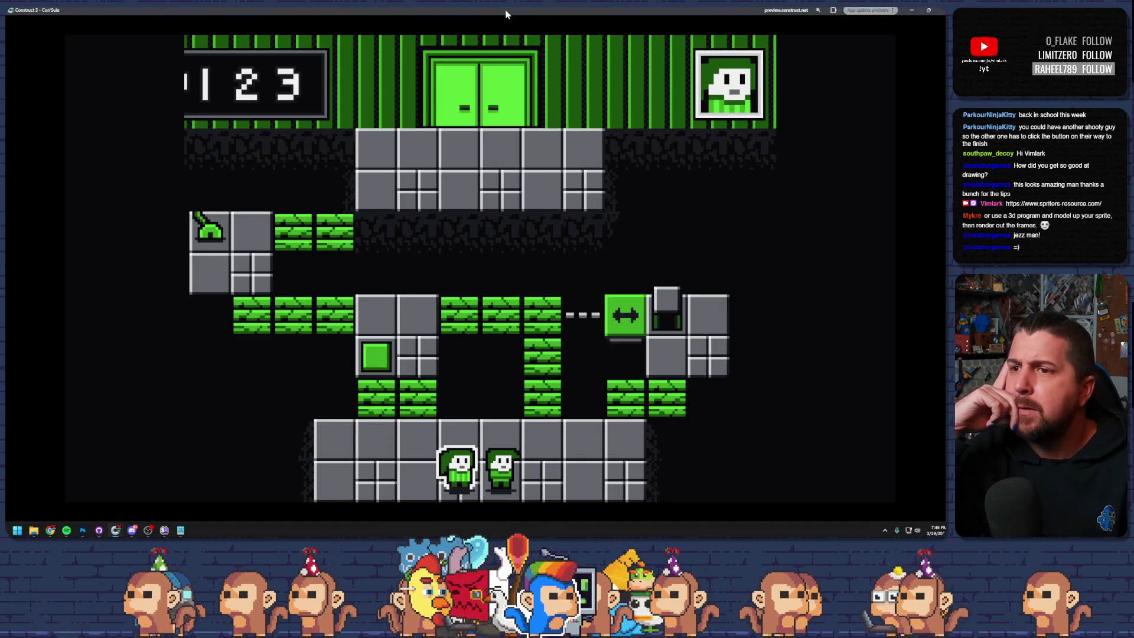
- Maneuver both characters onto the green and grey blocks and the right character onto the arrow platform
{"action": "key", "text": "Right"}
{"action": "key", "text": "Up"}
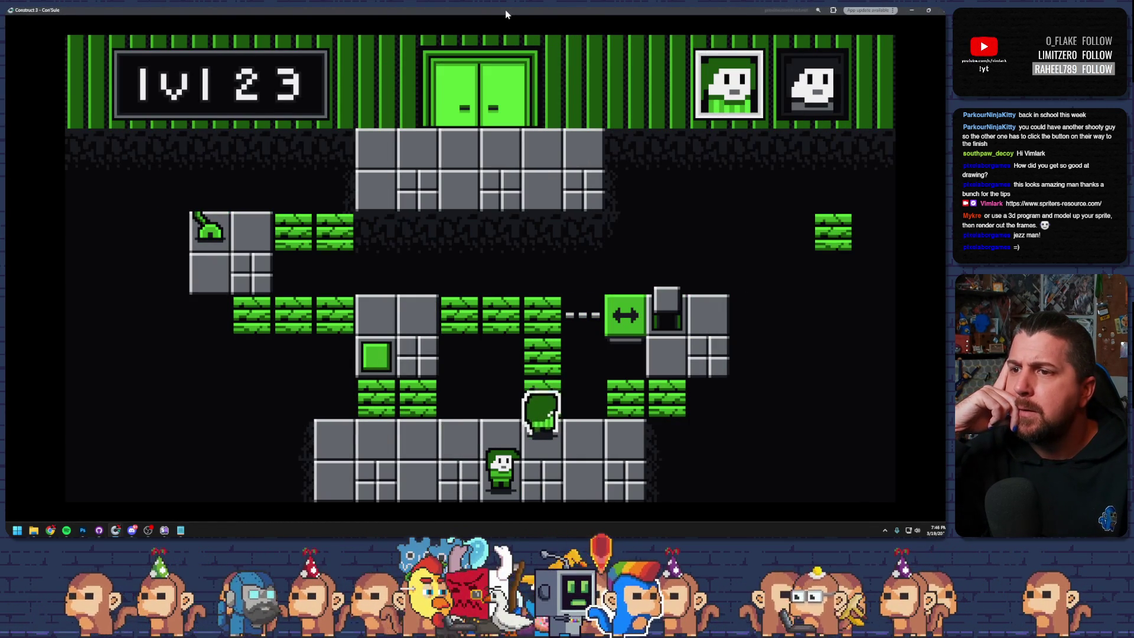
{"action": "key", "text": "Left"}
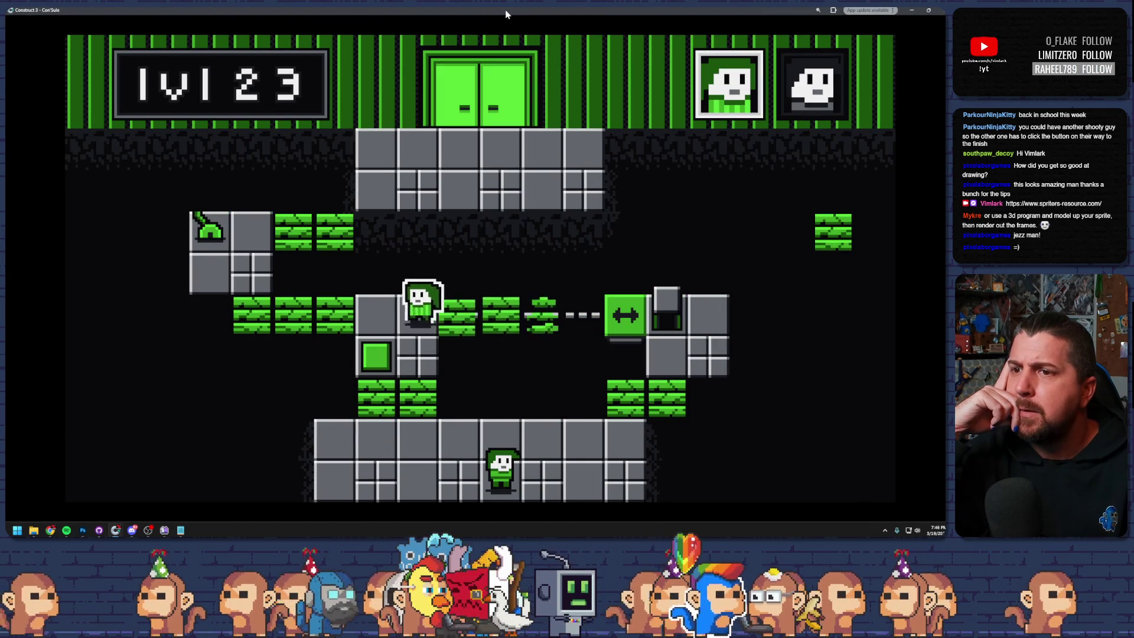
{"action": "key", "text": "Tab"}
{"action": "key", "text": "Right"}
{"action": "key", "text": "Up"}
{"action": "key", "text": "Tab"}
{"action": "key", "text": "Down"}
{"action": "key", "text": "Tab"}
{"action": "key", "text": "Up"}
{"action": "key", "text": "Left"}
- Climb the left character to the lever, pull it with E, restart with R, and close the preview
{"action": "key", "text": "Tab"}
{"action": "key", "text": "Up"}
{"action": "key", "text": "Left"}
{"action": "key", "text": "Left"}
{"action": "key", "text": "Up"}
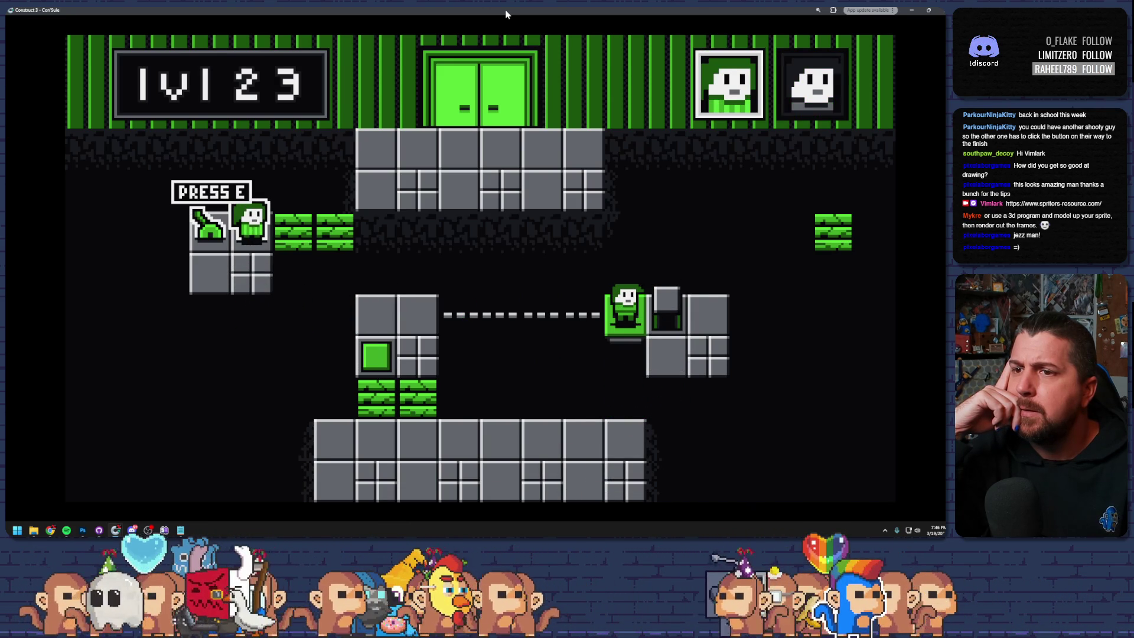
{"action": "key", "text": "e"}
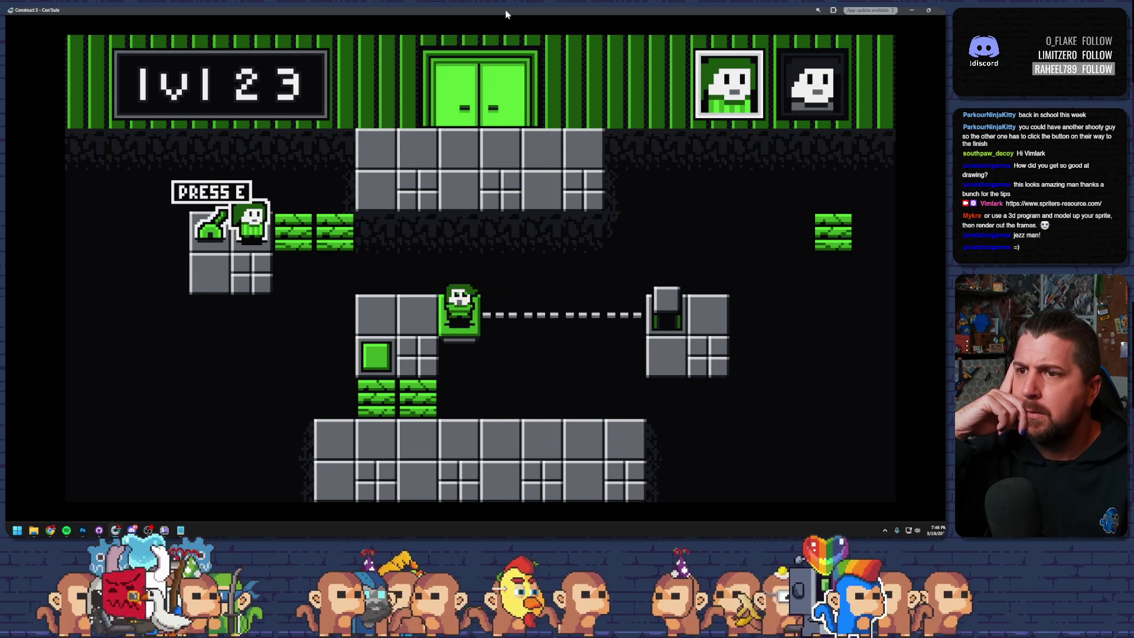
{"action": "key", "text": "r"}
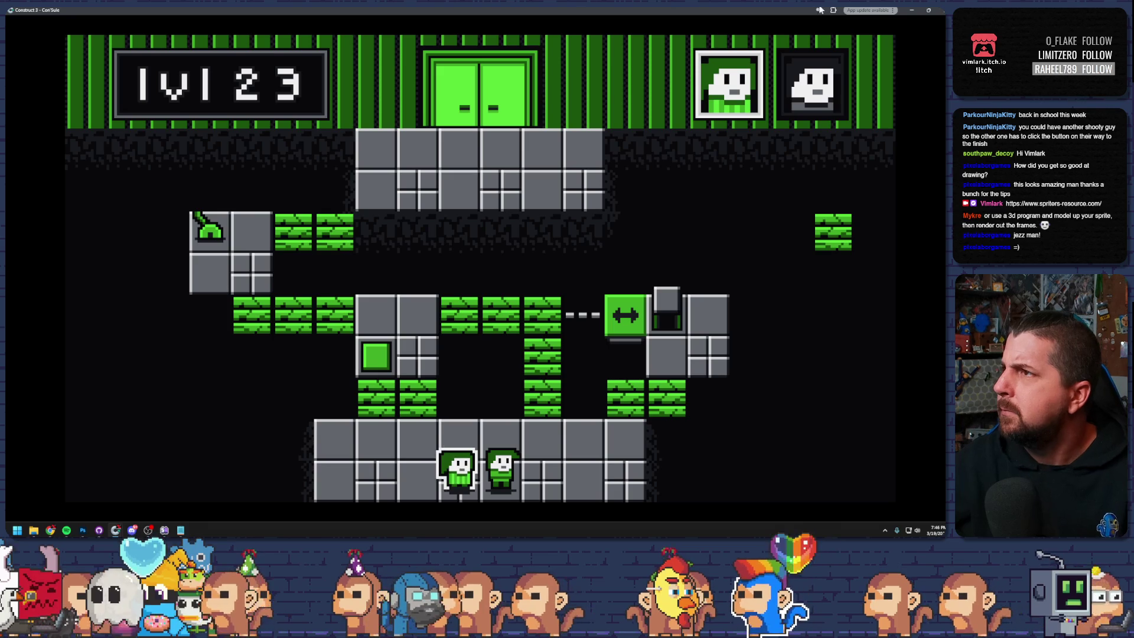
{"action": "left_click", "coordinate": [942, 11]}
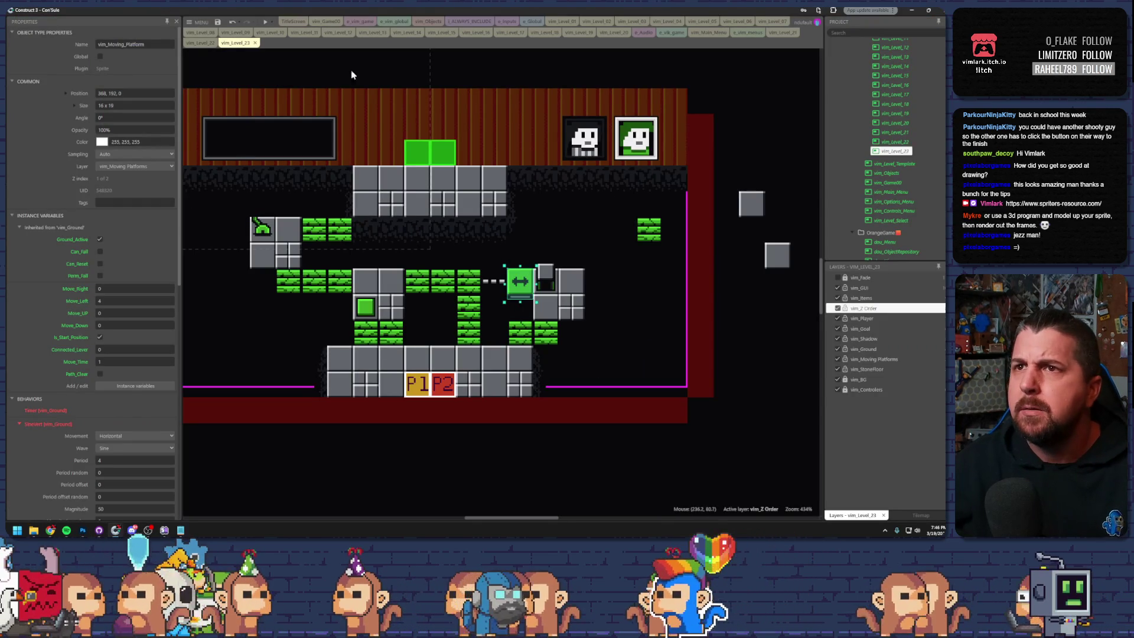
{"action": "left_click", "coordinate": [337, 33]}
{"action": "left_click", "coordinate": [372, 33]}
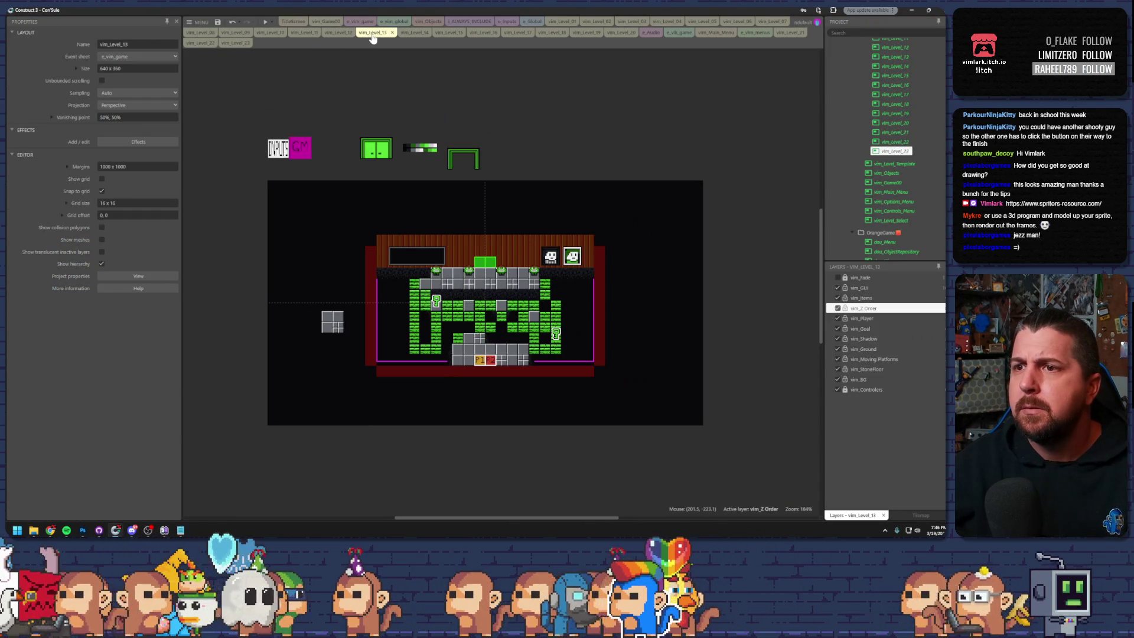
{"action": "left_click", "coordinate": [407, 33]}
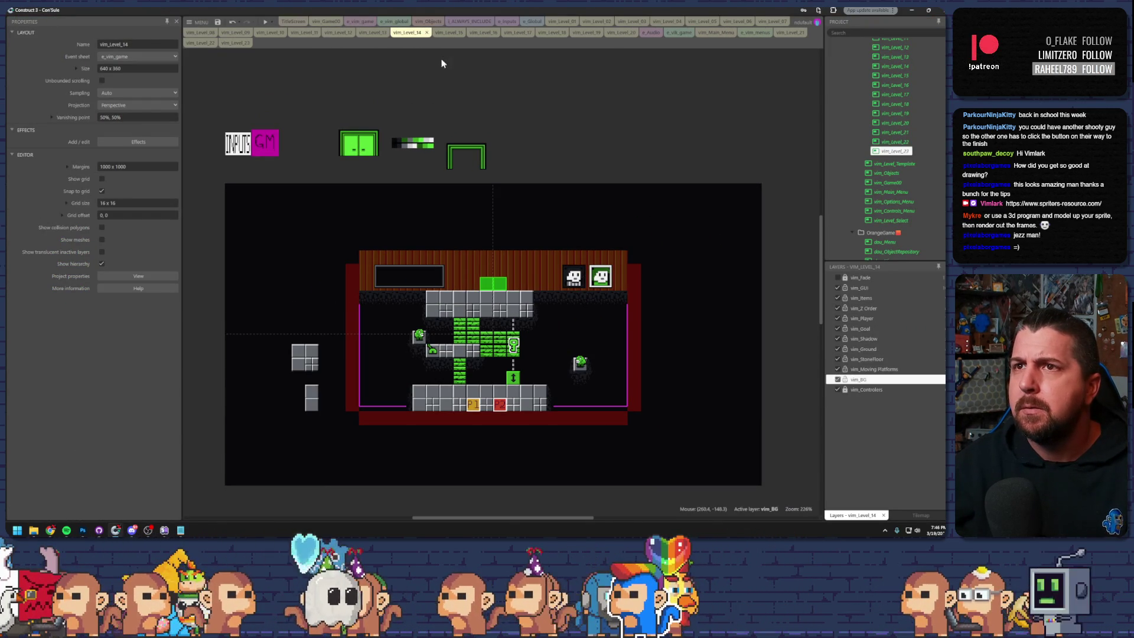
{"action": "left_click", "coordinate": [269, 23]}
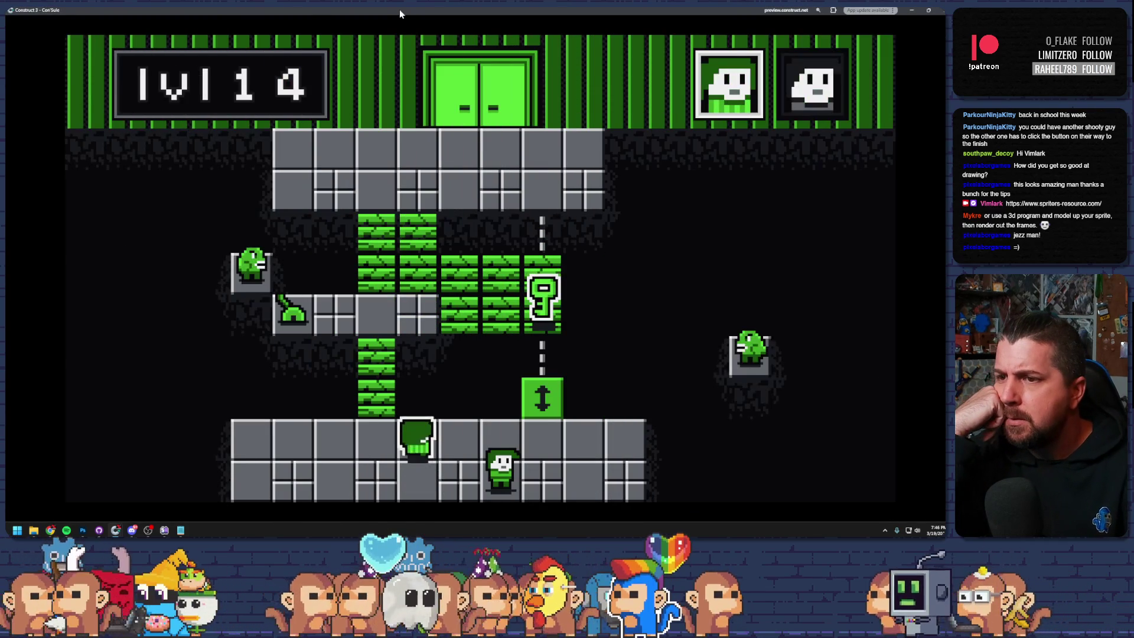
{"action": "key", "text": "Tab"}
{"action": "key", "text": "Left"}
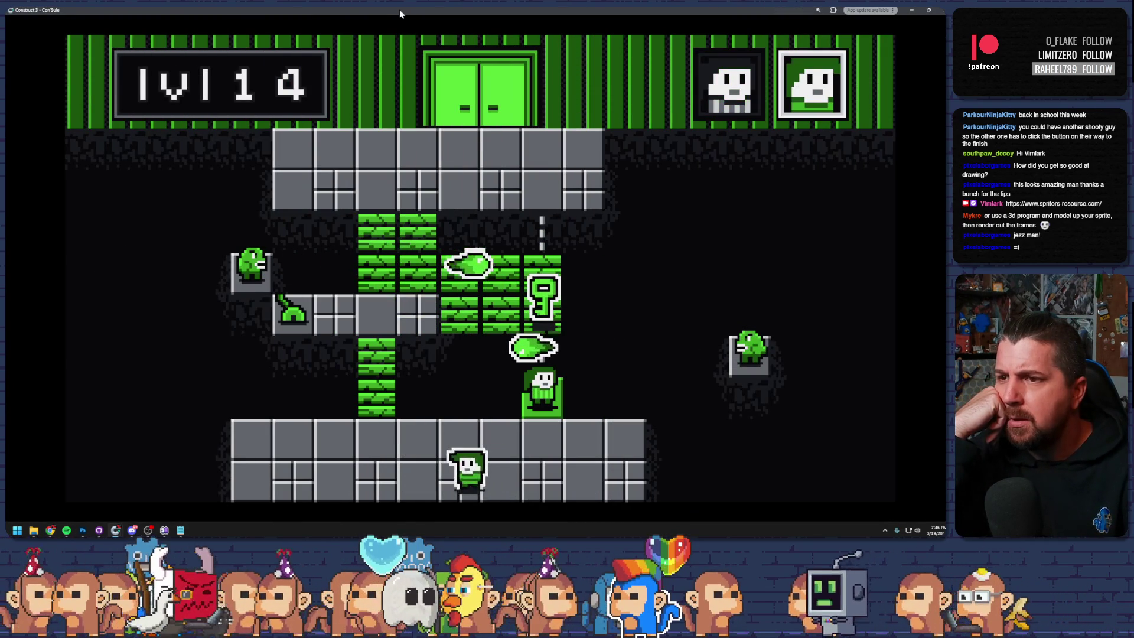
{"action": "key", "text": "Up"}
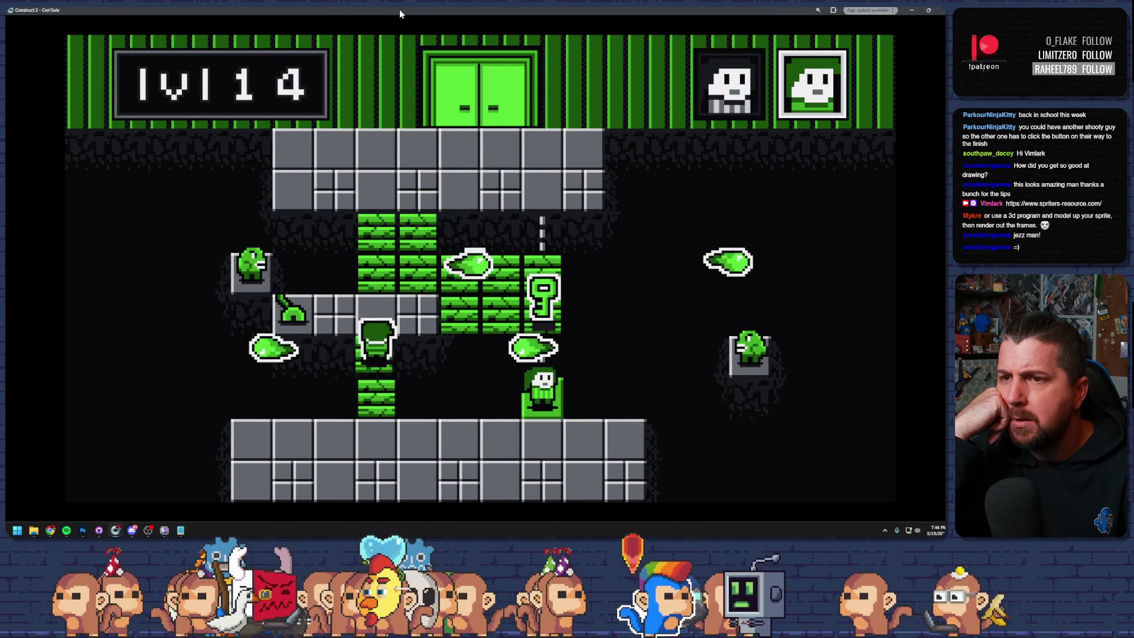
{"action": "key", "text": "Right"}
{"action": "key", "text": "Up"}
{"action": "key", "text": "Left"}
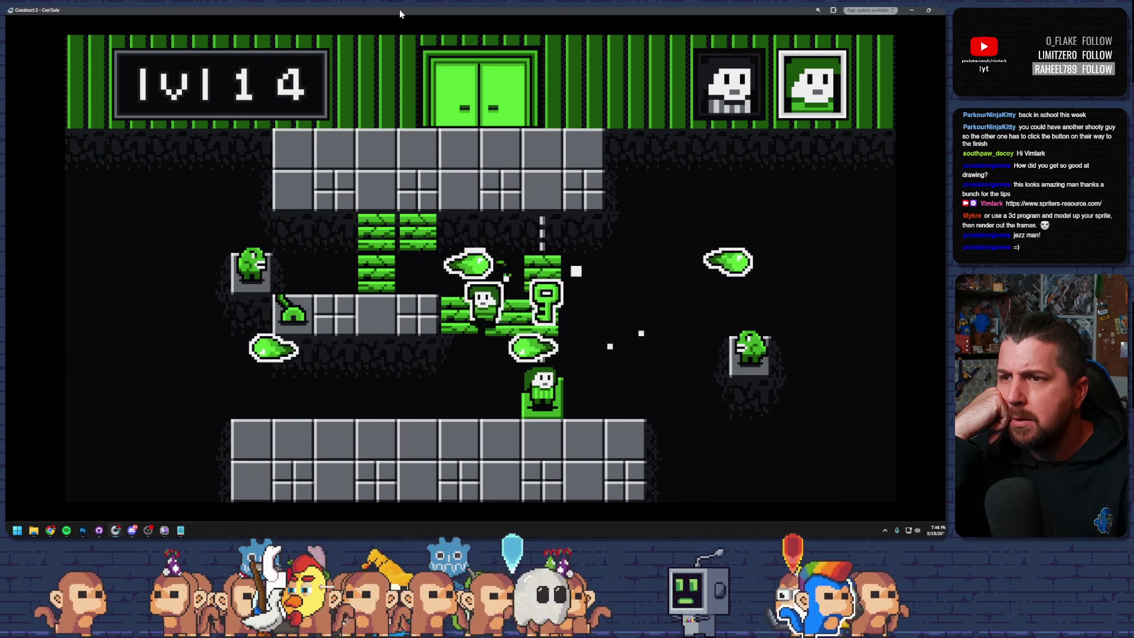
{"action": "key", "text": "Left"}
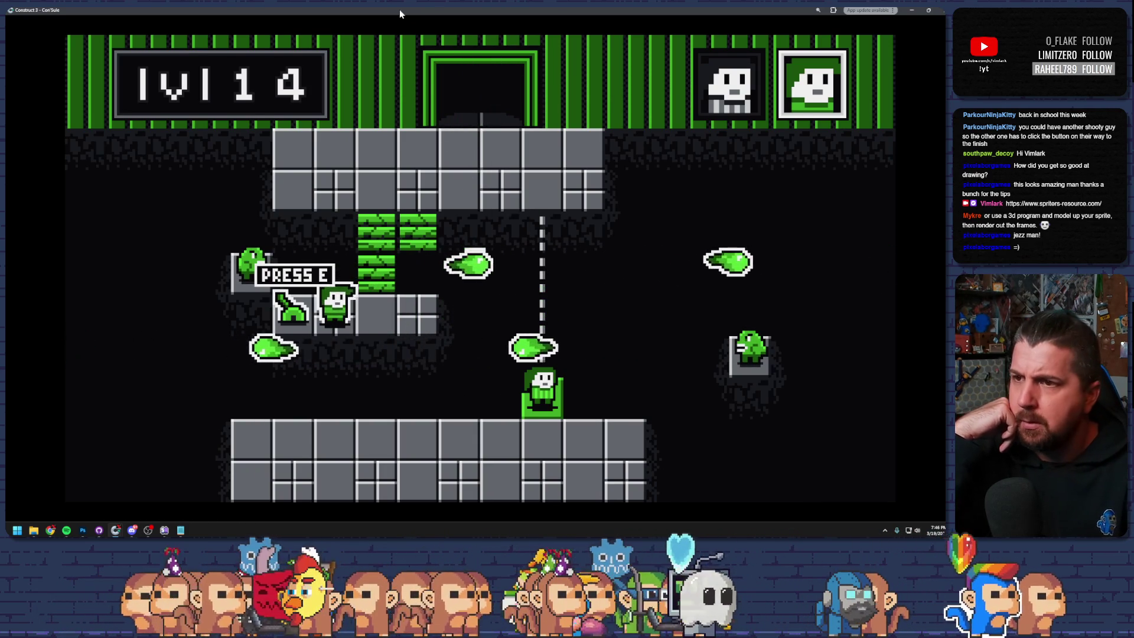
{"action": "key", "text": "e"}
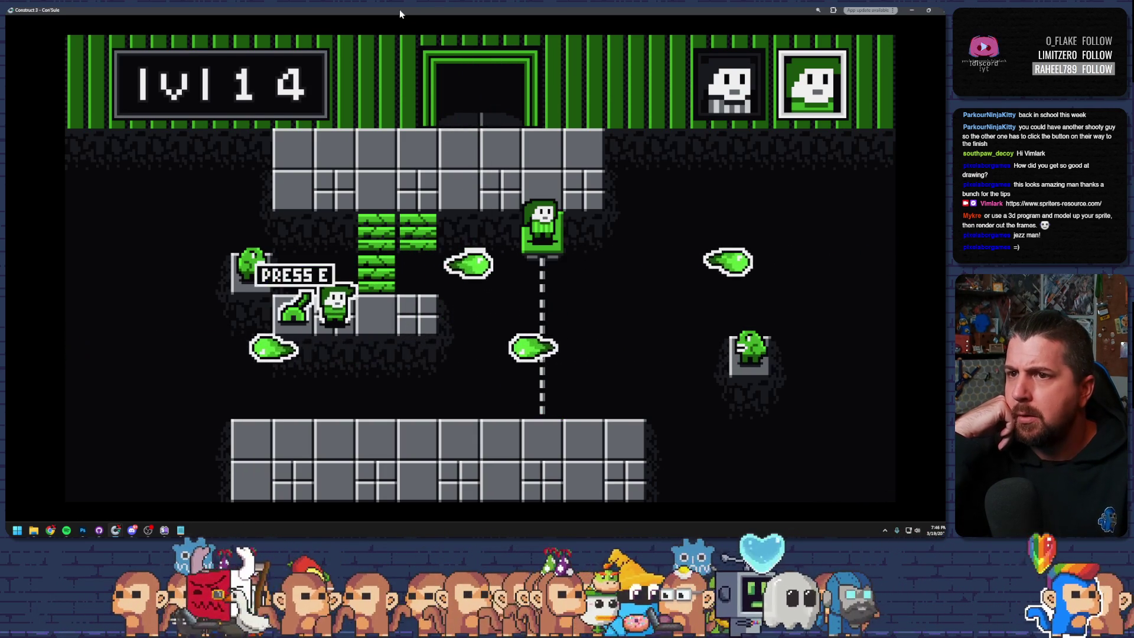
{"action": "key", "text": "Tab"}
{"action": "key", "text": "Left"}
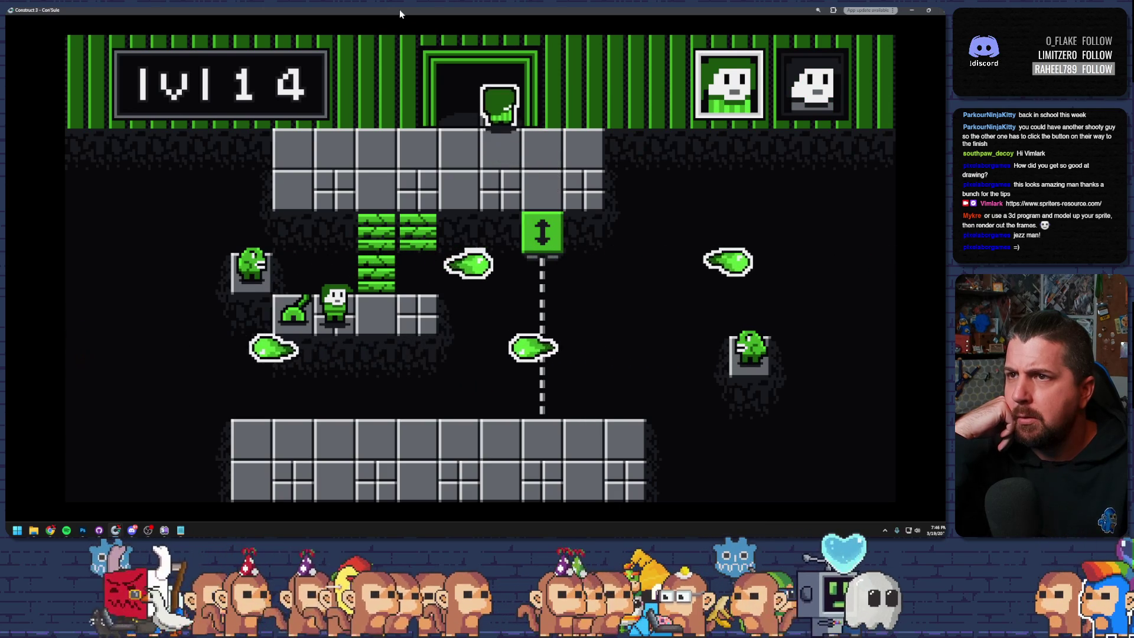
{"action": "key", "text": "Right"}
{"action": "key", "text": "Up"}
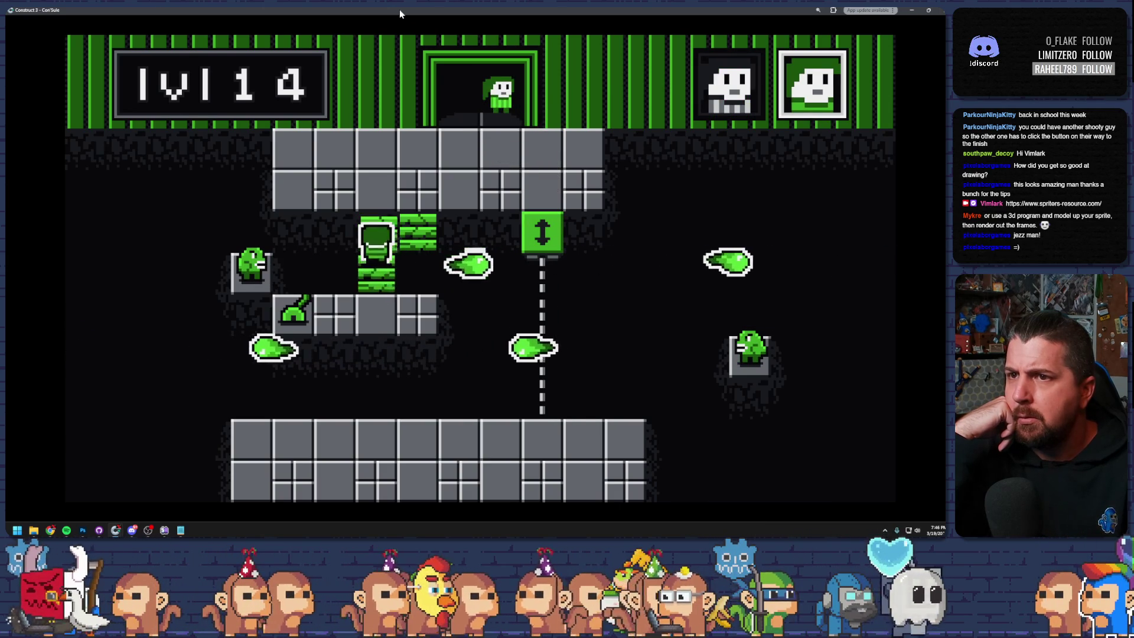
{"action": "key", "text": "Right"}
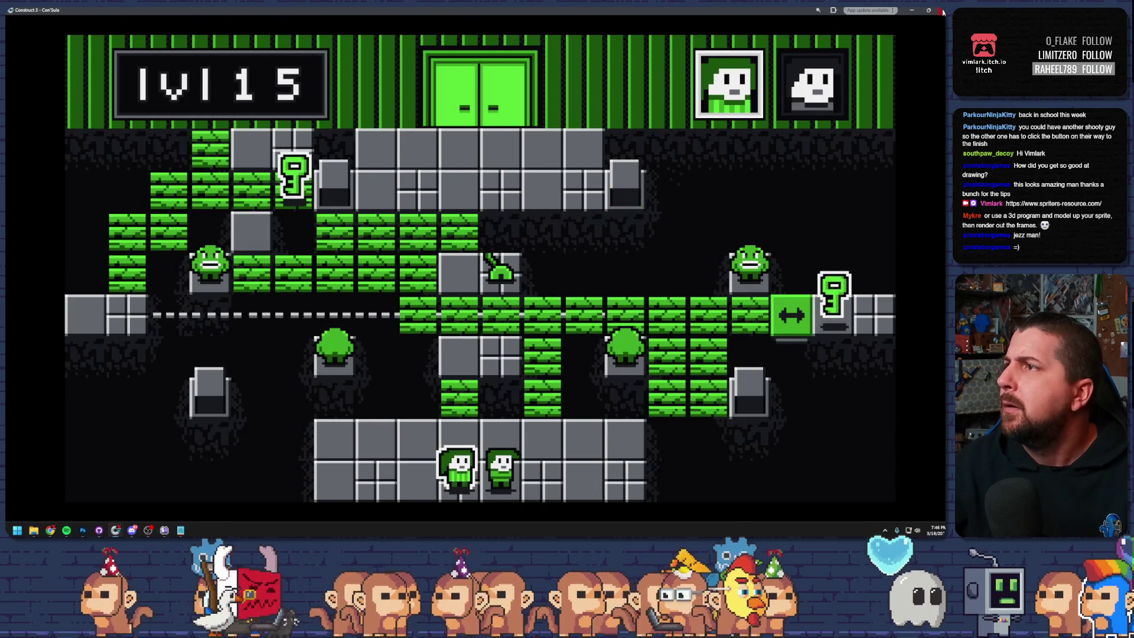
{"action": "key", "text": "alt+F4"}
{"action": "left_click", "coordinate": [231, 45]}
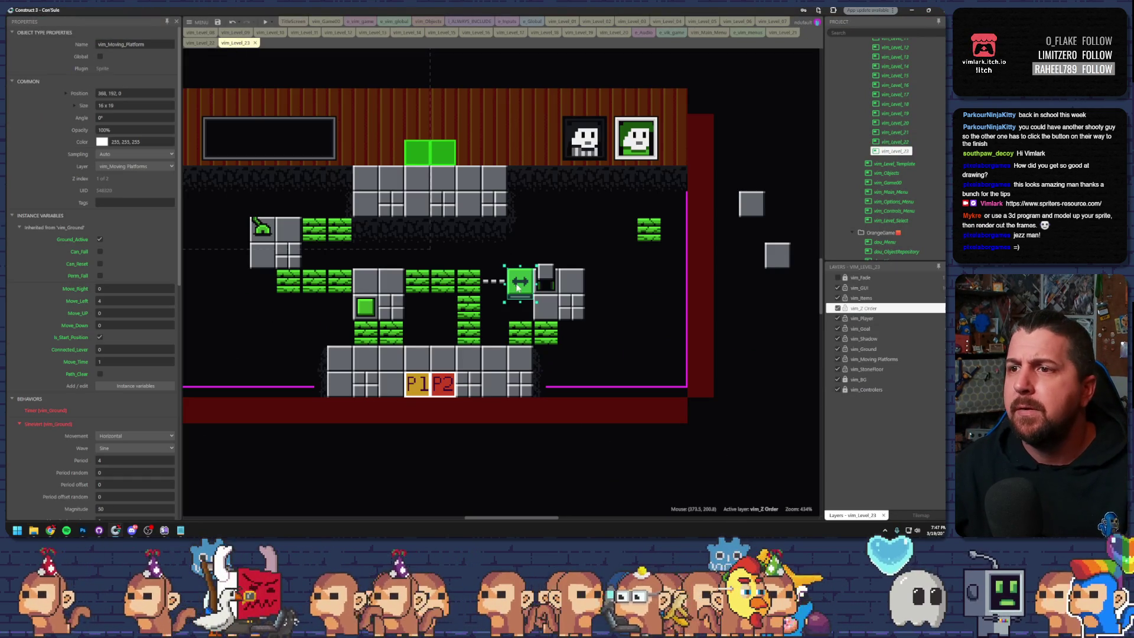
- Adjust the falling green block's position by one tile while inspecting the track and moving platform
{"action": "left_click_drag", "start_coordinate": [417, 286], "coordinate": [413, 314]}
{"action": "left_click", "coordinate": [413, 286]}
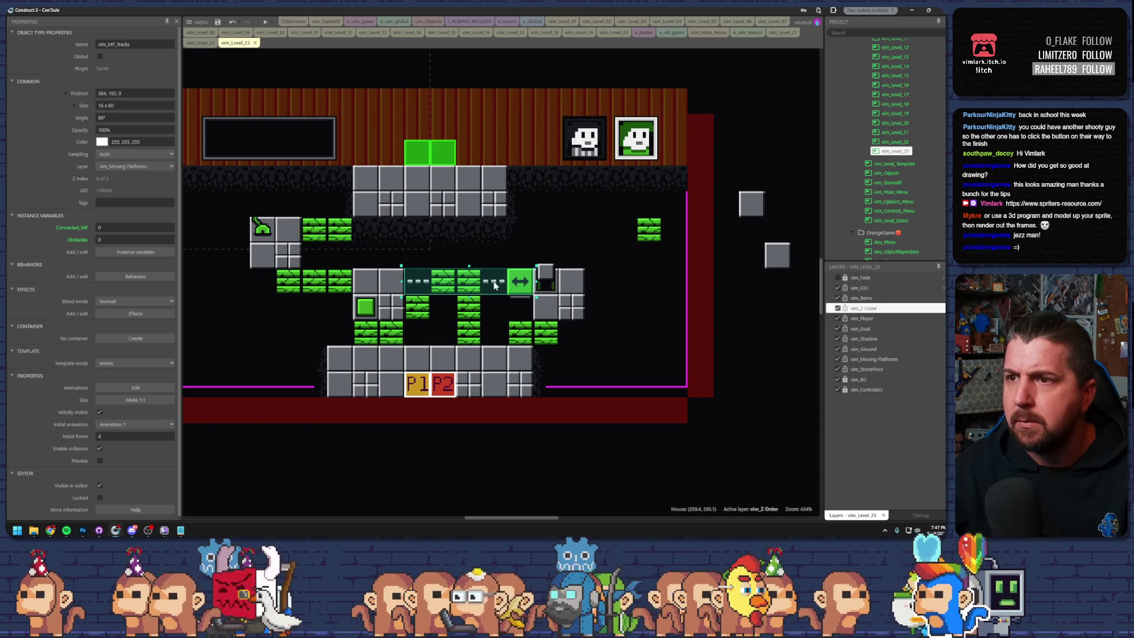
{"action": "left_click", "coordinate": [517, 286]}
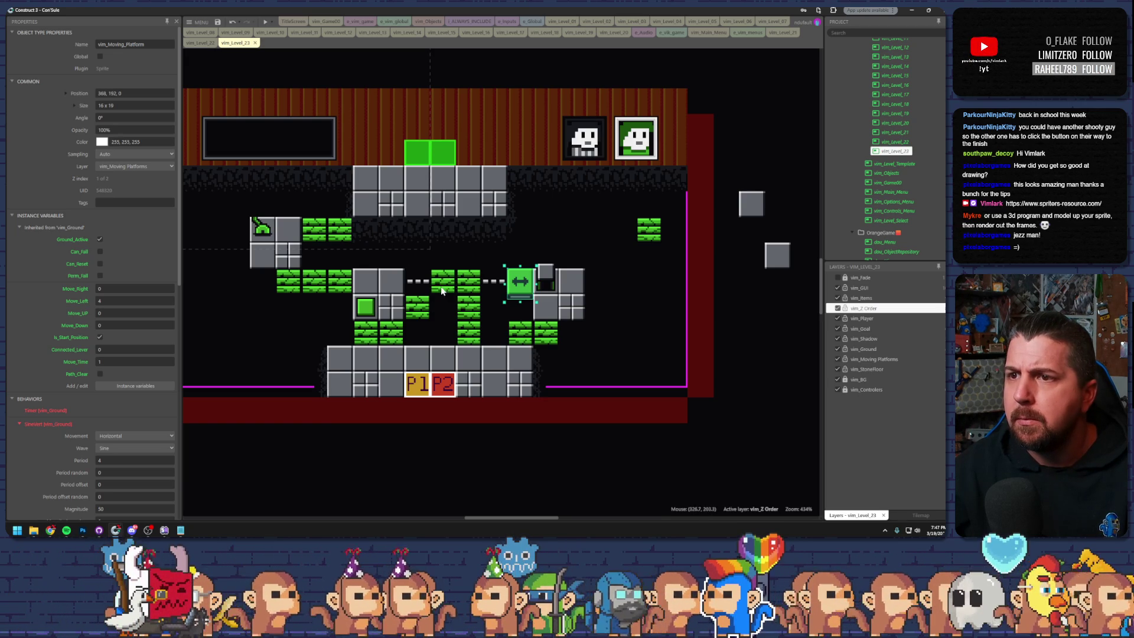
{"action": "left_click", "coordinate": [420, 306]}
{"action": "mouse_move", "coordinate": [420, 305]}
{"action": "left_mouse_down"}
{"action": "mouse_move", "coordinate": [420, 289]}
{"action": "mouse_move", "coordinate": [417, 301]}
{"action": "left_mouse_up"}
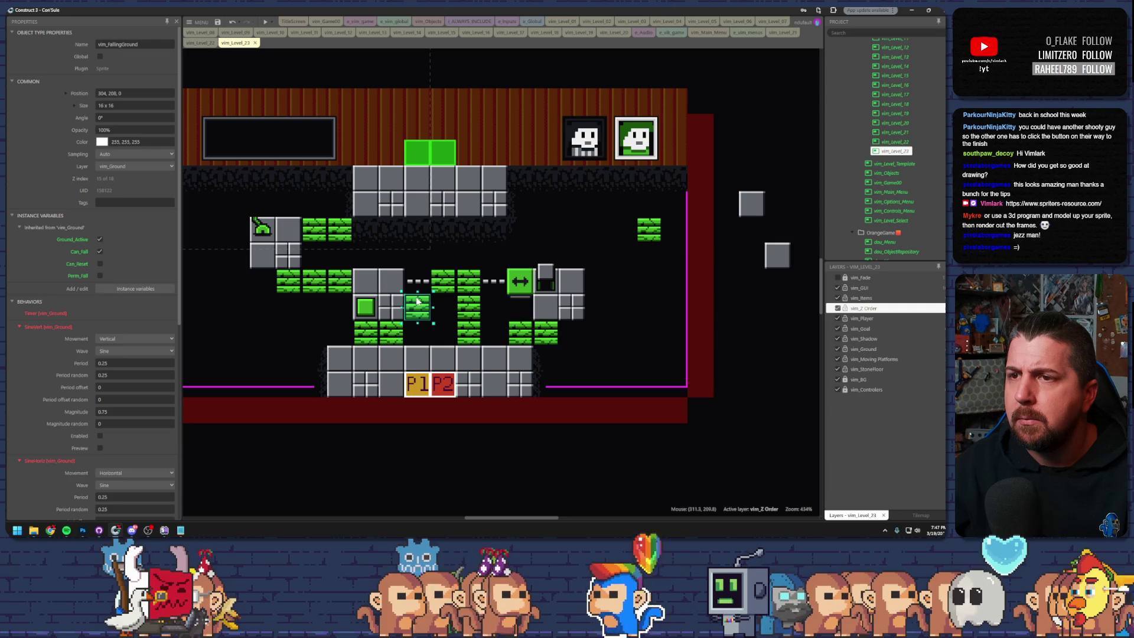
- Check the moving platform's Move_Left value, preview, close it, and preview level 23 again
{"action": "left_click", "coordinate": [507, 294]}
{"action": "left_click", "coordinate": [106, 301]}
{"action": "left_click", "coordinate": [265, 21]}
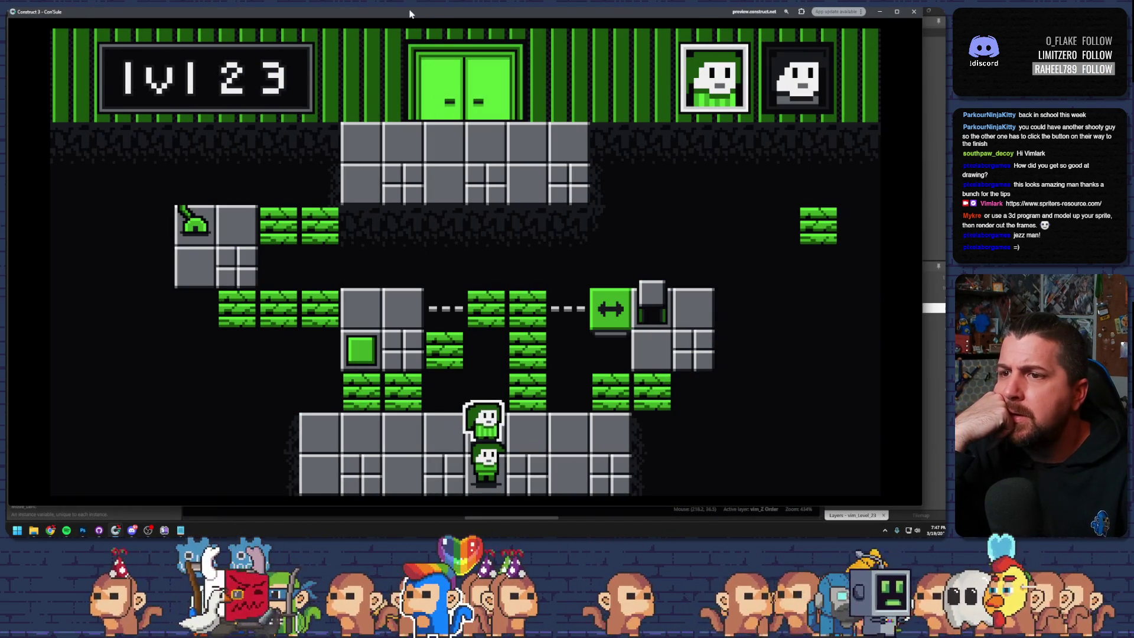
{"action": "left_click", "coordinate": [878, 12]}
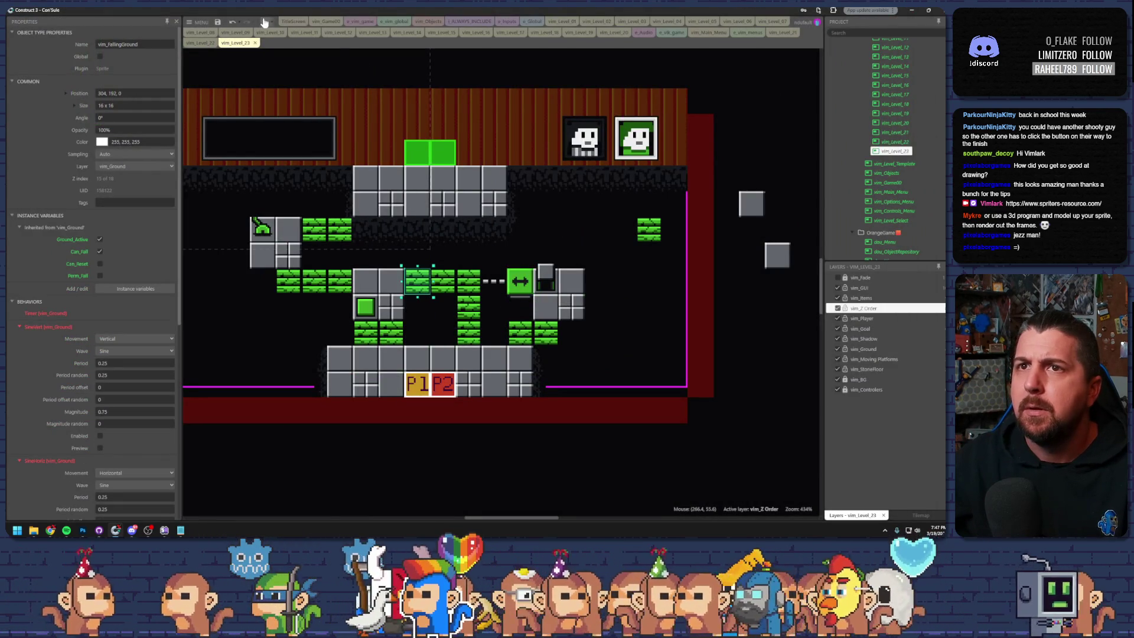
{"action": "left_click", "coordinate": [264, 22]}
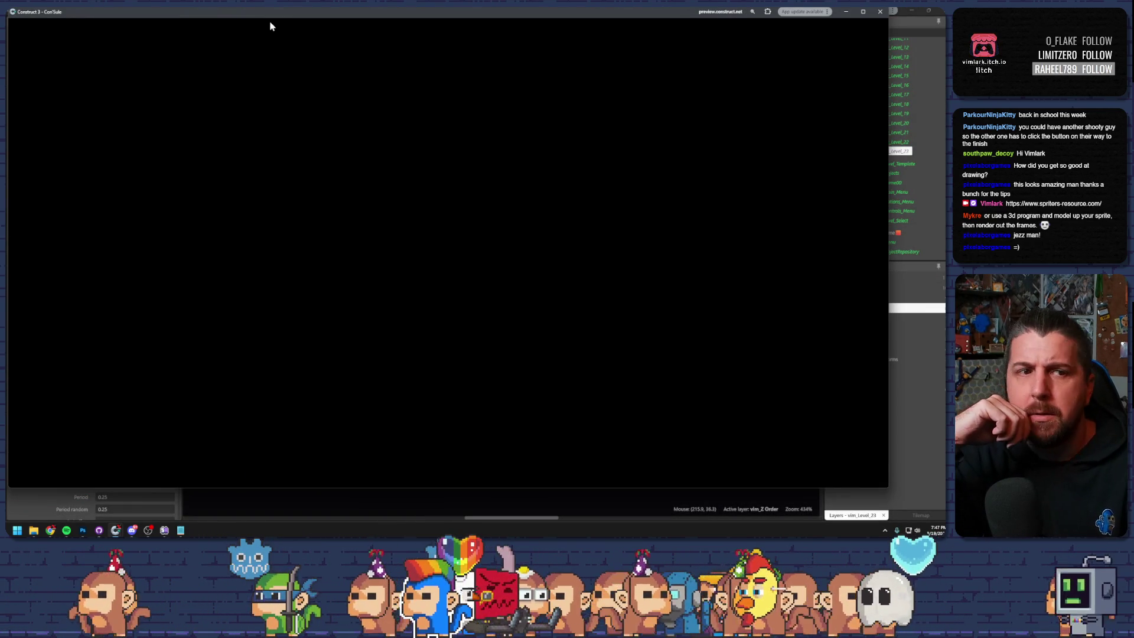
- Work both characters up through the green bricks and onto the ledge, swapping control between them
{"action": "key", "text": "Up"}
{"action": "key", "text": "Left"}
{"action": "key", "text": "Left"}
{"action": "key", "text": "Tab"}
{"action": "key", "text": "Right"}
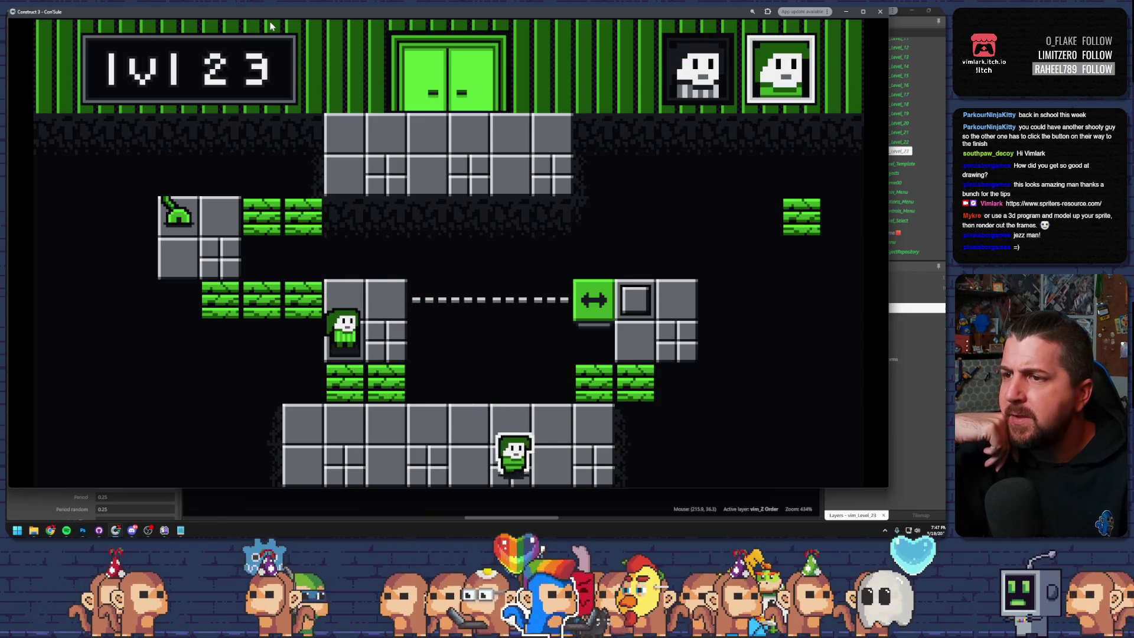
{"action": "key", "text": "Up"}
{"action": "key", "text": "Right"}
{"action": "key", "text": "Up"}
{"action": "key", "text": "Left"}
{"action": "key", "text": "Tab"}
{"action": "key", "text": "Up"}
{"action": "key", "text": "Left"}
{"action": "key", "text": "Left"}
- Cross the crumbling bricks, pull the lever with E, restart with R, and close the preview
{"action": "key", "text": "Up"}
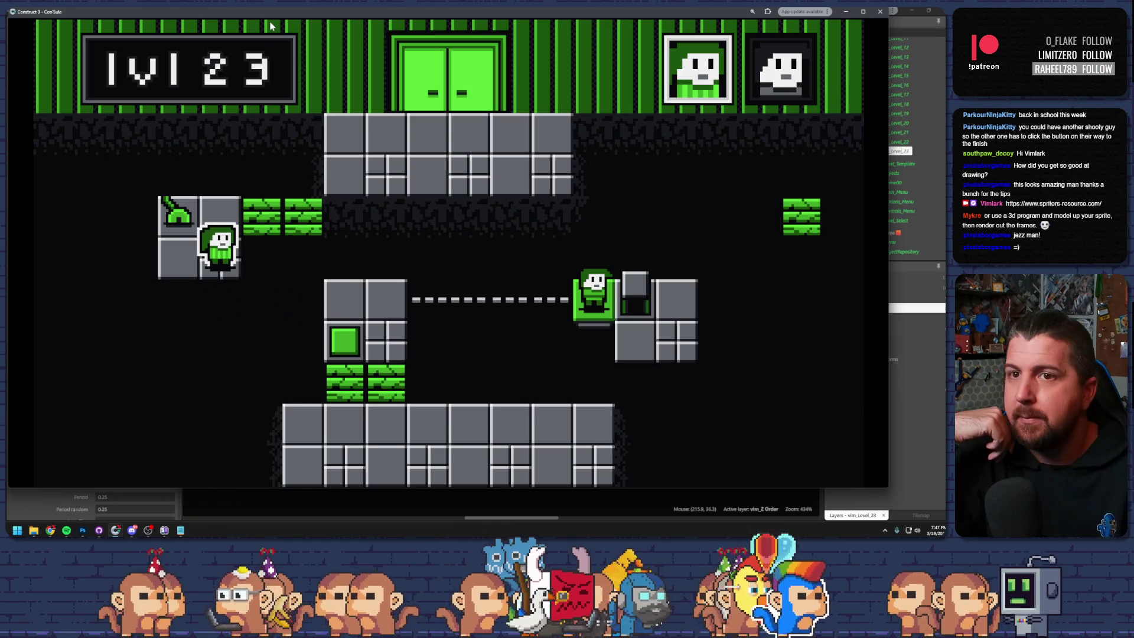
{"action": "key", "text": "Left"}
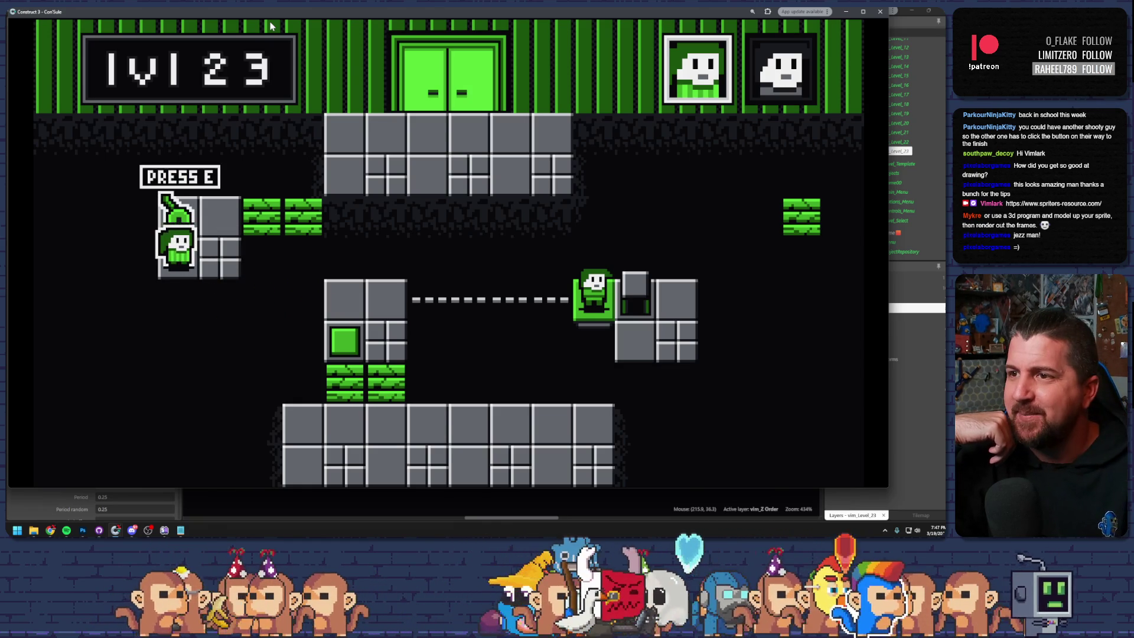
{"action": "key", "text": "e"}
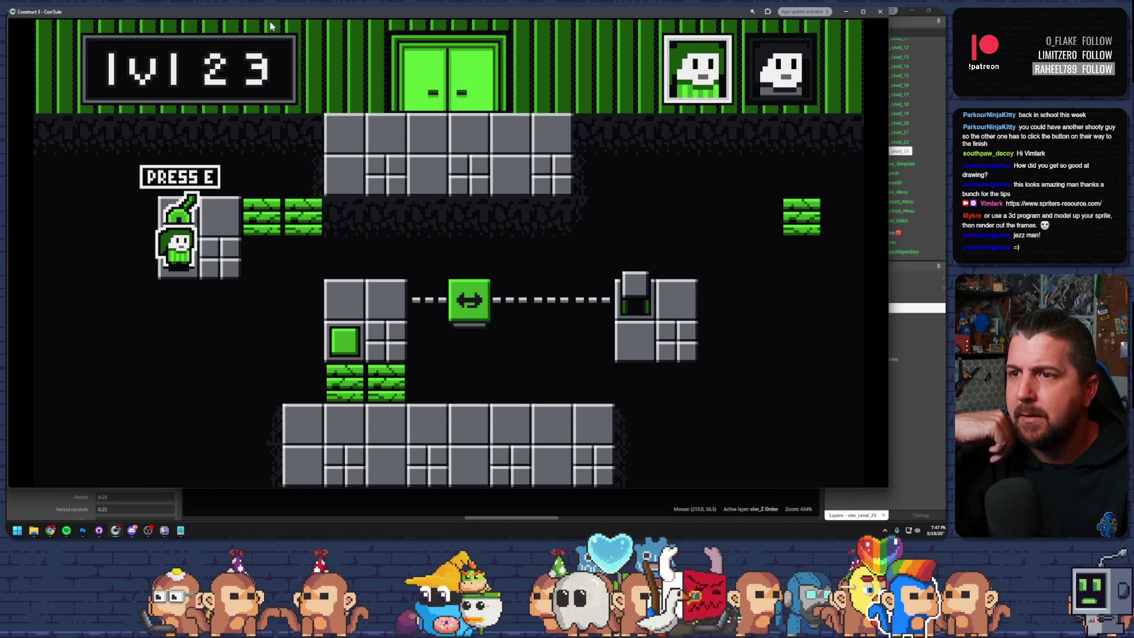
{"action": "key", "text": "r"}
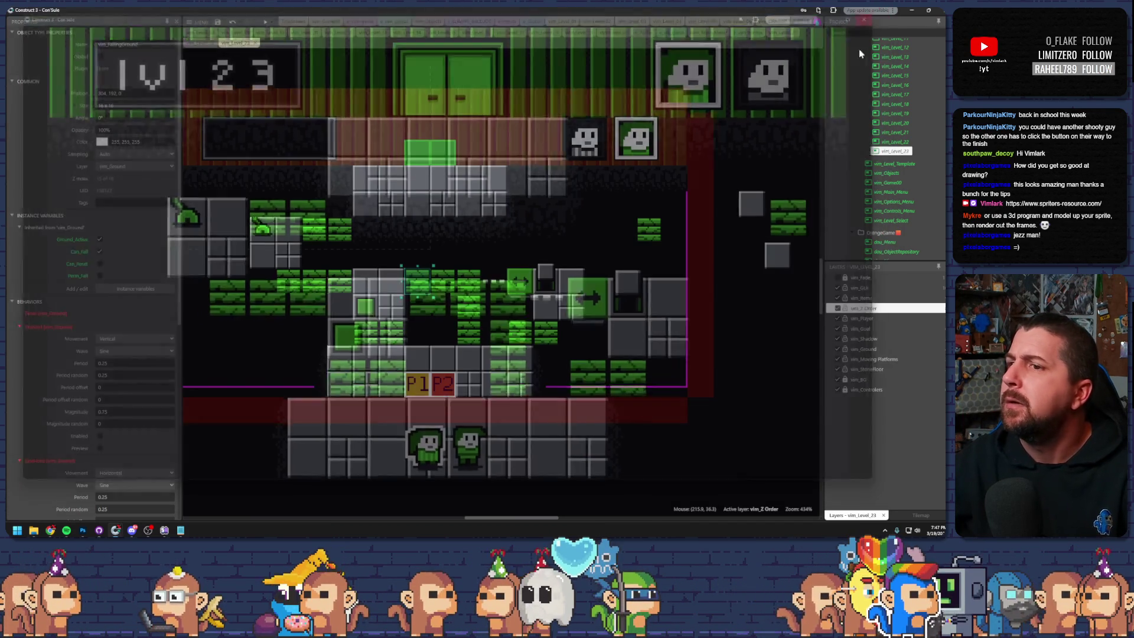
{"action": "left_click", "coordinate": [880, 11]}
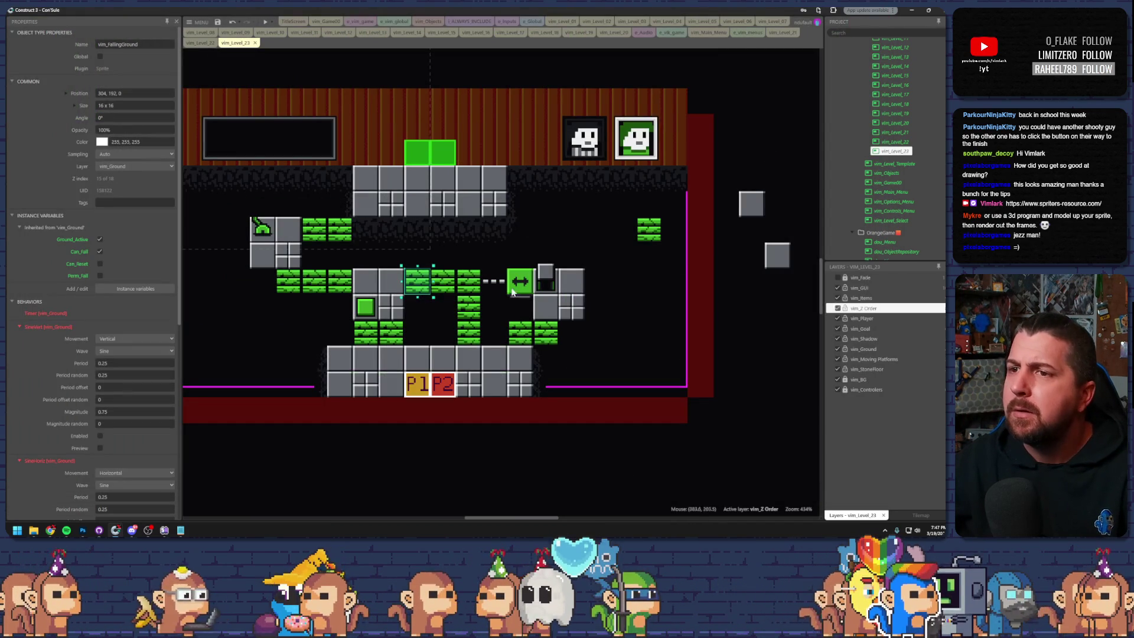
- Move the green bricks one row lower and inspect the track, moving platform and lever
{"action": "mouse_move", "coordinate": [430, 284]}
{"action": "left_mouse_down"}
{"action": "mouse_move", "coordinate": [430, 309]}
{"action": "mouse_move", "coordinate": [447, 314]}
{"action": "mouse_move", "coordinate": [471, 257]}
{"action": "mouse_move", "coordinate": [497, 259]}
{"action": "left_mouse_up"}
{"action": "left_click", "coordinate": [499, 289]}
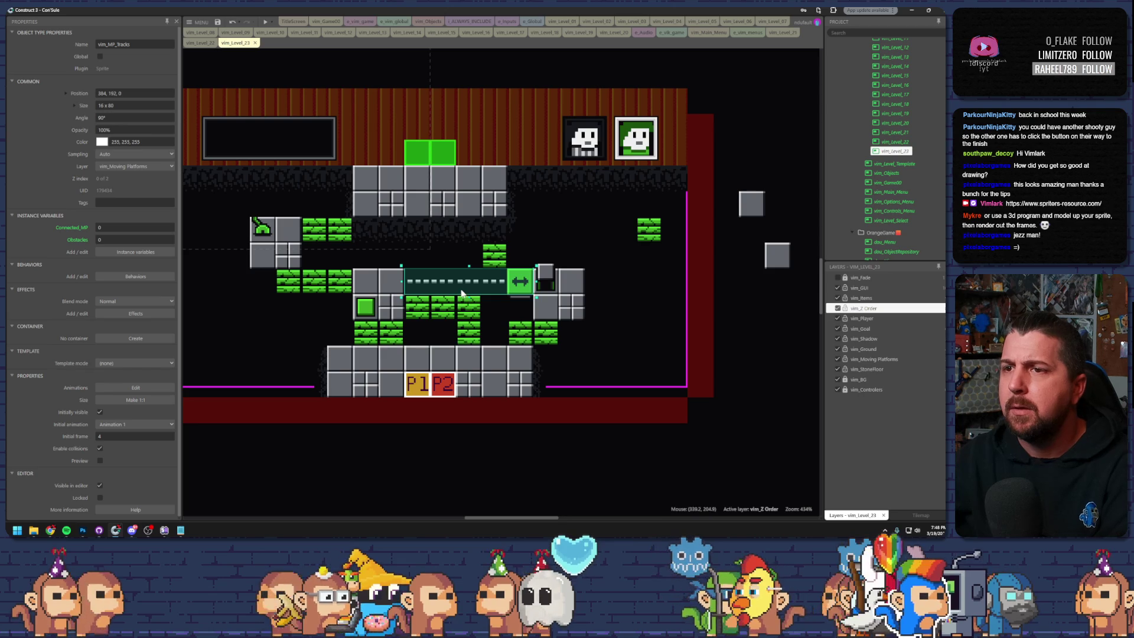
{"action": "left_click", "coordinate": [520, 284]}
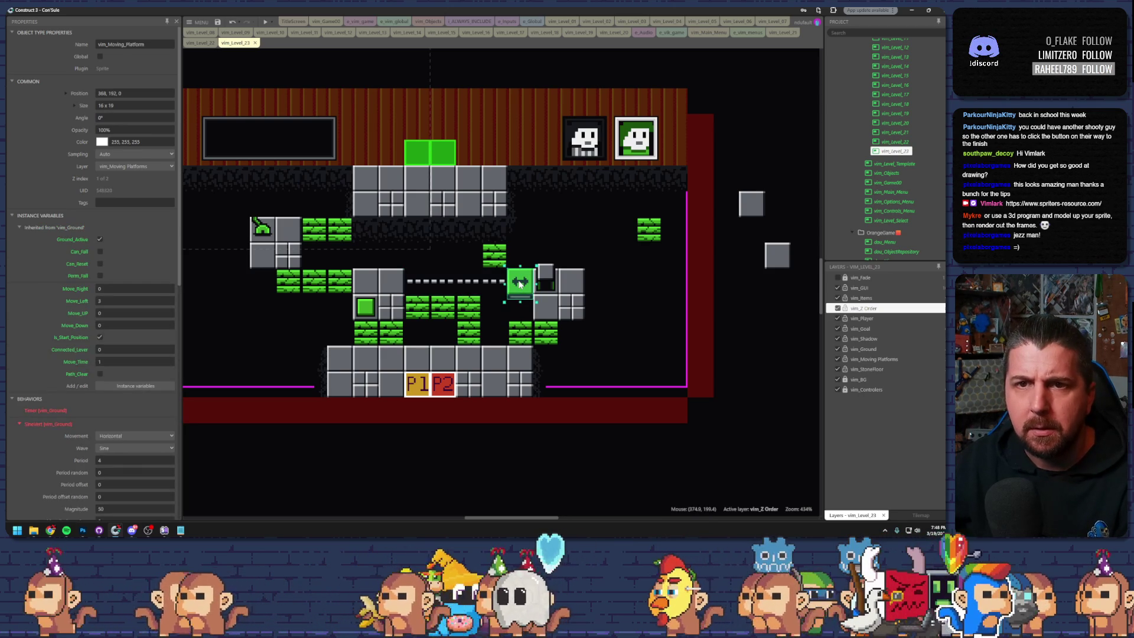
{"action": "left_click", "coordinate": [471, 281]}
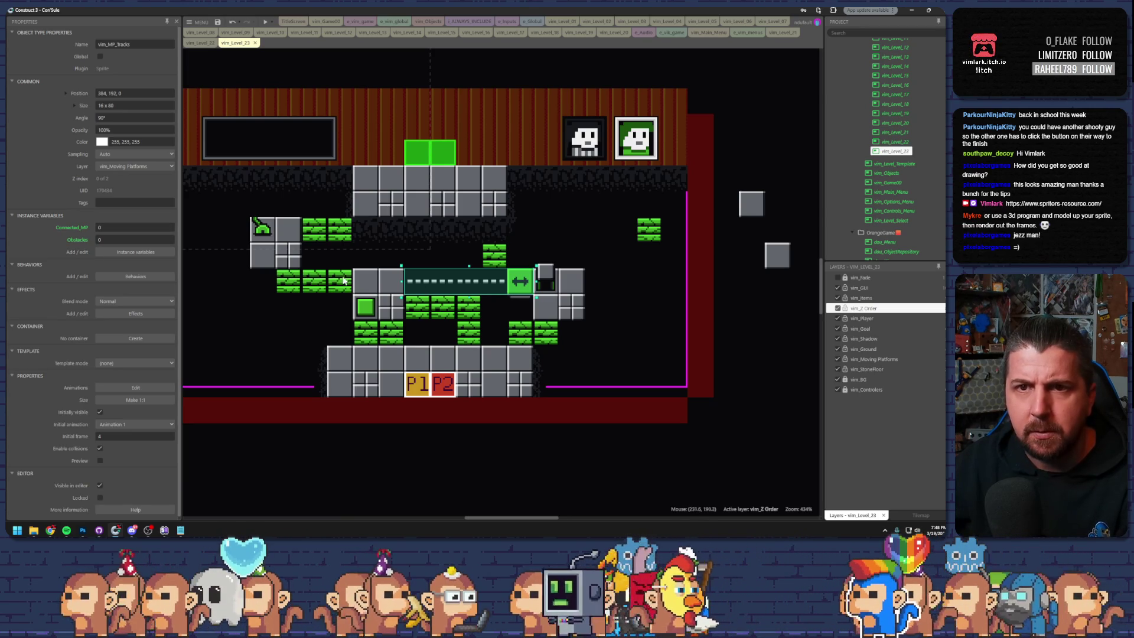
{"action": "left_click", "coordinate": [517, 287]}
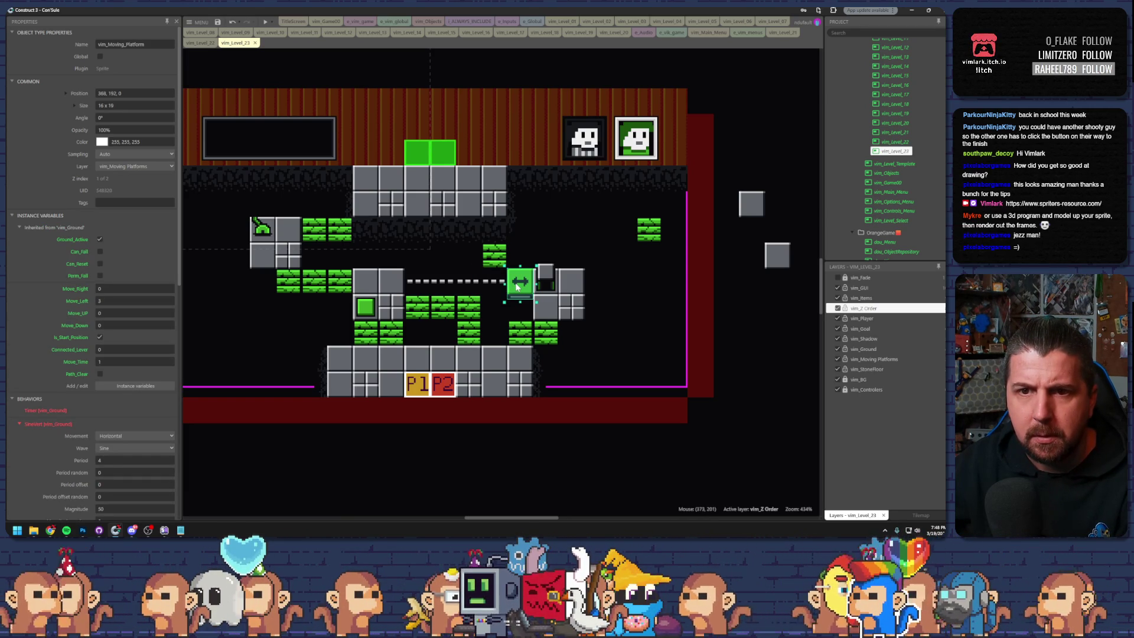
{"action": "left_click", "coordinate": [258, 230]}
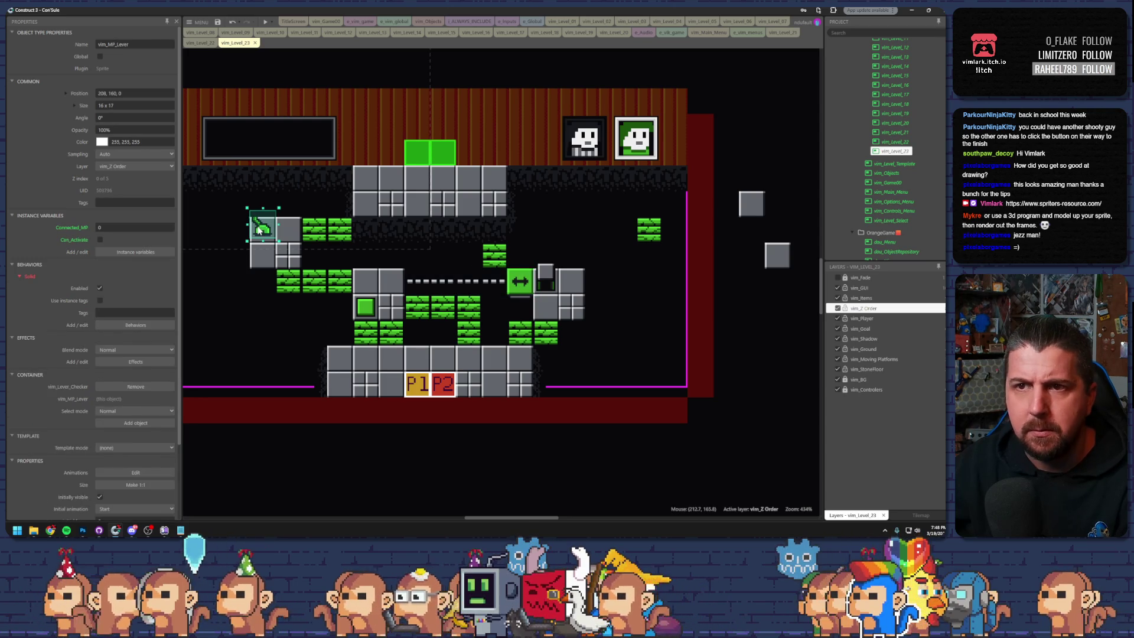
{"action": "left_click", "coordinate": [520, 289]}
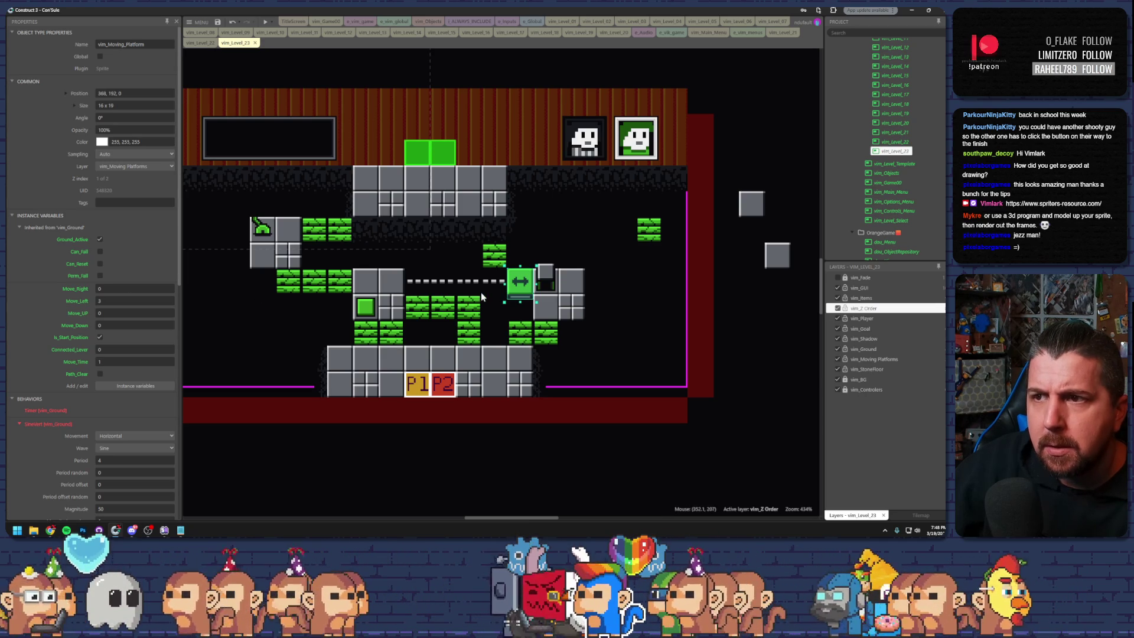
- Delete the moving platform and the lever, then switch to the level 12 layout
{"action": "left_click", "coordinate": [515, 287]}
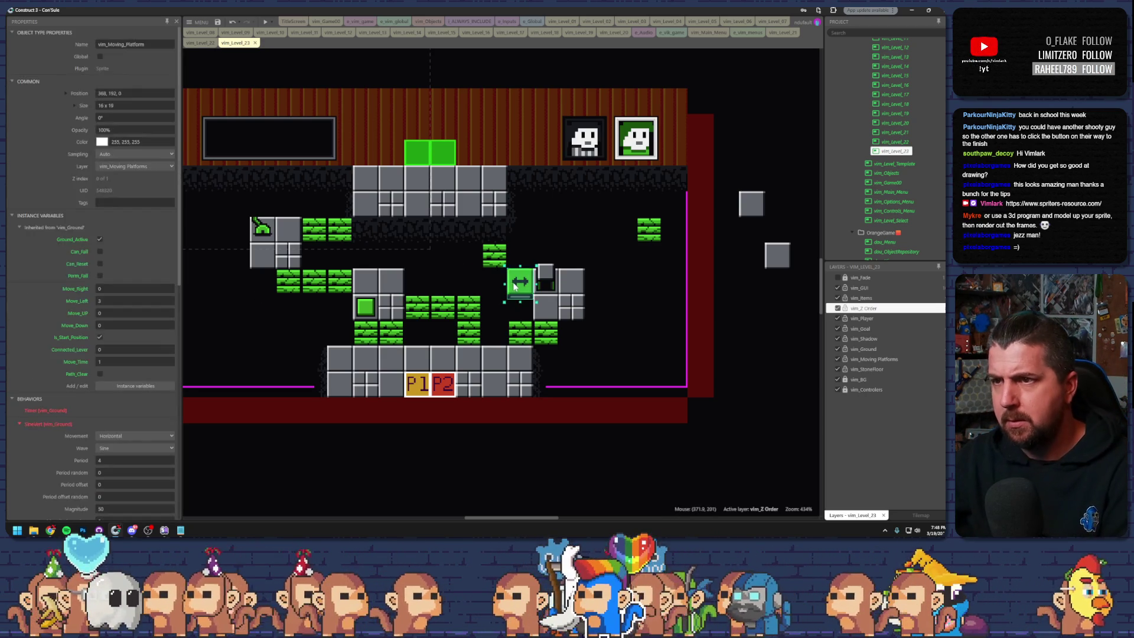
{"action": "key", "text": "Delete"}
{"action": "left_click", "coordinate": [261, 228]}
{"action": "key", "text": "Delete"}
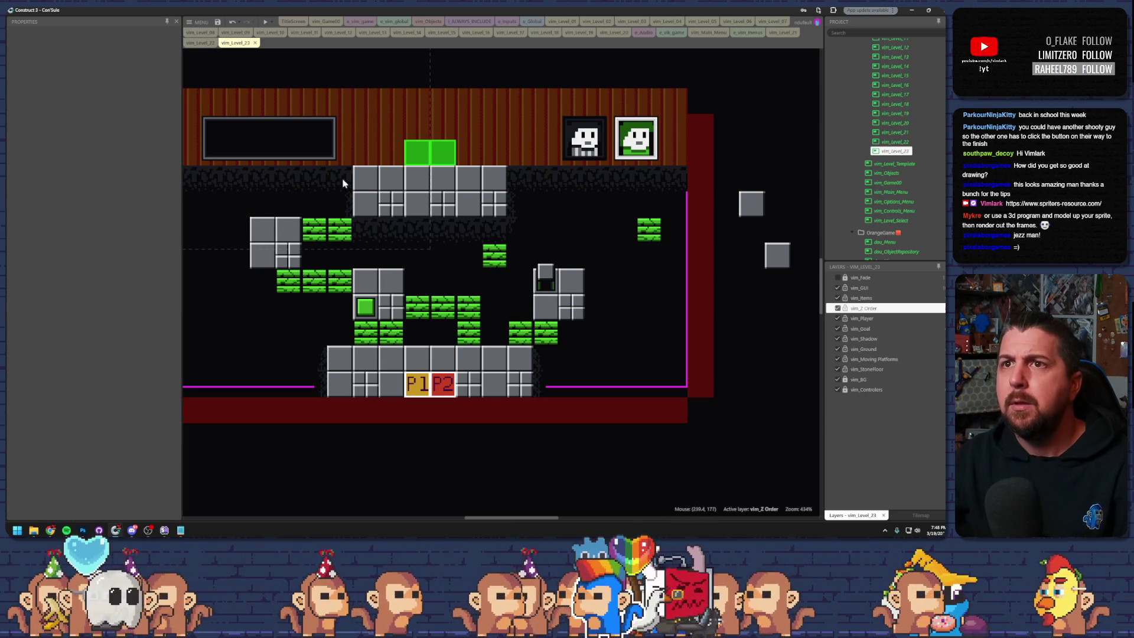
{"action": "left_click", "coordinate": [339, 33]}
{"action": "left_click", "coordinate": [373, 33]}
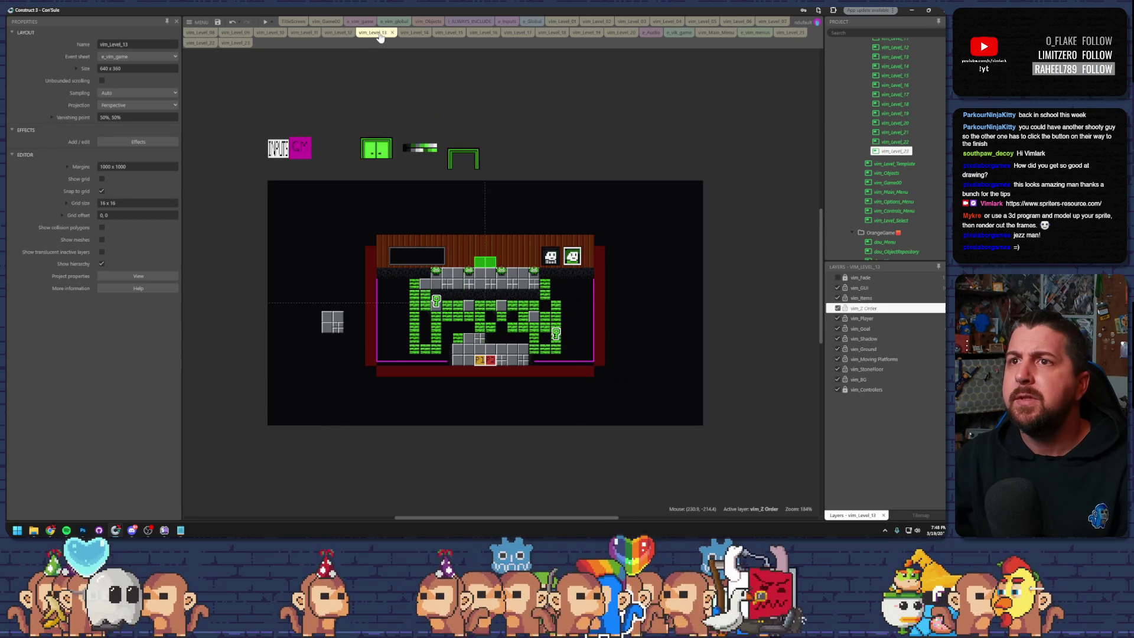
{"action": "left_click", "coordinate": [408, 33]}
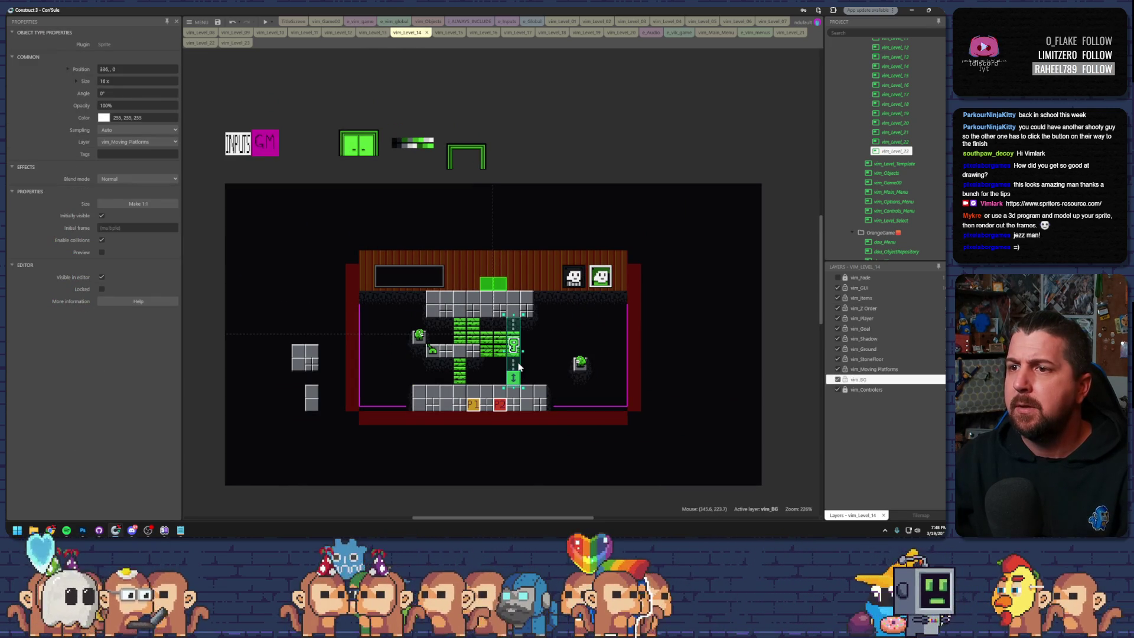
{"action": "left_click", "coordinate": [554, 312]}
{"action": "left_click", "coordinate": [443, 33]}
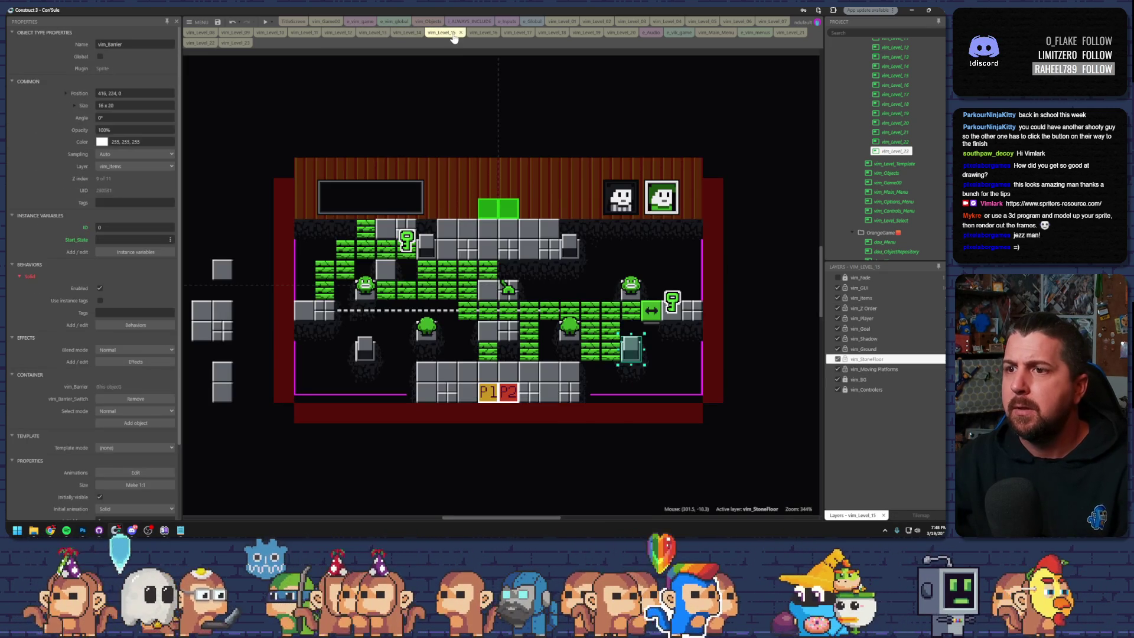
{"action": "left_click", "coordinate": [482, 34]}
{"action": "left_click", "coordinate": [515, 33]}
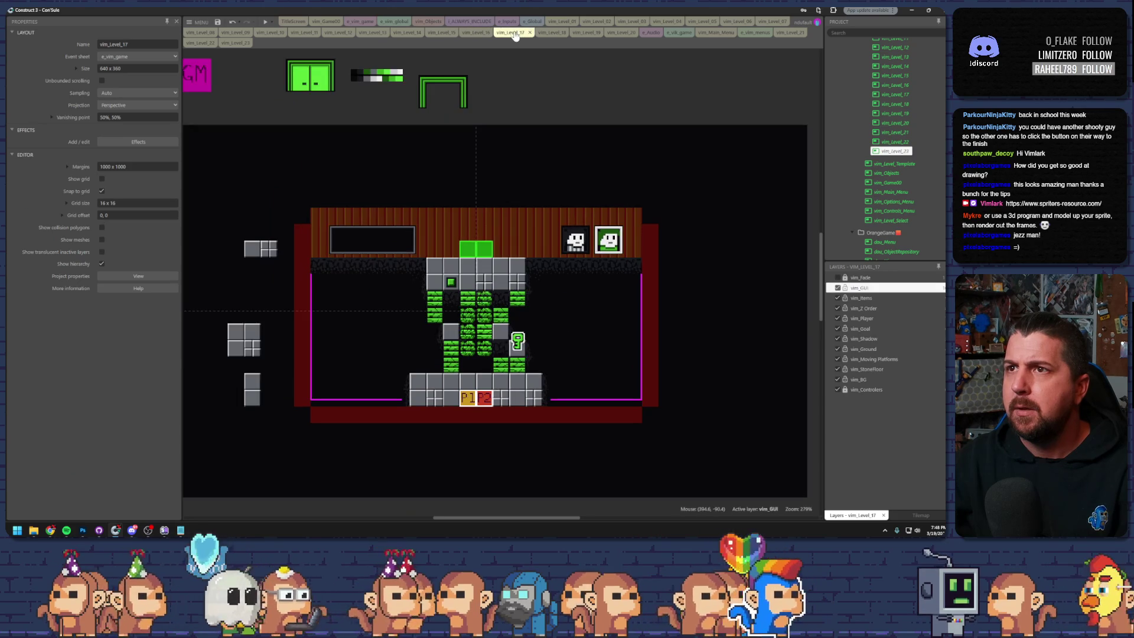
{"action": "left_click", "coordinate": [560, 34]}
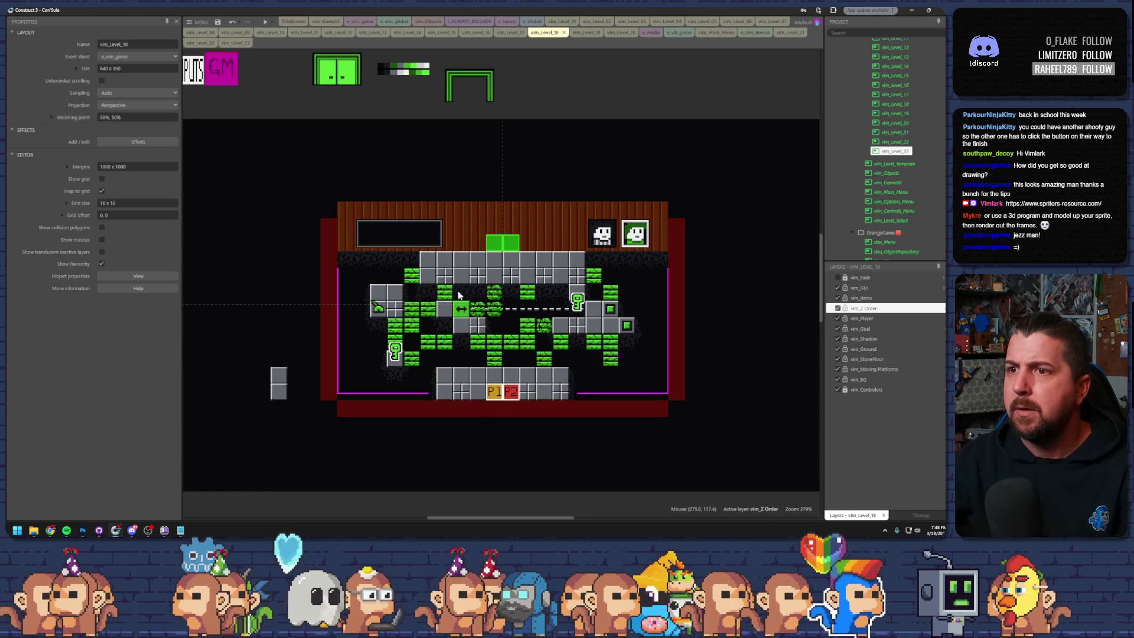
{"action": "left_click", "coordinate": [584, 33]}
{"action": "left_click", "coordinate": [547, 33]}
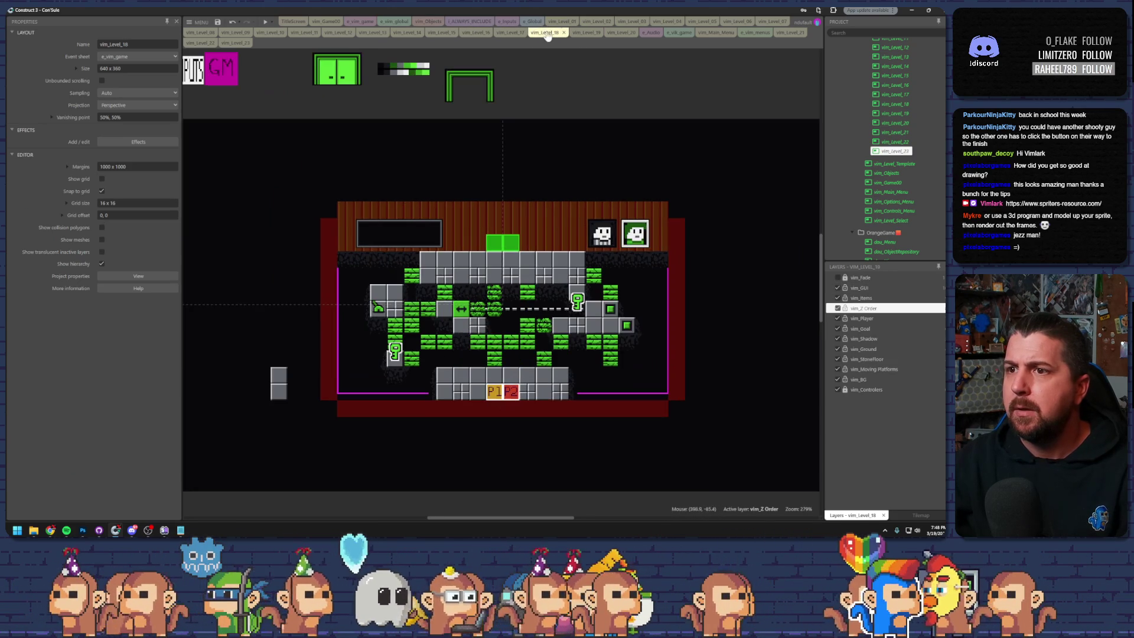
{"action": "left_click", "coordinate": [460, 309]}
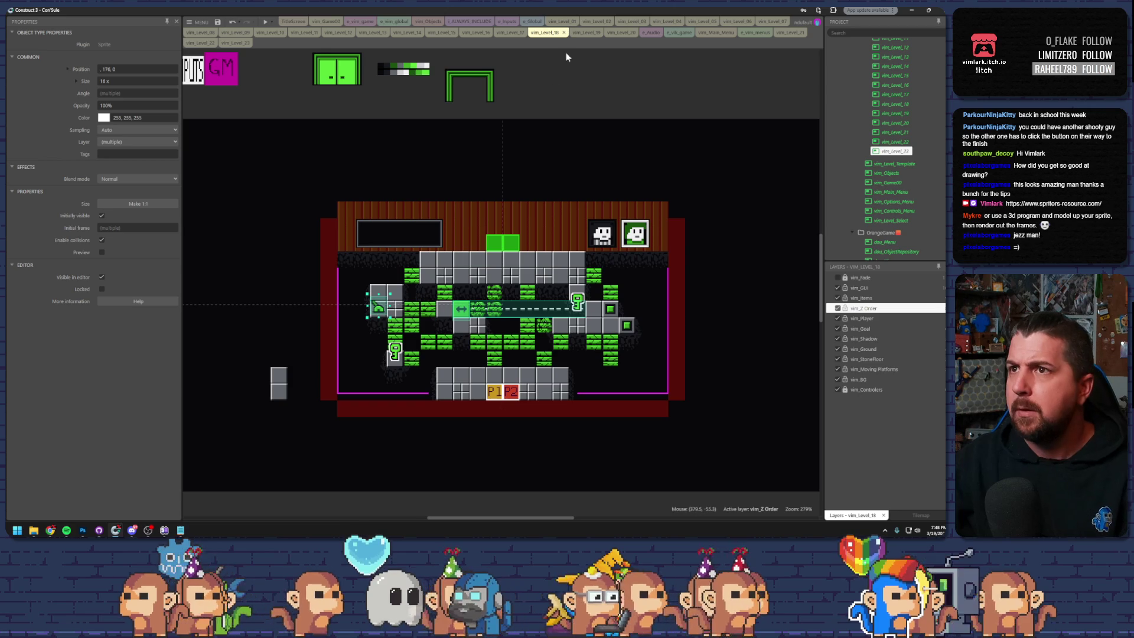
{"action": "left_click", "coordinate": [239, 42]}
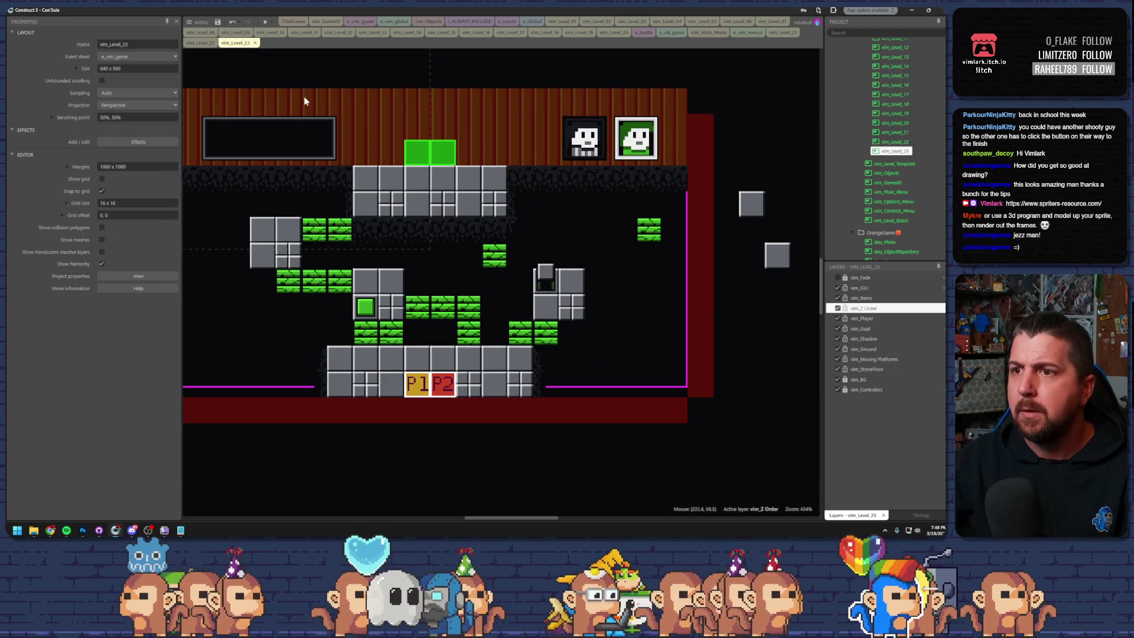
- Paste the moving-platform set, shorten the track to 16 x 85.33, and centre it with the platform on top
{"action": "left_click", "coordinate": [608, 331]}
{"action": "mouse_move", "coordinate": [599, 350]}
{"action": "left_mouse_down"}
{"action": "mouse_move", "coordinate": [479, 368]}
{"action": "mouse_move", "coordinate": [514, 354]}
{"action": "mouse_move", "coordinate": [472, 315]}
{"action": "mouse_move", "coordinate": [471, 290]}
{"action": "left_mouse_up"}
{"action": "left_click", "coordinate": [275, 343]}
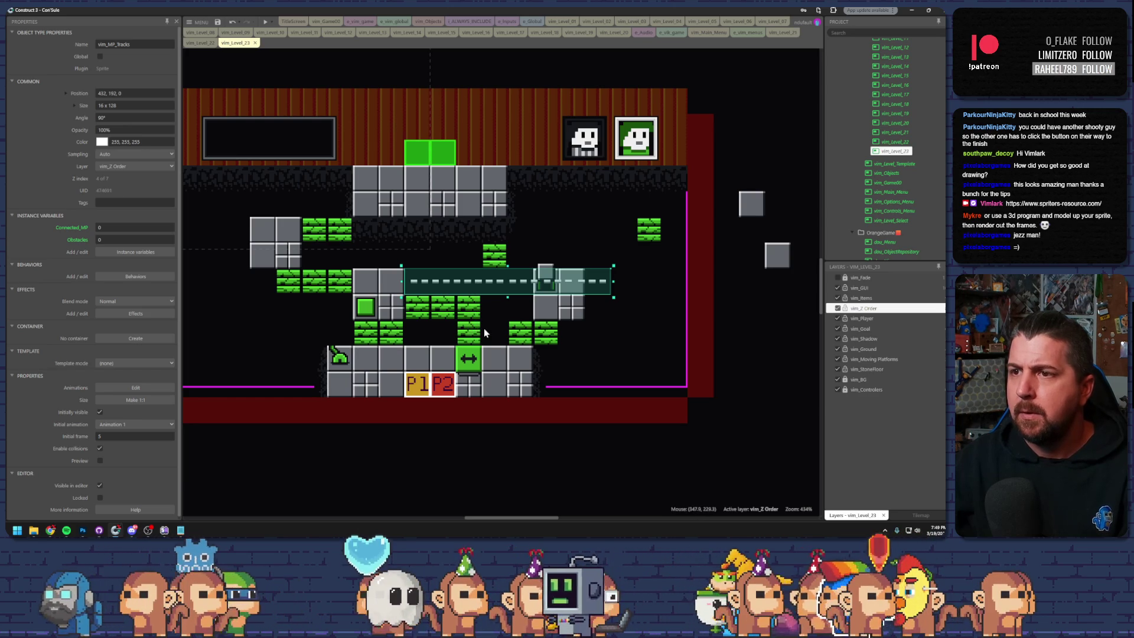
{"action": "left_click", "coordinate": [169, 439]}
{"action": "left_click", "coordinate": [170, 438]}
{"action": "left_click_drag", "start_coordinate": [481, 291], "coordinate": [405, 289]}
{"action": "mouse_move", "coordinate": [466, 366]}
{"action": "left_mouse_down"}
{"action": "mouse_move", "coordinate": [433, 297]}
{"action": "mouse_move", "coordinate": [407, 297]}
{"action": "left_mouse_up"}
- Put the dashed track on the vim_StoneFloor layer and send it to the bottom
{"action": "left_click", "coordinate": [466, 278]}
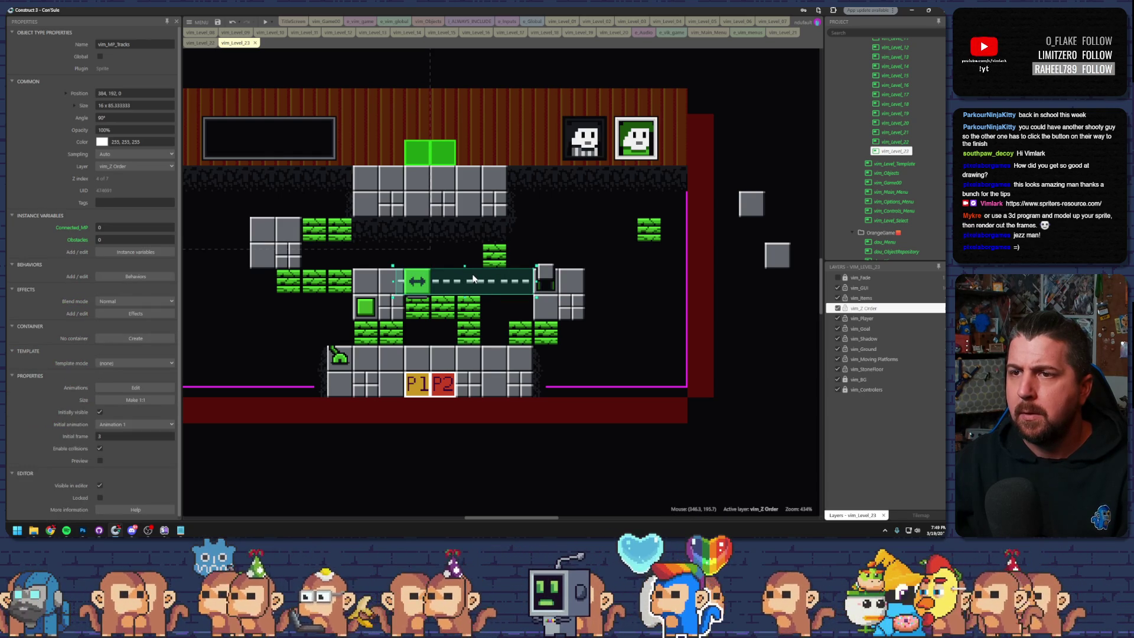
{"action": "left_click", "coordinate": [139, 166]}
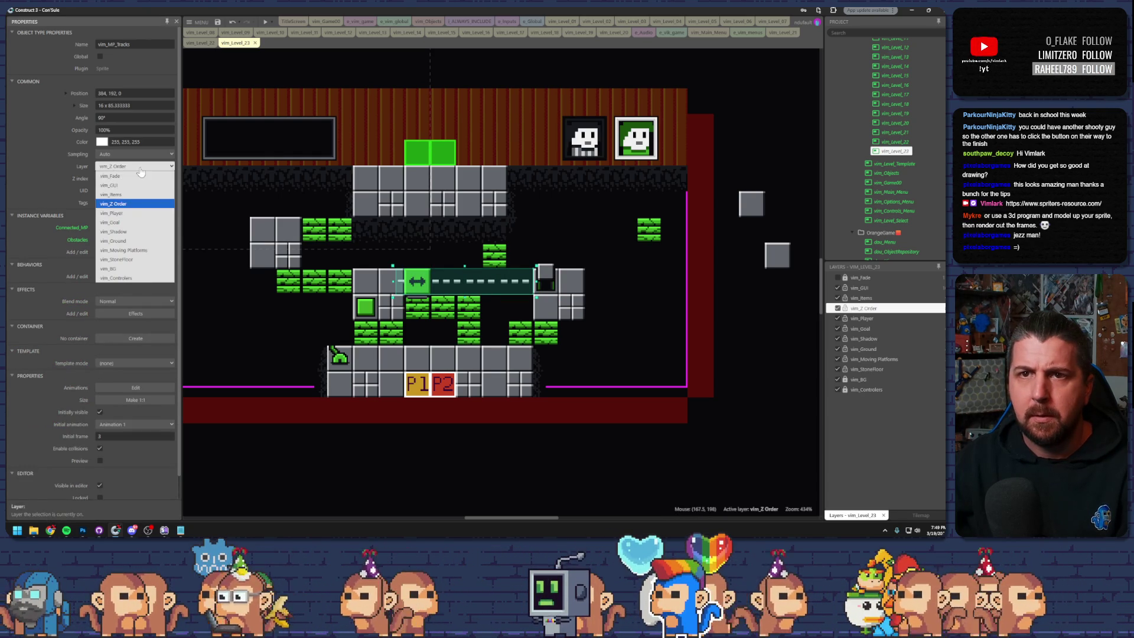
{"action": "left_click", "coordinate": [146, 260]}
{"action": "right_click", "coordinate": [472, 283]}
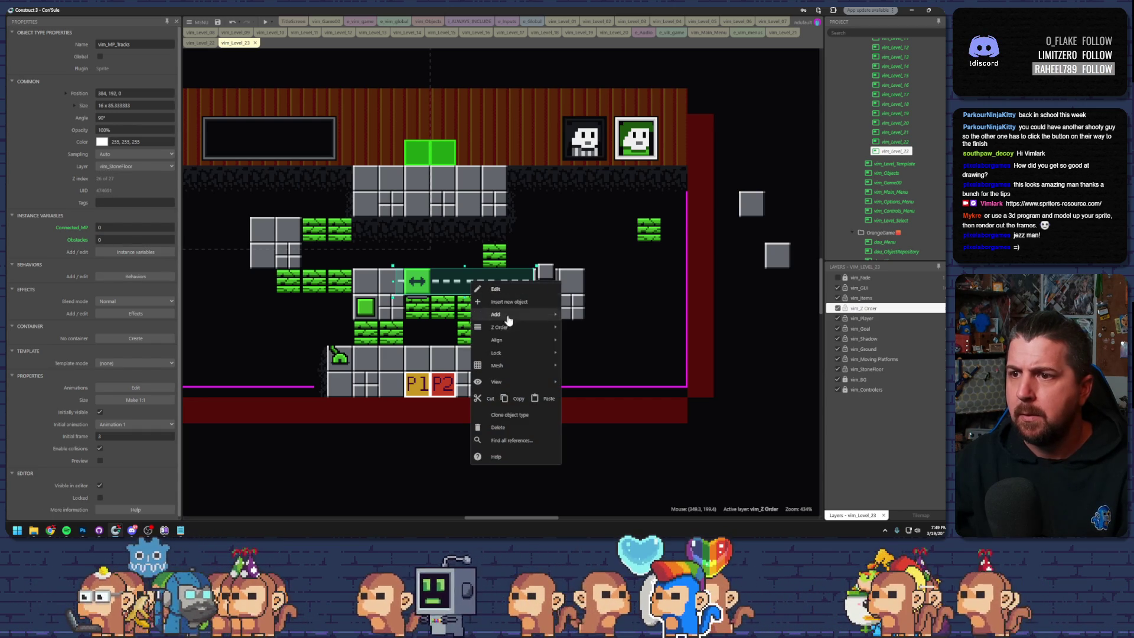
{"action": "mouse_move", "coordinate": [522, 327]}
{"action": "left_click", "coordinate": [589, 342]}
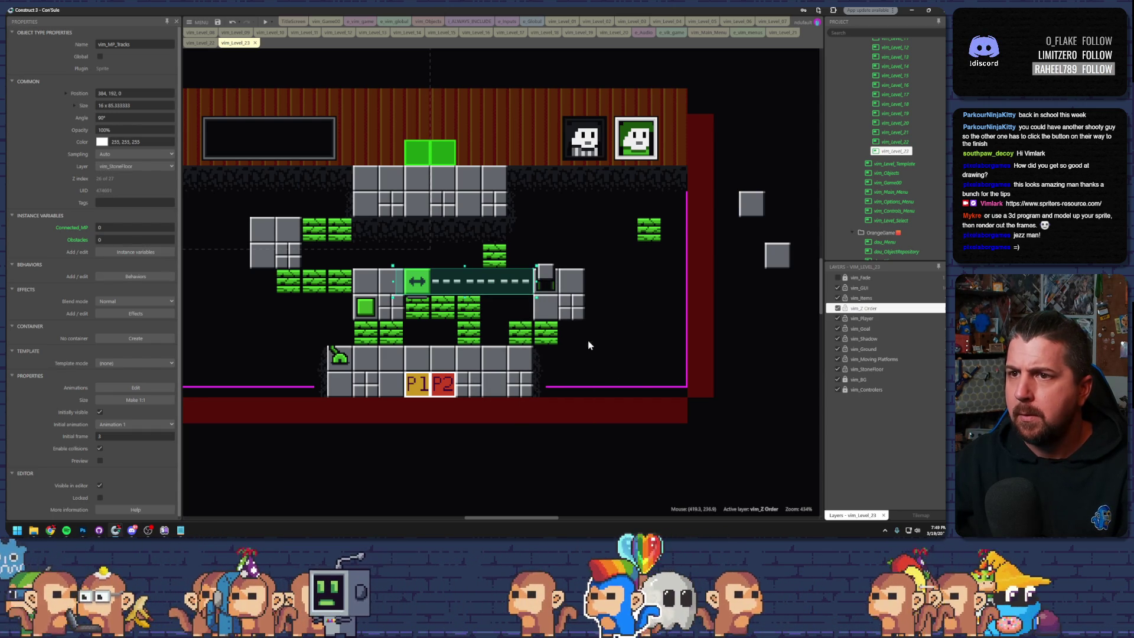
- Put the platform on the vim_Moving Platforms layer, move the lever beneath it, and preview
{"action": "left_click", "coordinate": [421, 282]}
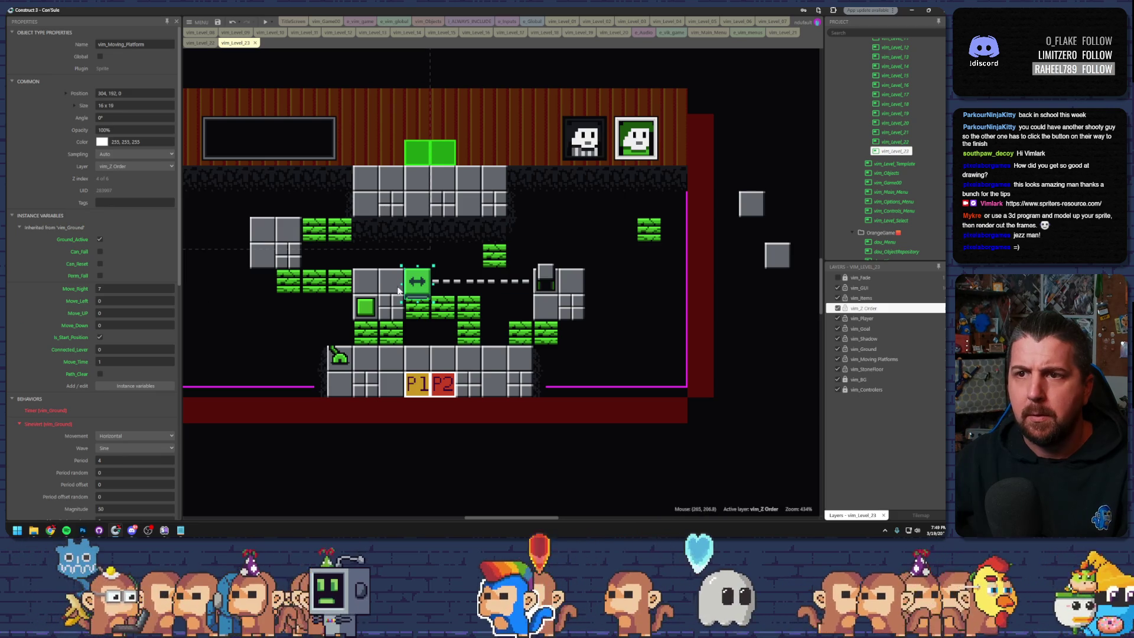
{"action": "left_click", "coordinate": [151, 165]}
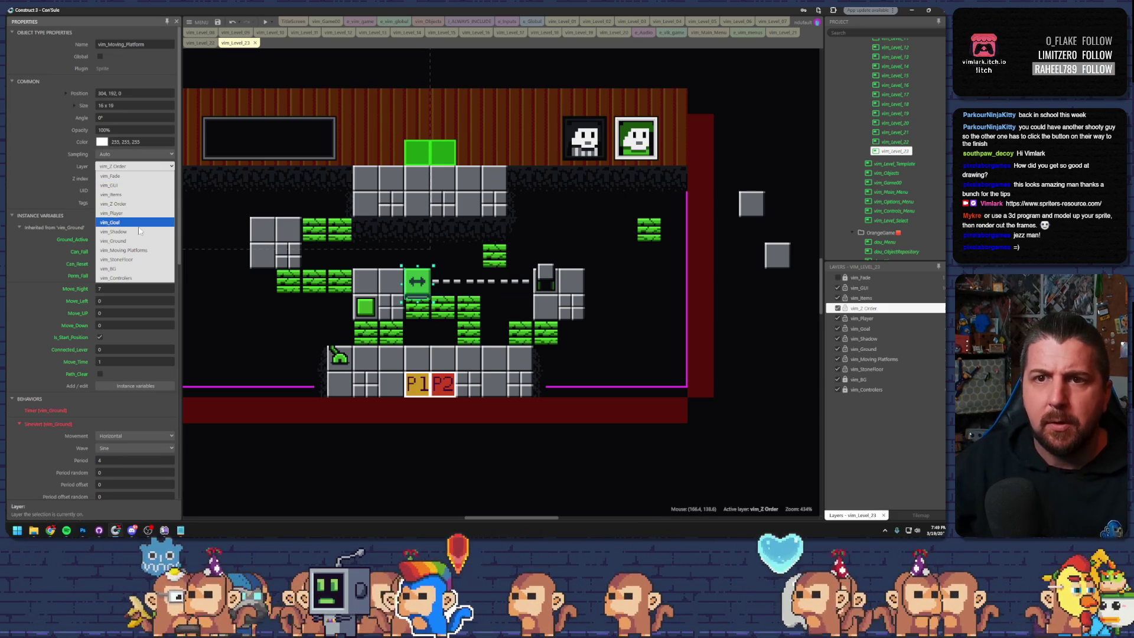
{"action": "left_click", "coordinate": [137, 250]}
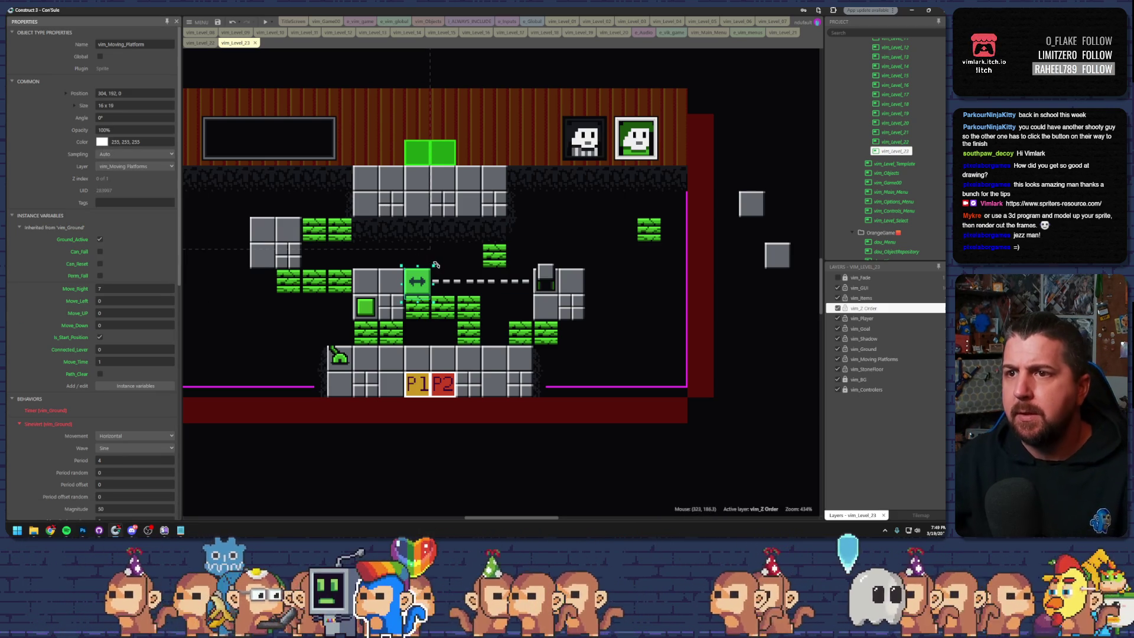
{"action": "mouse_move", "coordinate": [339, 356]}
{"action": "left_mouse_down"}
{"action": "mouse_move", "coordinate": [420, 364]}
{"action": "mouse_move", "coordinate": [417, 307]}
{"action": "mouse_move", "coordinate": [390, 281]}
{"action": "left_mouse_up"}
{"action": "left_click", "coordinate": [268, 23]}
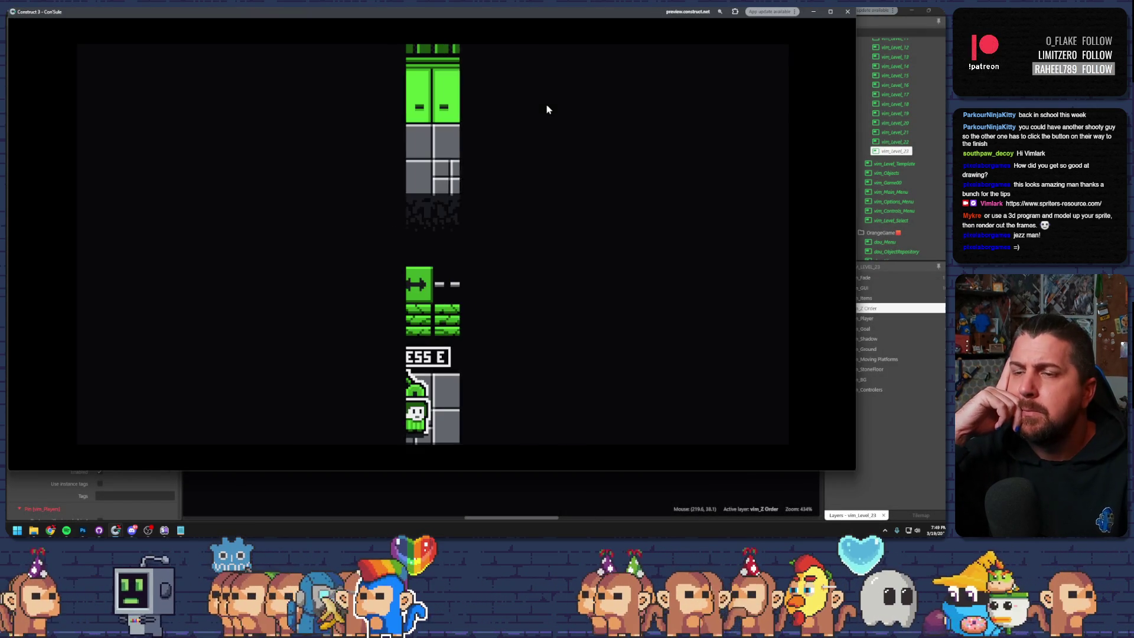
- Ride the upper character right on the platform and back left, then exit the preview
{"action": "key", "text": "e"}
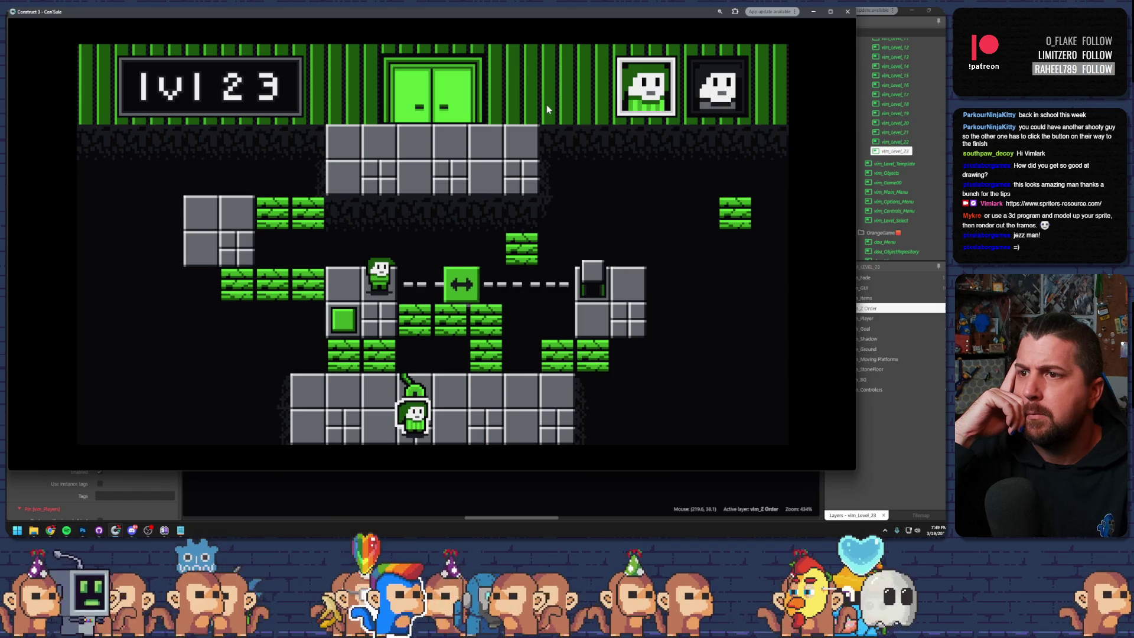
{"action": "key", "text": "Tab"}
{"action": "key", "text": "Right"}
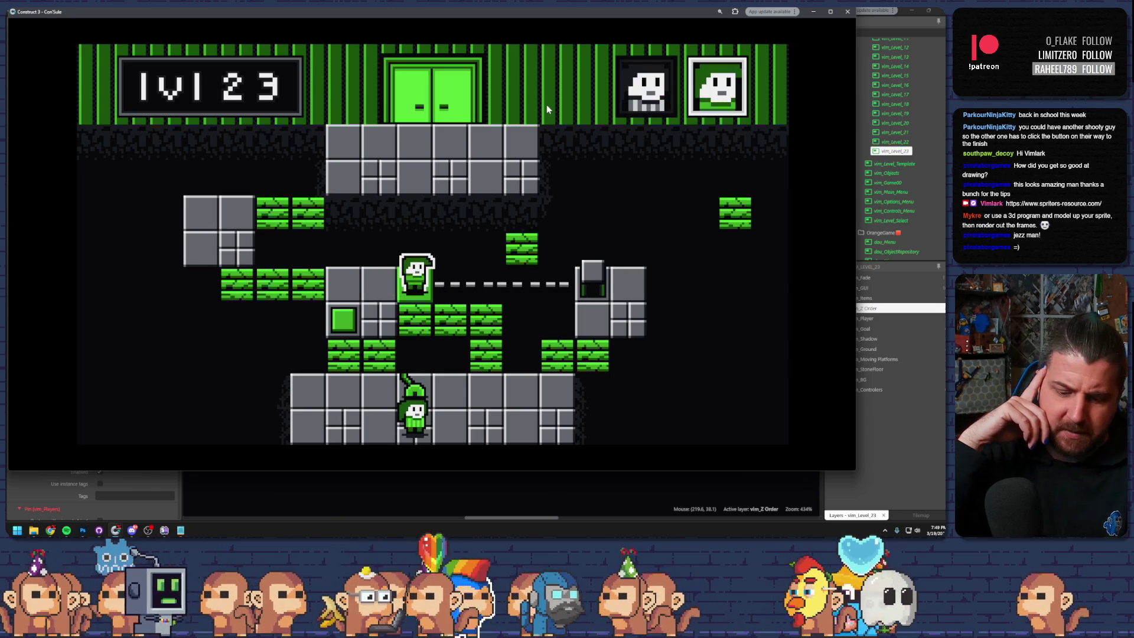
{"action": "key", "text": "Tab"}
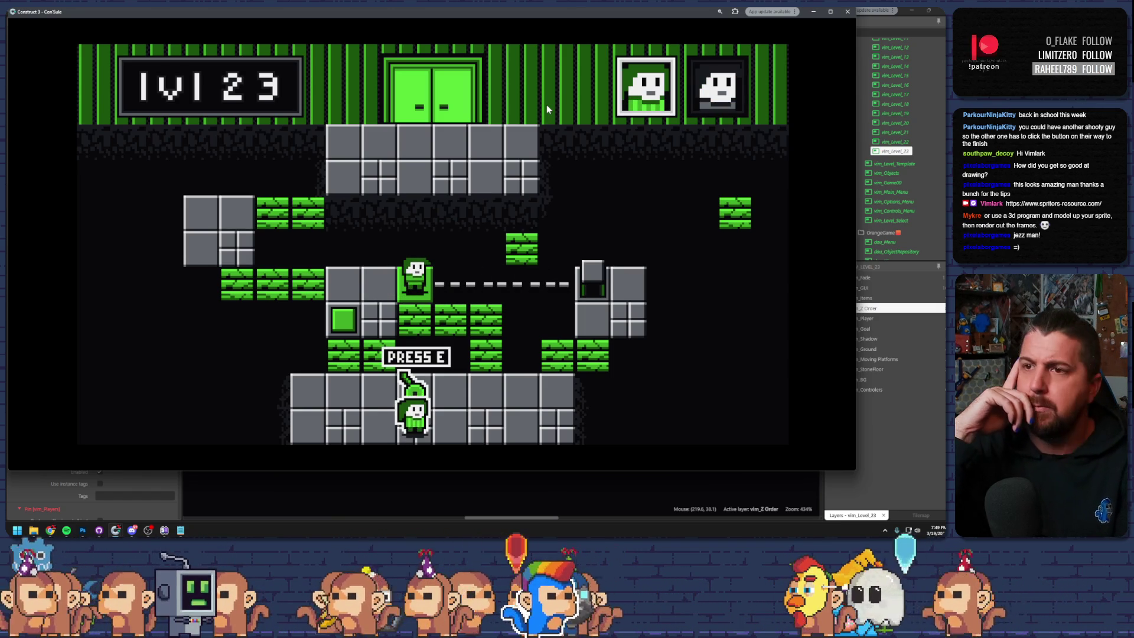
{"action": "key", "text": "e"}
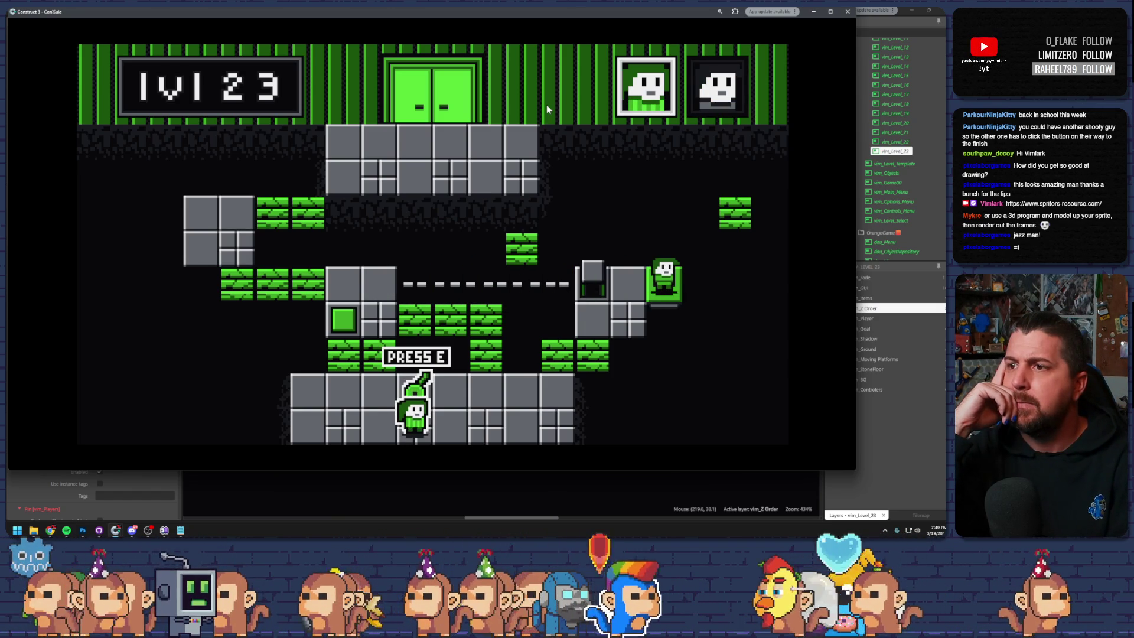
{"action": "key", "text": "e"}
{"action": "key", "text": "e"}
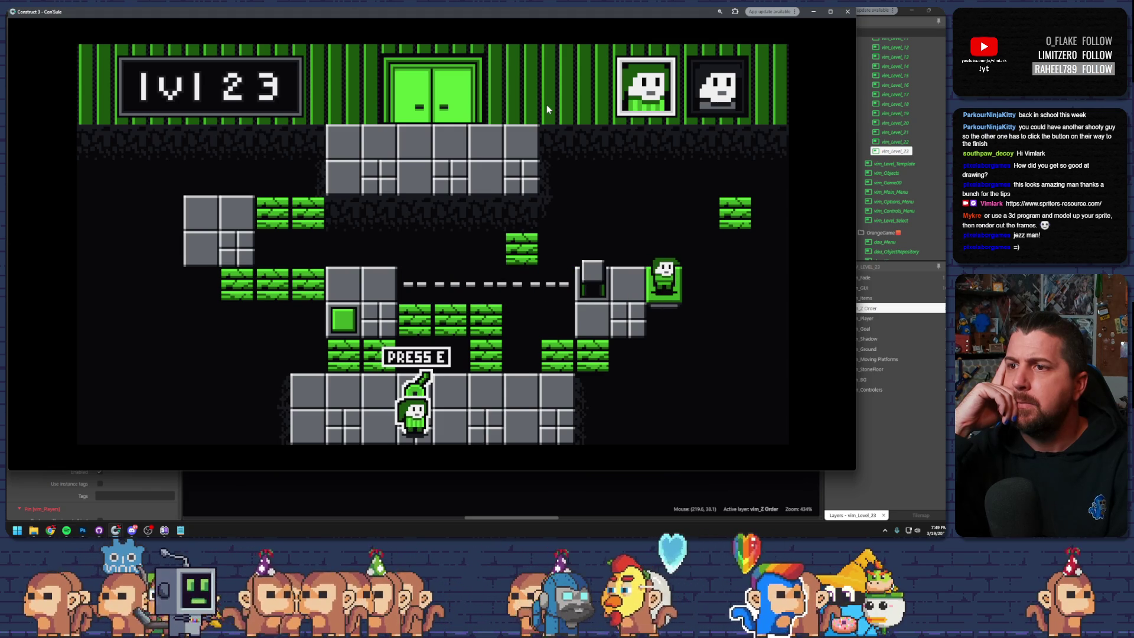
{"action": "key", "text": "e"}
{"action": "left_click", "coordinate": [814, 12]}
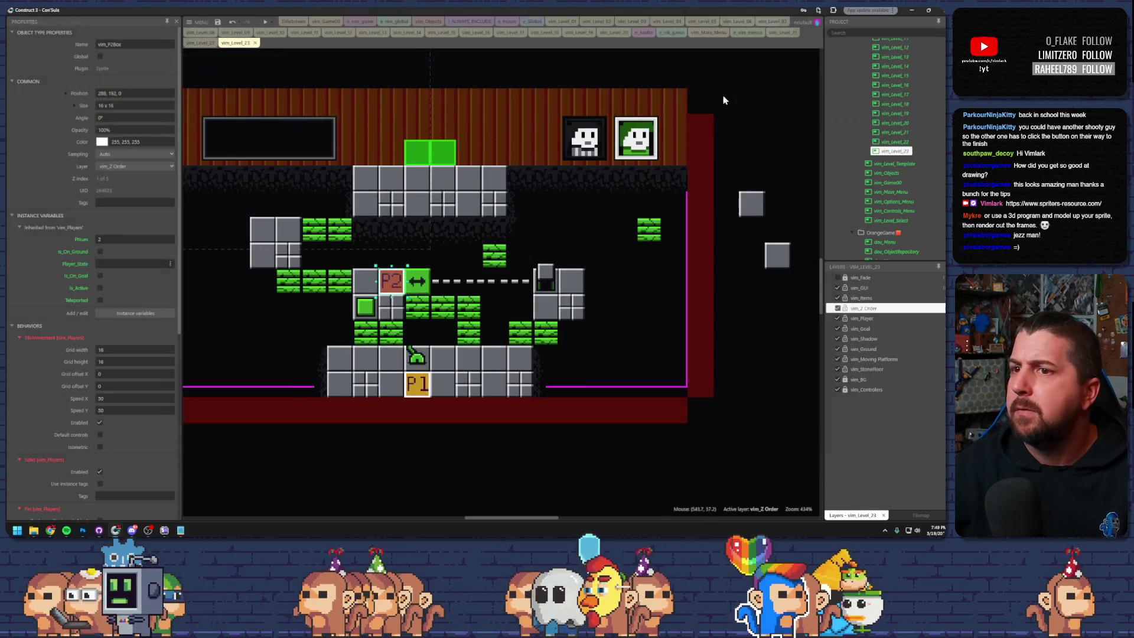
- Move the platform three tiles right, set Move_Right 0 and Move_Left 4, then preview
{"action": "left_click", "coordinate": [458, 284]}
{"action": "left_click_drag", "start_coordinate": [458, 284], "coordinate": [535, 284]}
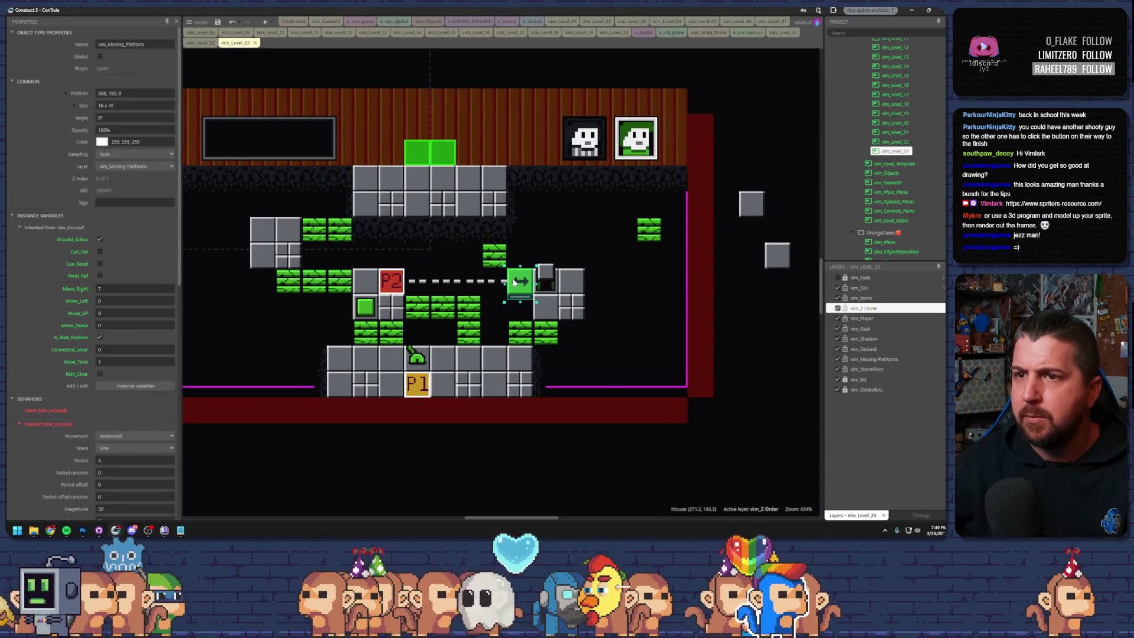
{"action": "left_click", "coordinate": [125, 287]}
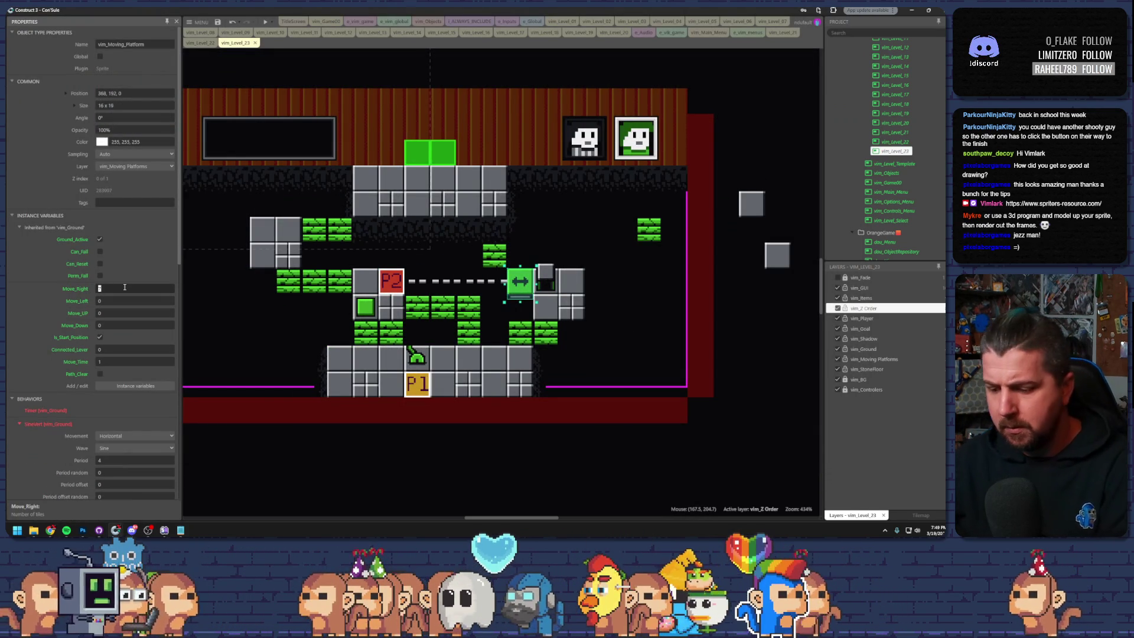
{"action": "type", "text": "6"}
{"action": "key", "text": "Return"}
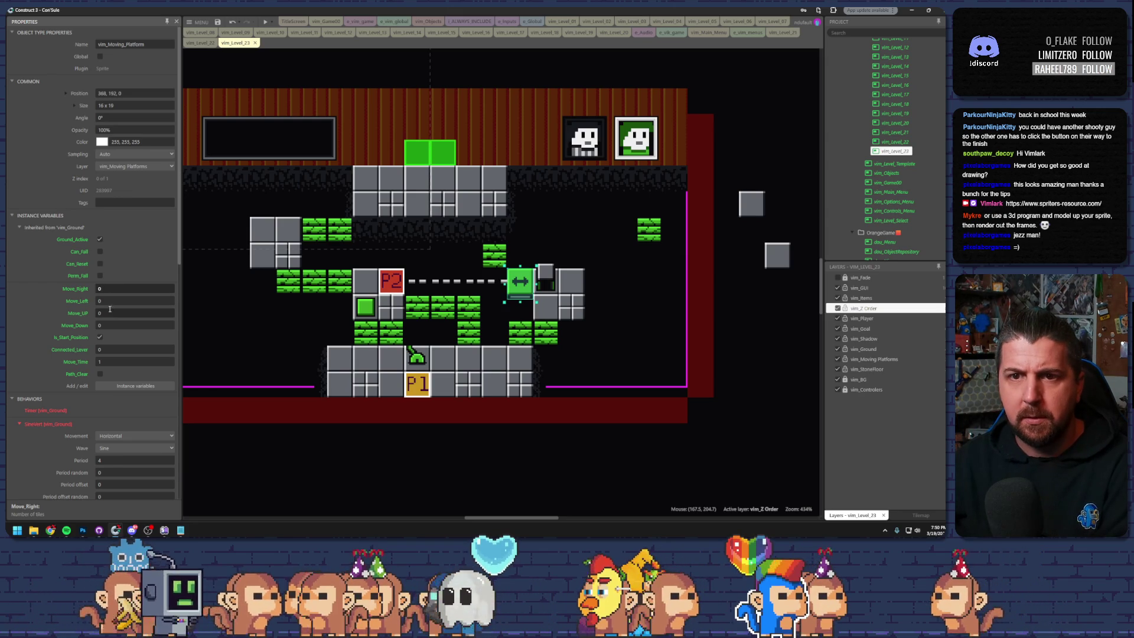
{"action": "left_click", "coordinate": [110, 300]}
{"action": "type", "text": "4"}
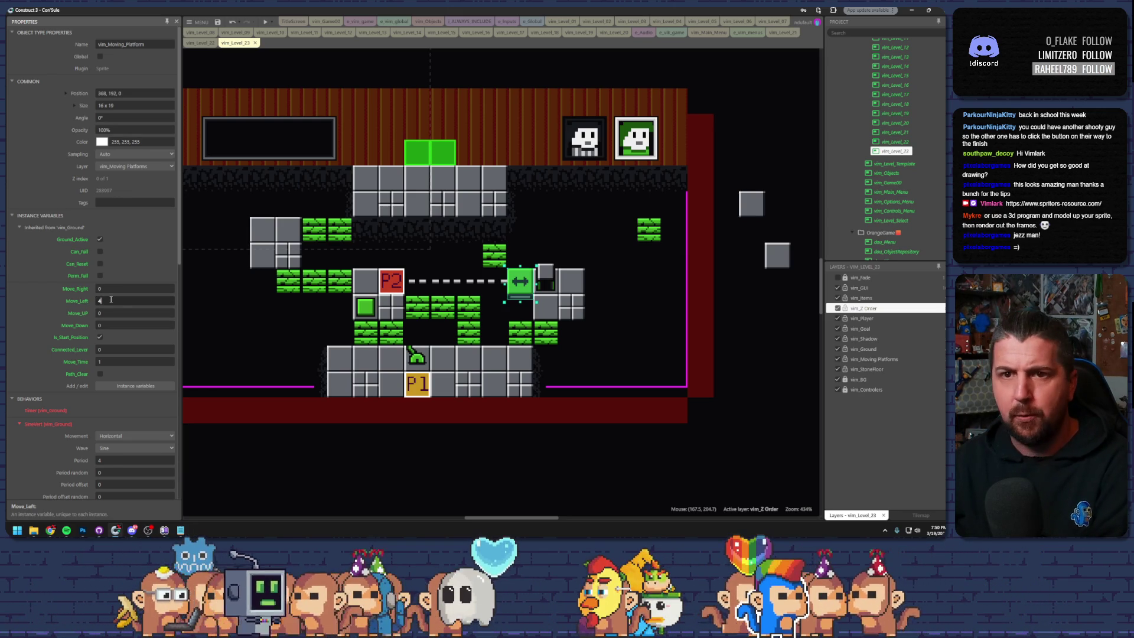
{"action": "left_click", "coordinate": [267, 23]}
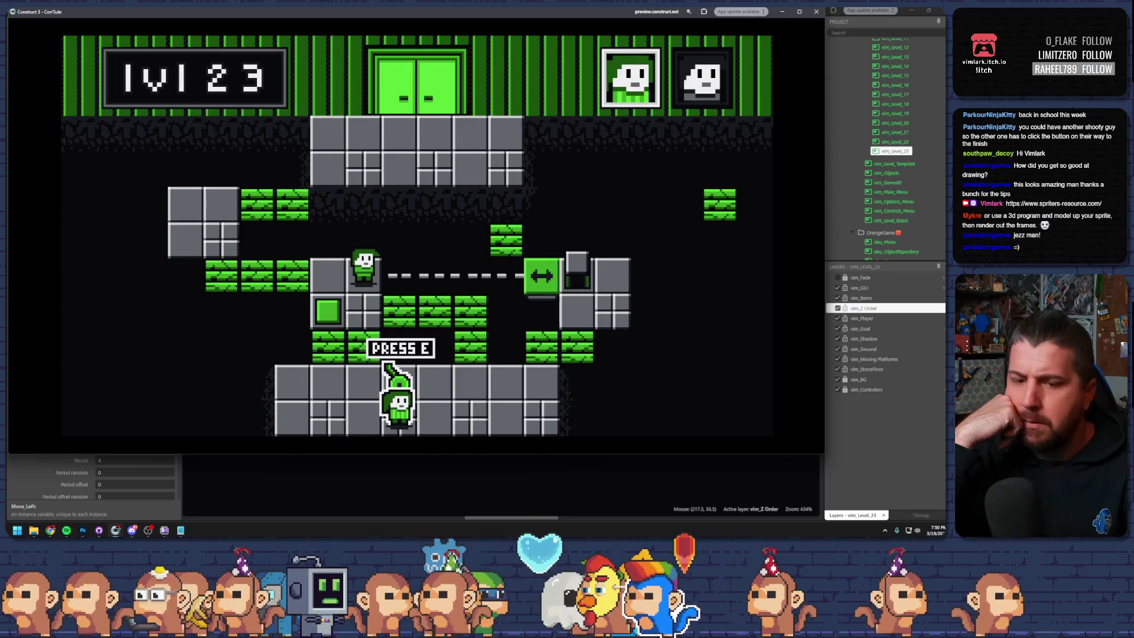
- Step the upper character onto the platform, trigger the platform, then exit the preview
{"action": "key", "text": "e"}
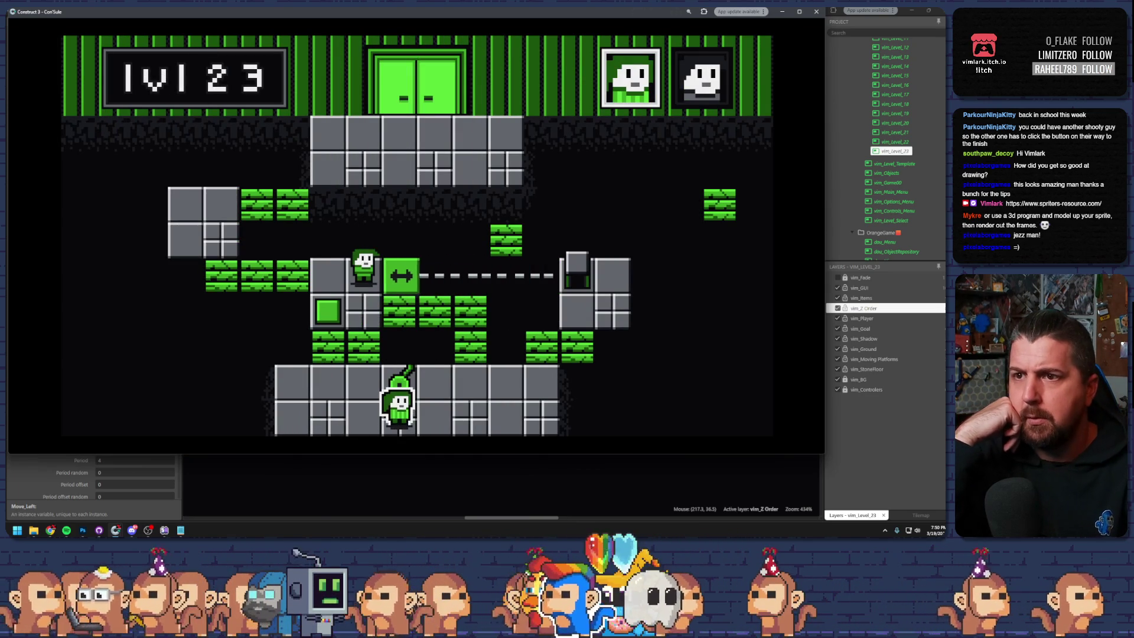
{"action": "key", "text": "d"}
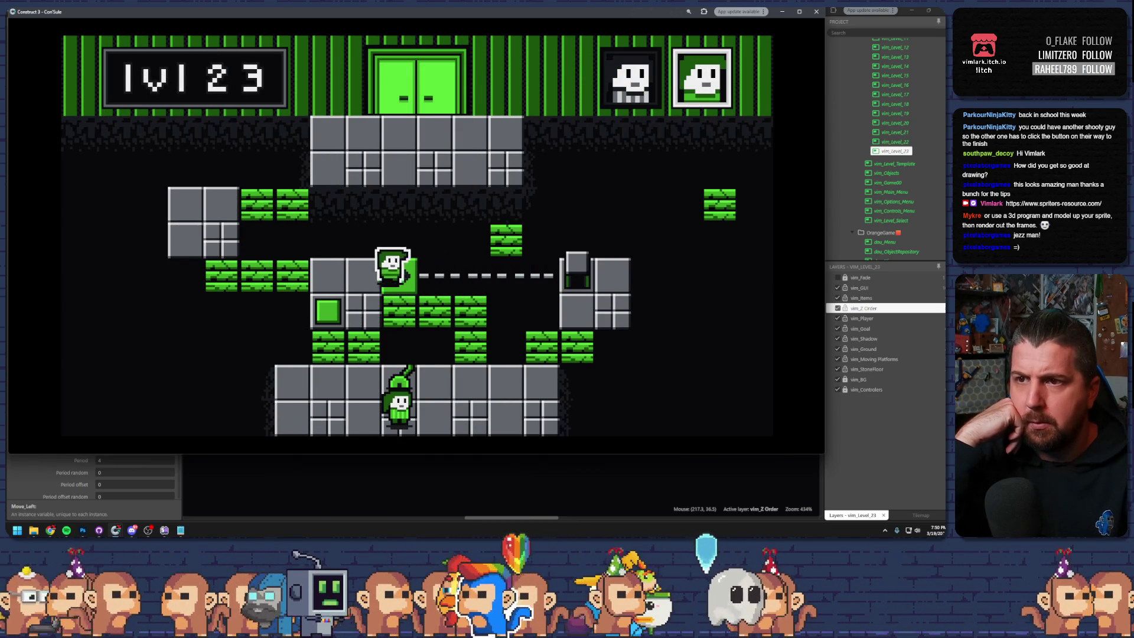
{"action": "key", "text": "e"}
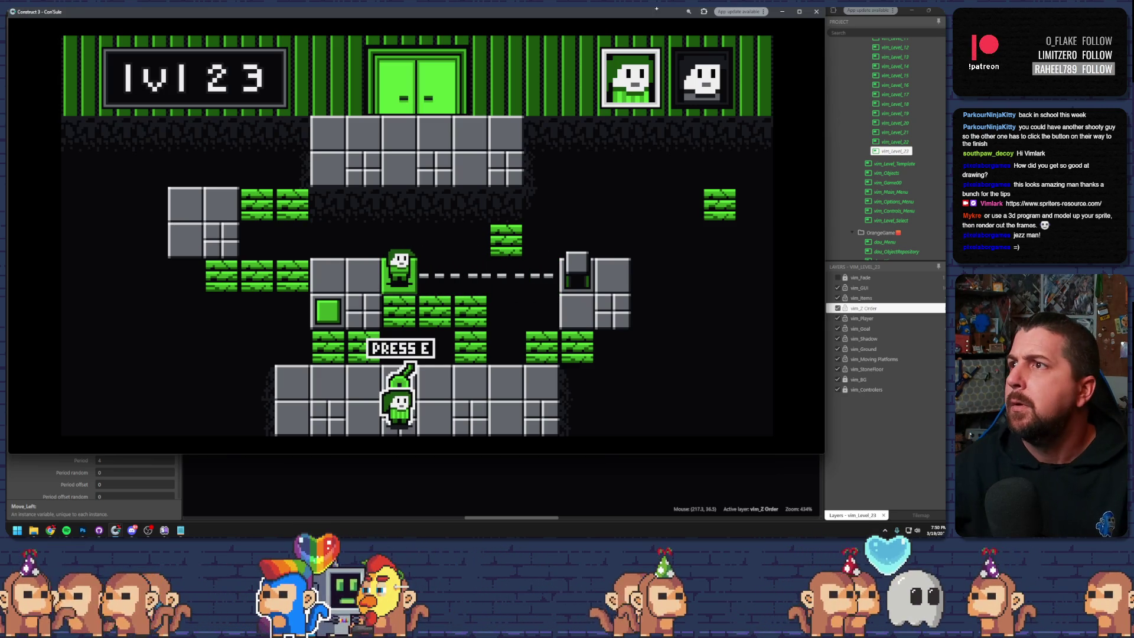
{"action": "left_click", "coordinate": [823, 11]}
- Select the Player 2 start box, raise a green falling brick one tile, and preview again
{"action": "left_click", "coordinate": [390, 285]}
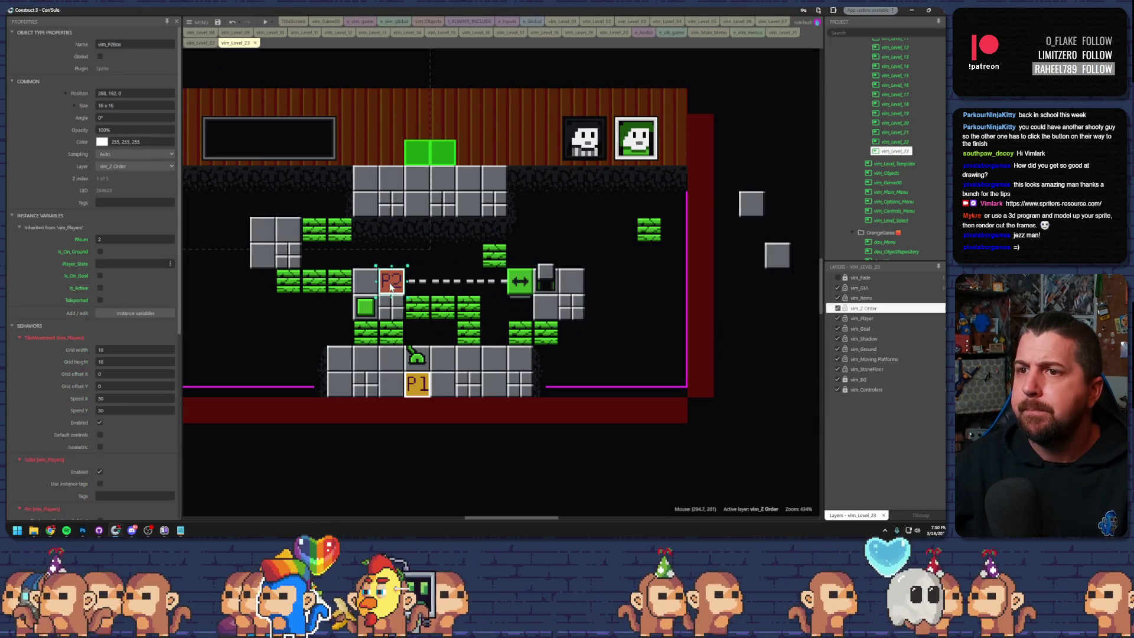
{"action": "left_click_drag", "start_coordinate": [421, 302], "coordinate": [422, 273]}
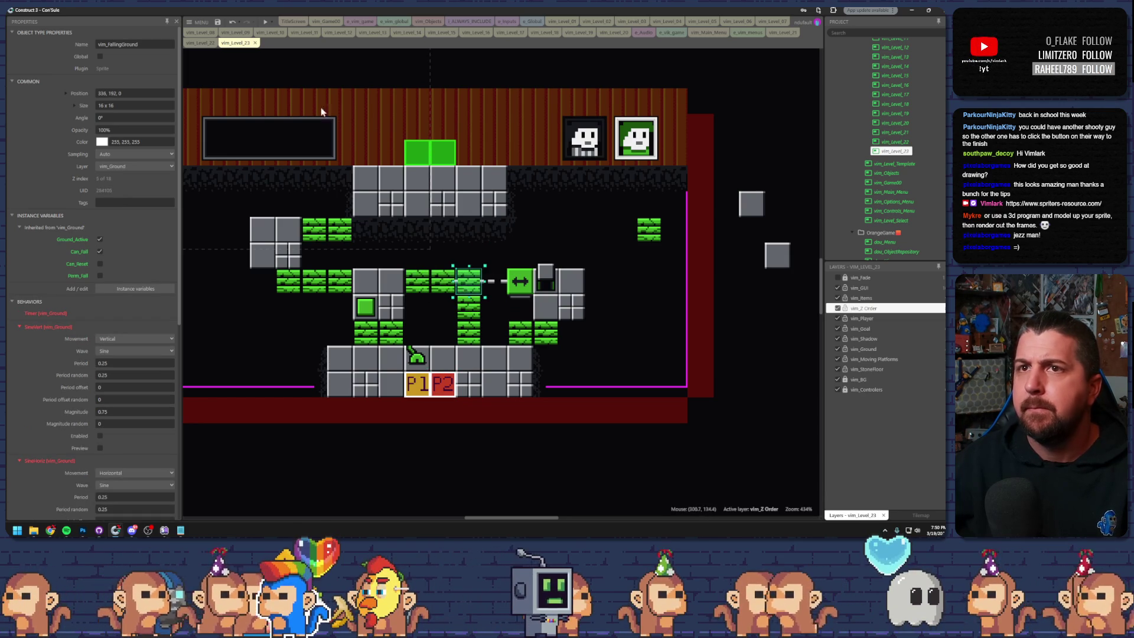
{"action": "left_click", "coordinate": [267, 24]}
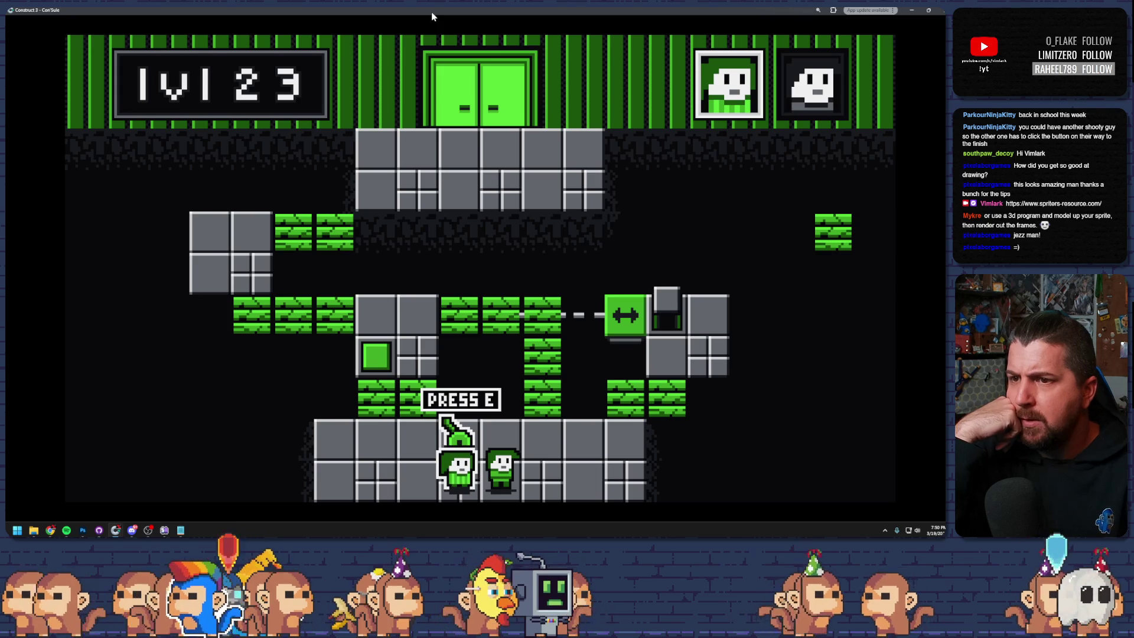
- Playtest both characters walking right, jumping onto platforms and climbing the green column
{"action": "key", "text": "e"}
{"action": "key", "text": "Right"}
{"action": "key", "text": "Up"}
{"action": "key", "text": "Up"}
{"action": "key", "text": "e"}
{"action": "key", "text": "Right"}
{"action": "key", "text": "Up"}
{"action": "key", "text": "Left"}
{"action": "key", "text": "Left"}
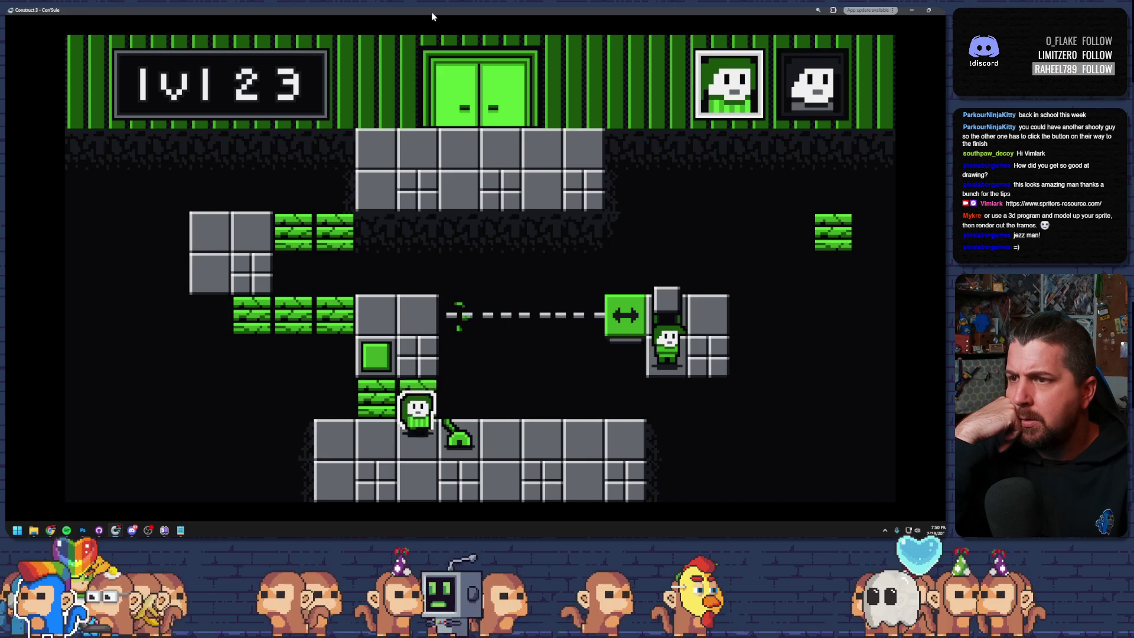
{"action": "key", "text": "e"}
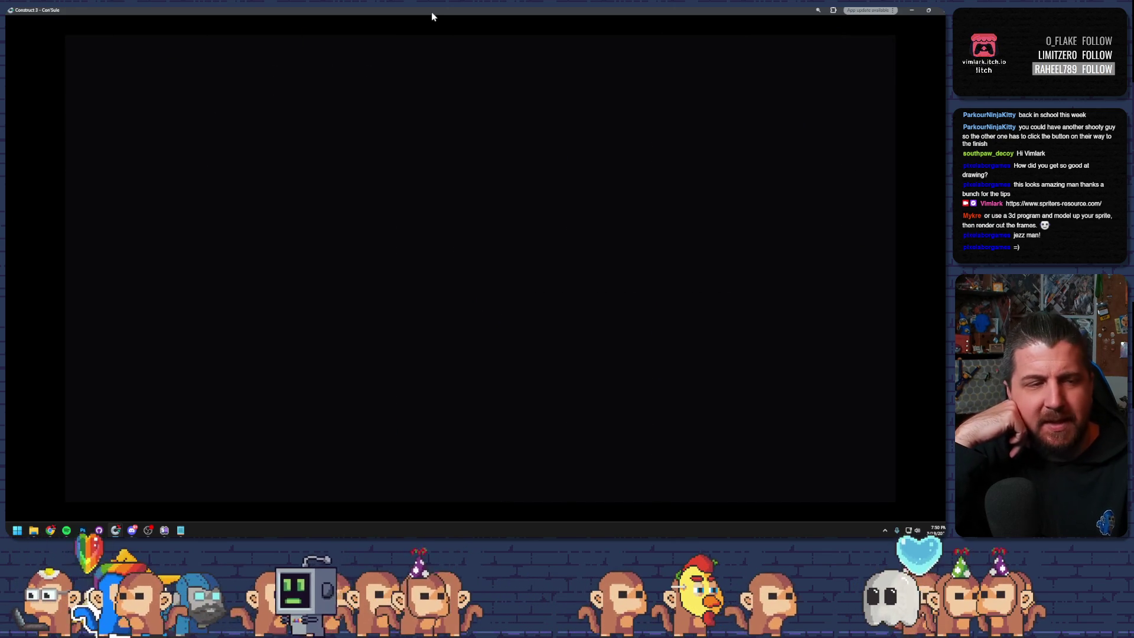
- Restart the level, bring a character onto the arrow platform, and send it left along the track
{"action": "key", "text": "Left"}
{"action": "key", "text": "Right"}
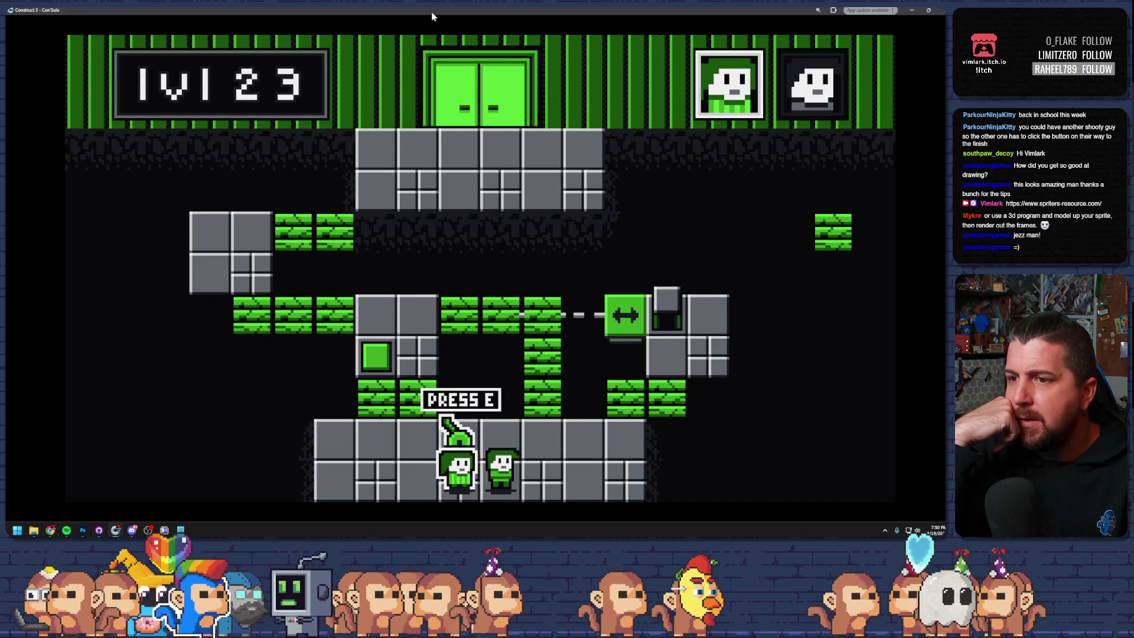
{"action": "key", "text": "e"}
{"action": "key", "text": "Right"}
{"action": "key", "text": "Up"}
{"action": "key", "text": "Left"}
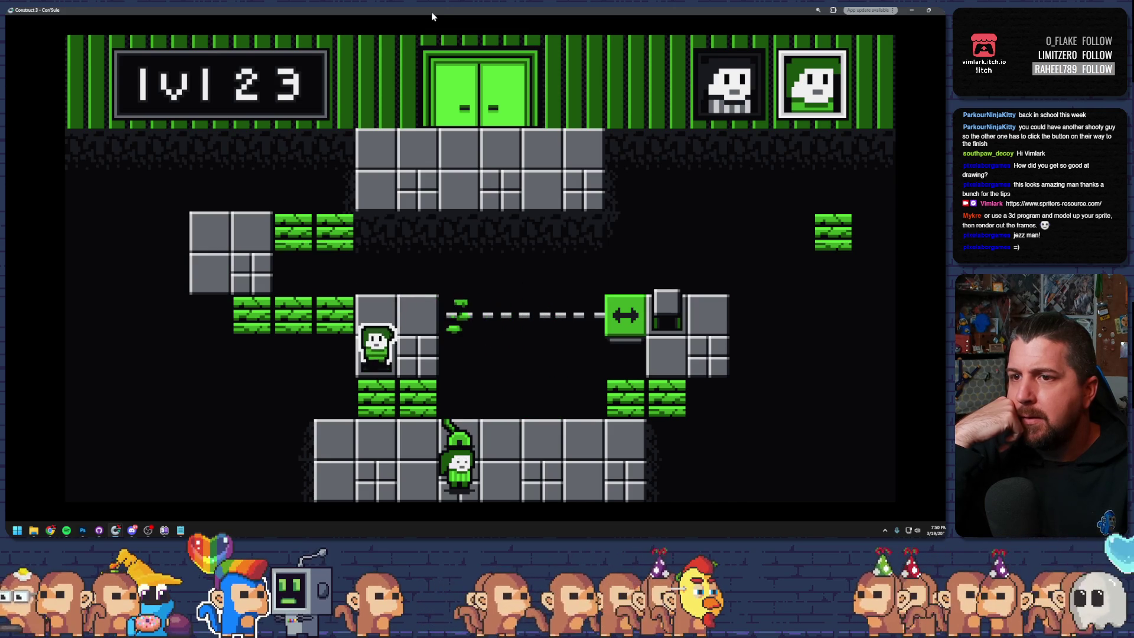
{"action": "key", "text": "Tab"}
{"action": "key", "text": "Right"}
{"action": "key", "text": "Right"}
{"action": "key", "text": "Up"}
{"action": "key", "text": "Left"}
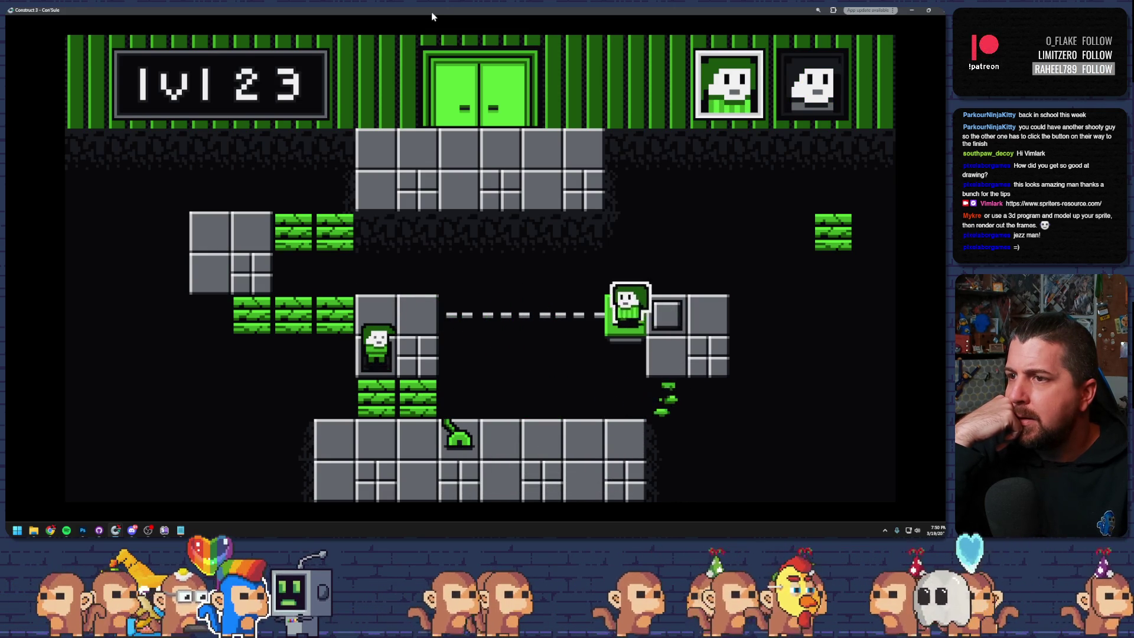
{"action": "key", "text": "Tab"}
{"action": "key", "text": "Right"}
{"action": "key", "text": "Right"}
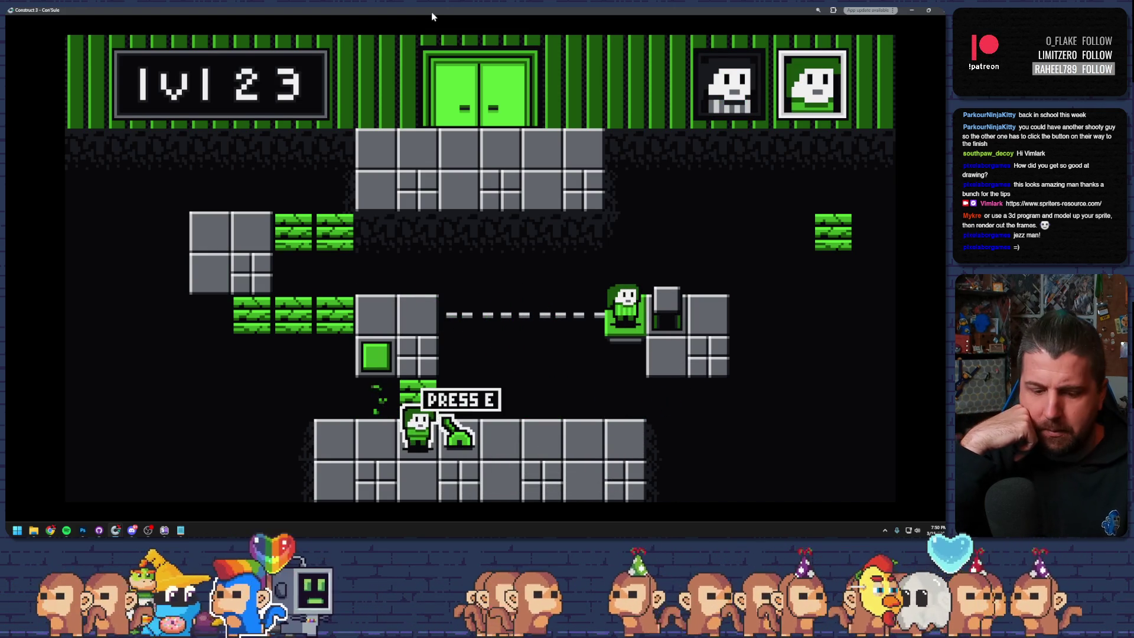
{"action": "key", "text": "e"}
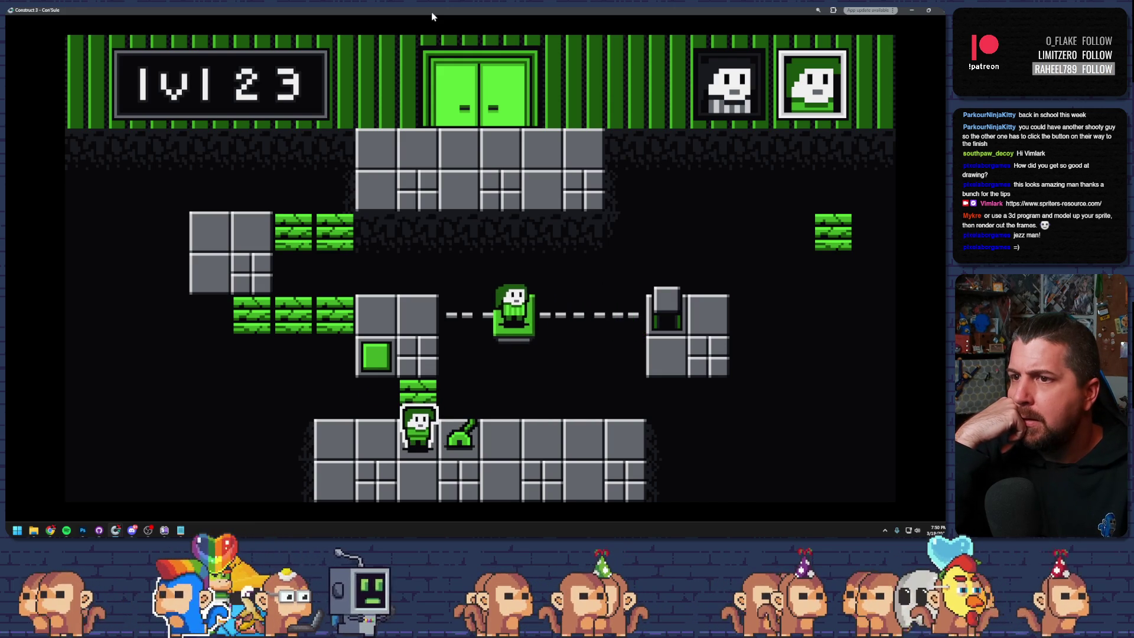
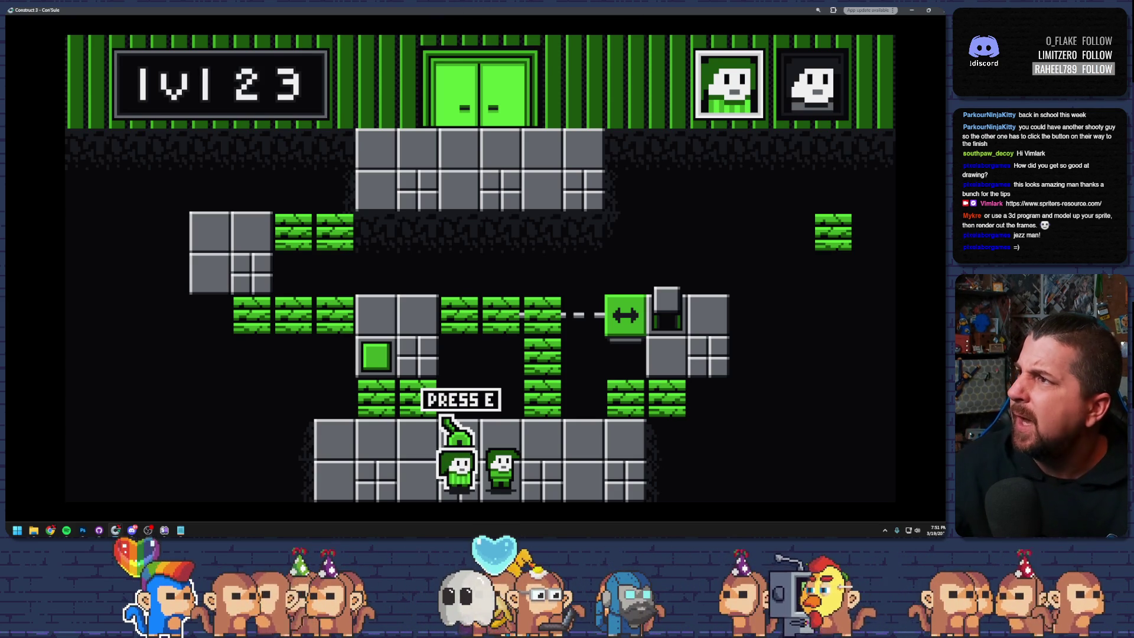
- Move a grey floor box down-left, check the platform's Move_Left, and reposition the green falling blocks
{"action": "key", "text": "alt+F4"}
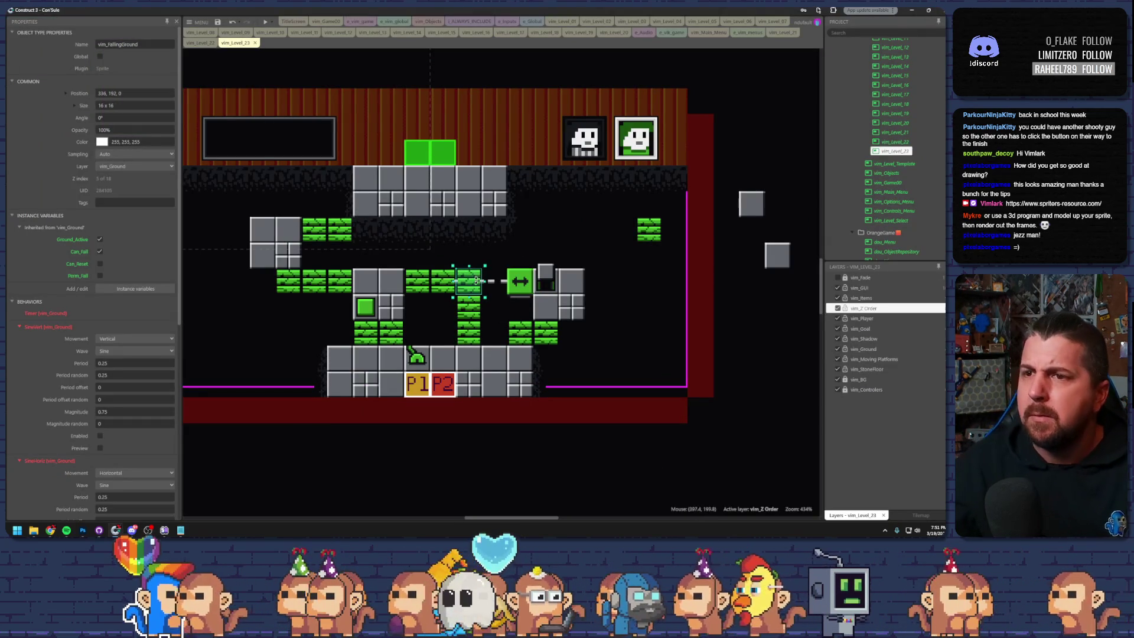
{"action": "left_click_drag", "start_coordinate": [394, 287], "coordinate": [291, 311]}
{"action": "left_click", "coordinate": [520, 282]}
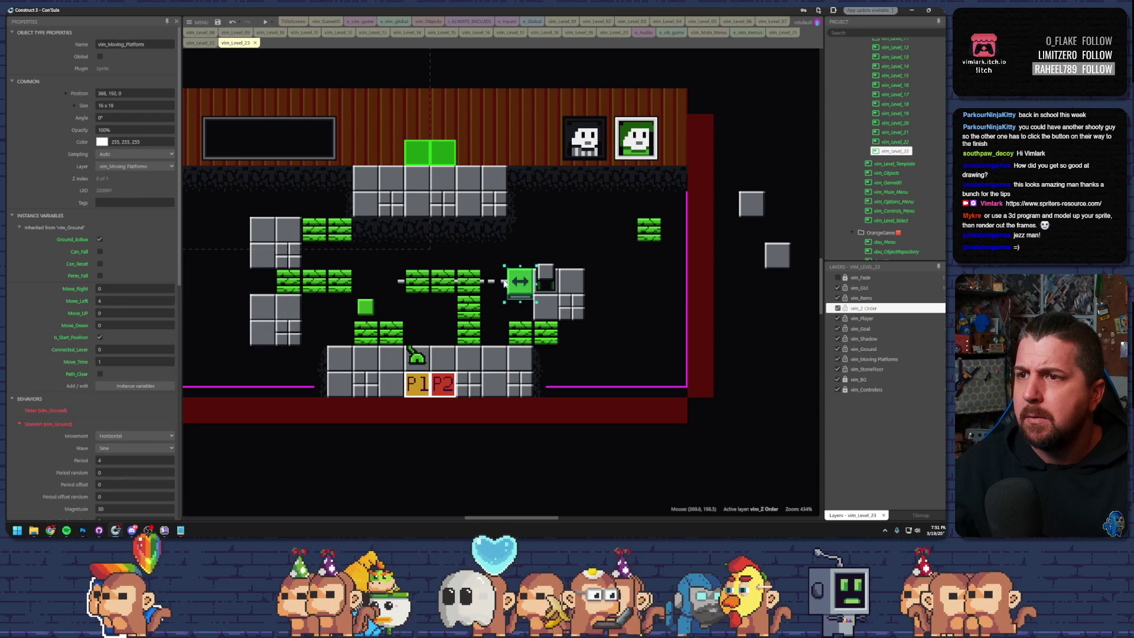
{"action": "left_click", "coordinate": [128, 300]}
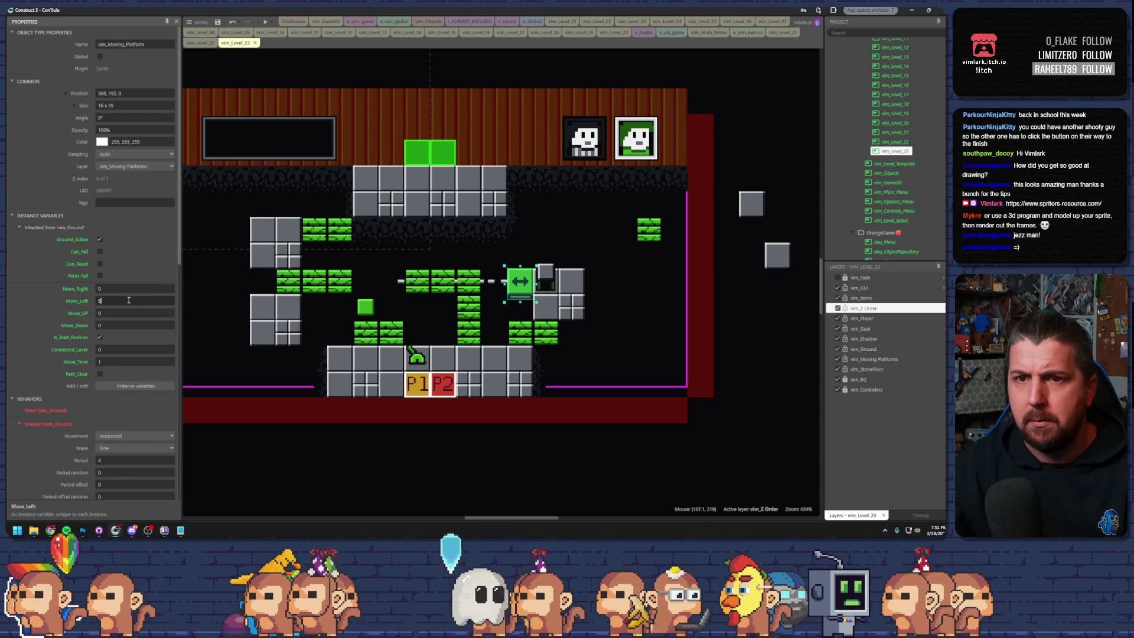
{"action": "type", "text": "5"}
{"action": "left_click", "coordinate": [407, 290]}
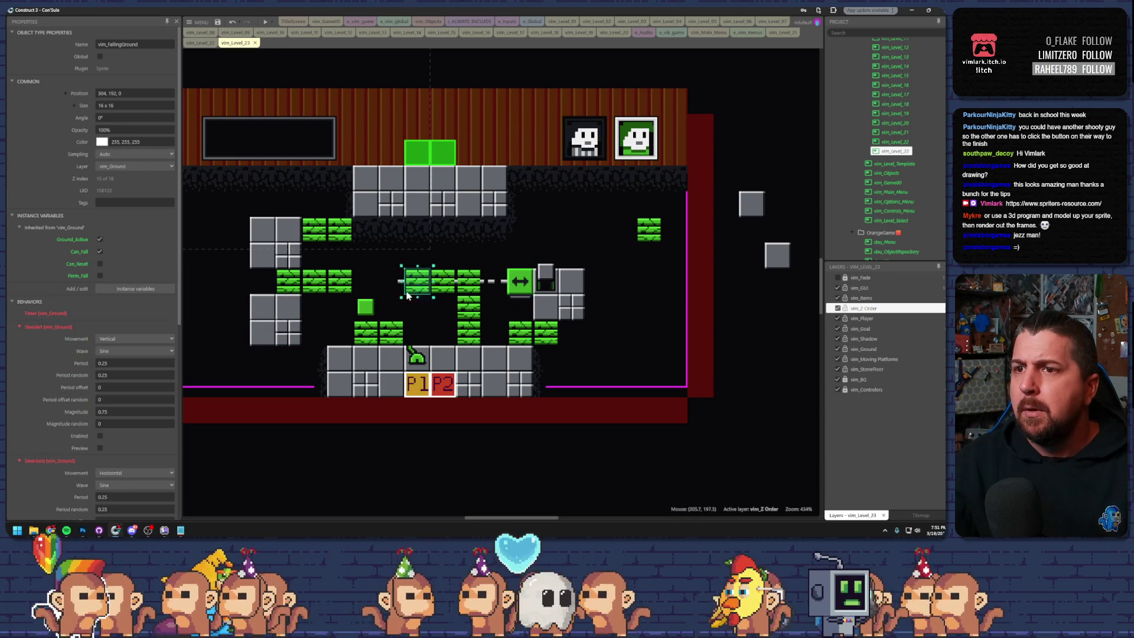
{"action": "left_click_drag", "start_coordinate": [407, 289], "coordinate": [408, 316]}
{"action": "left_click_drag", "start_coordinate": [468, 280], "coordinate": [469, 255]}
- Preview briefly, then shift the grey stone block right and a small green block up-right
{"action": "left_click", "coordinate": [266, 21]}
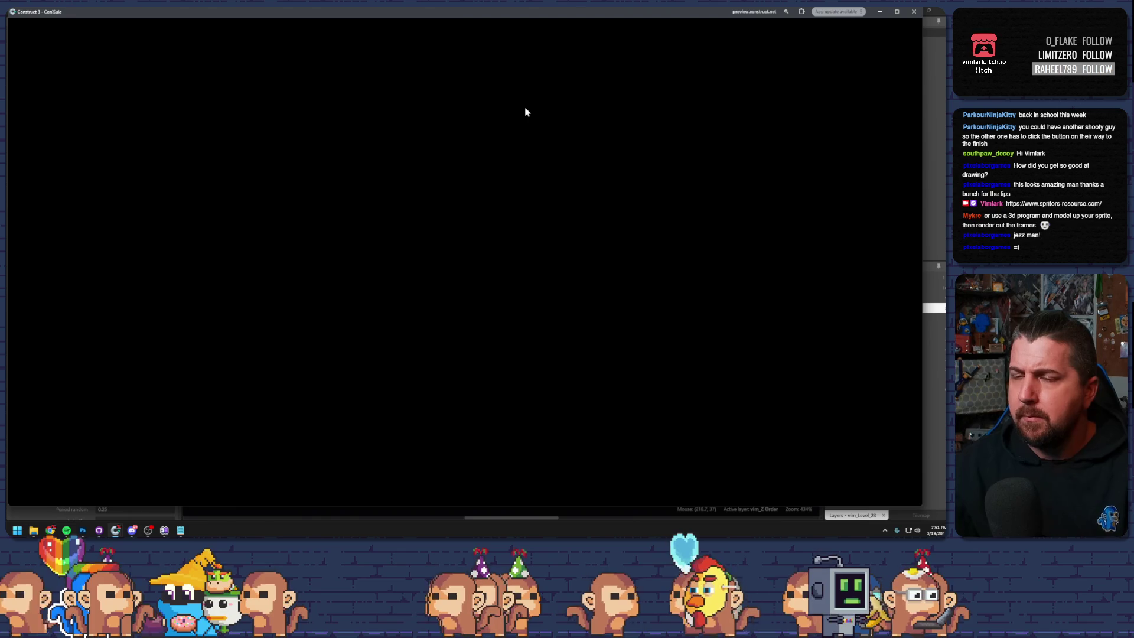
{"action": "key", "text": "Left"}
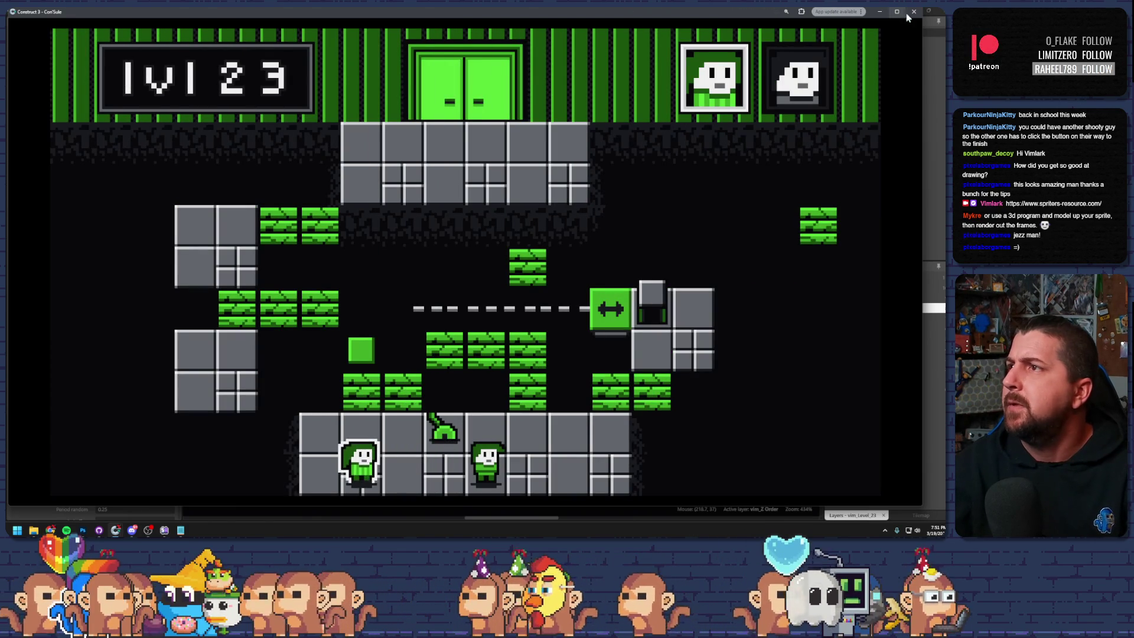
{"action": "left_click", "coordinate": [913, 12]}
{"action": "left_click_drag", "start_coordinate": [282, 320], "coordinate": [333, 319]}
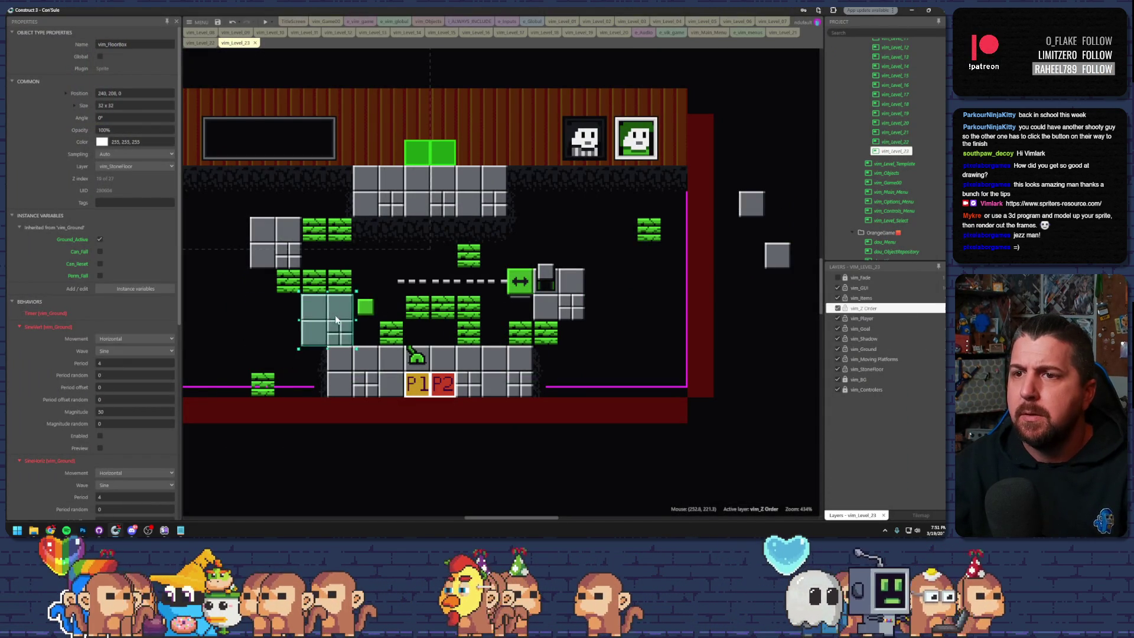
{"action": "left_click_drag", "start_coordinate": [256, 381], "coordinate": [282, 355]}
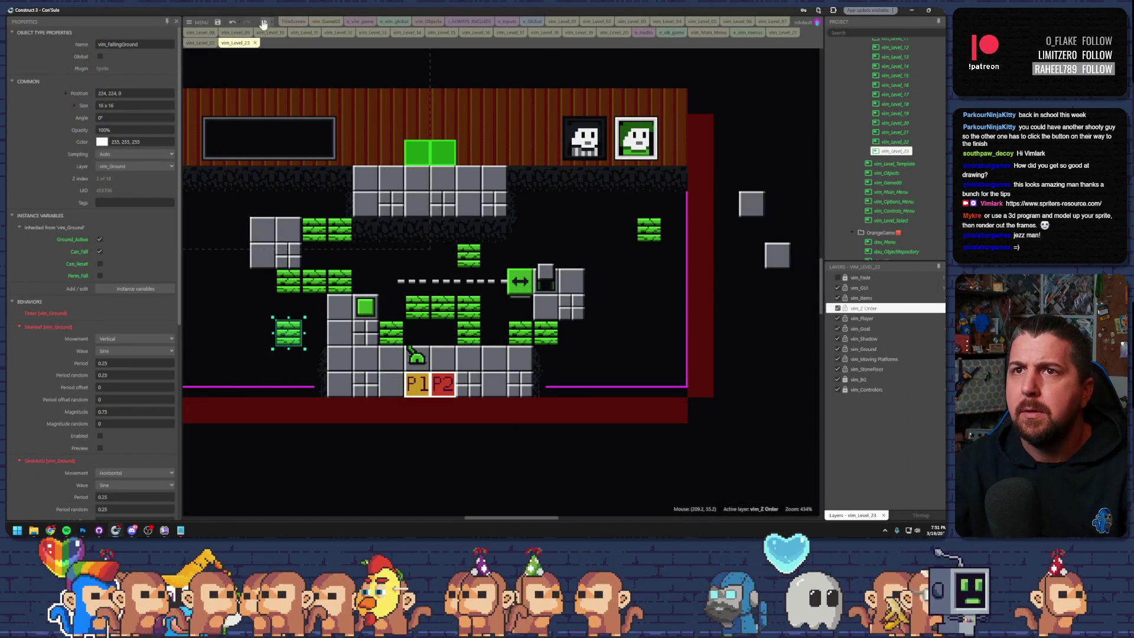
- Preview the rearranged level, climbing both characters and putting the second on the arrow switch
{"action": "left_click", "coordinate": [264, 23]}
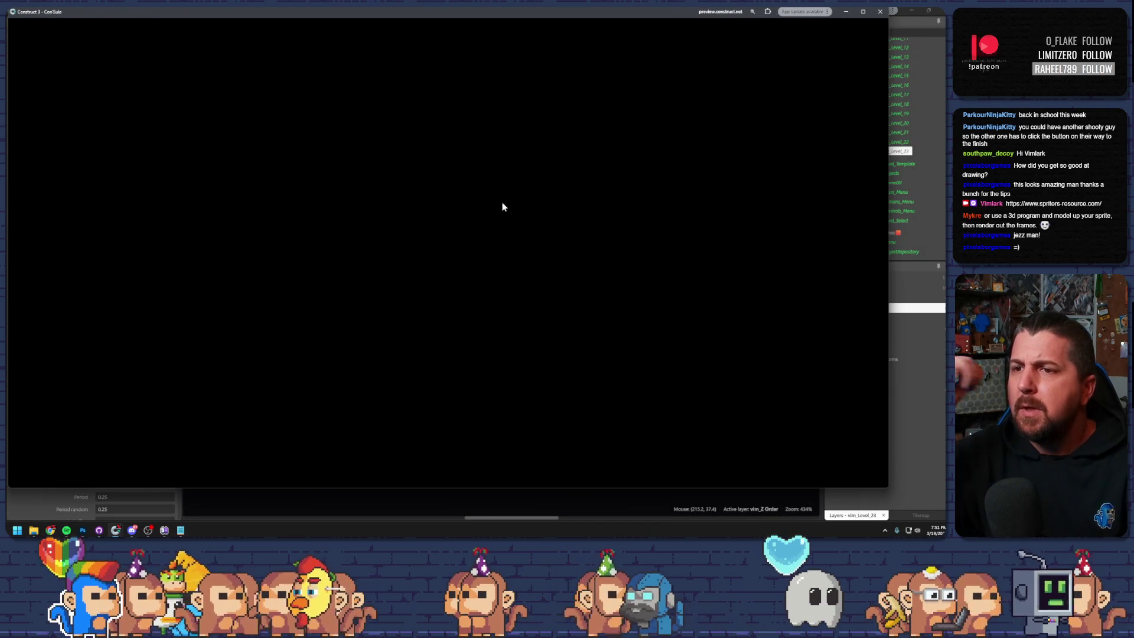
{"action": "key", "text": "Left"}
{"action": "key", "text": "Up"}
{"action": "key", "text": "Tab"}
{"action": "key", "text": "Right"}
{"action": "key", "text": "Up"}
{"action": "key", "text": "Right"}
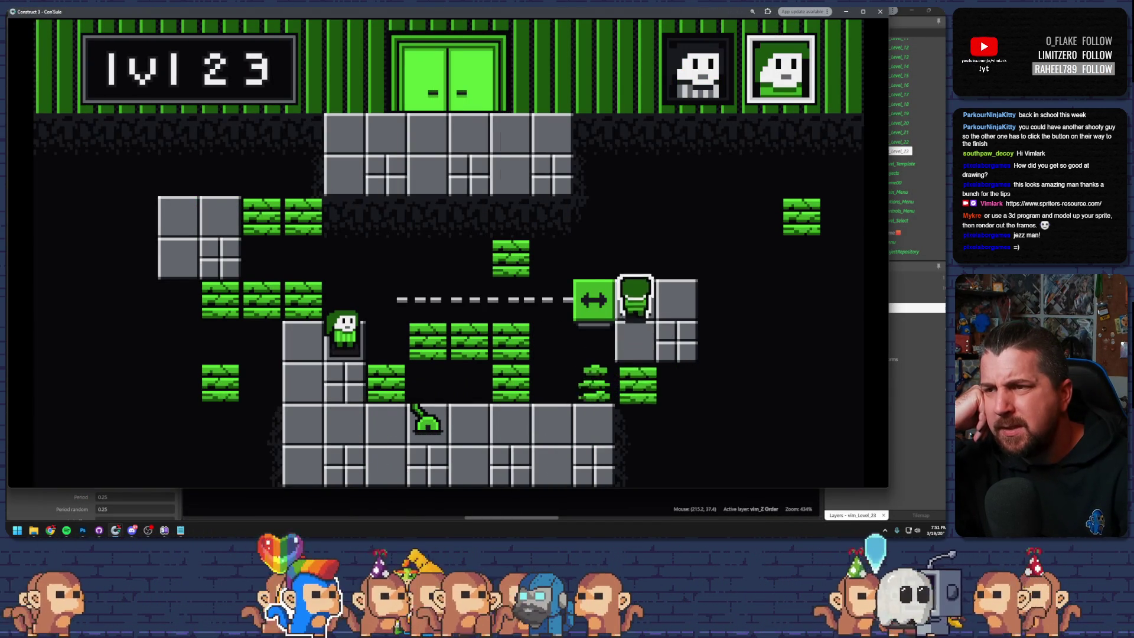
{"action": "key", "text": "Left"}
- Walk the first character to the lever and slide the platform left and back right
{"action": "key", "text": "Tab"}
{"action": "key", "text": "Down"}
{"action": "key", "text": "Right"}
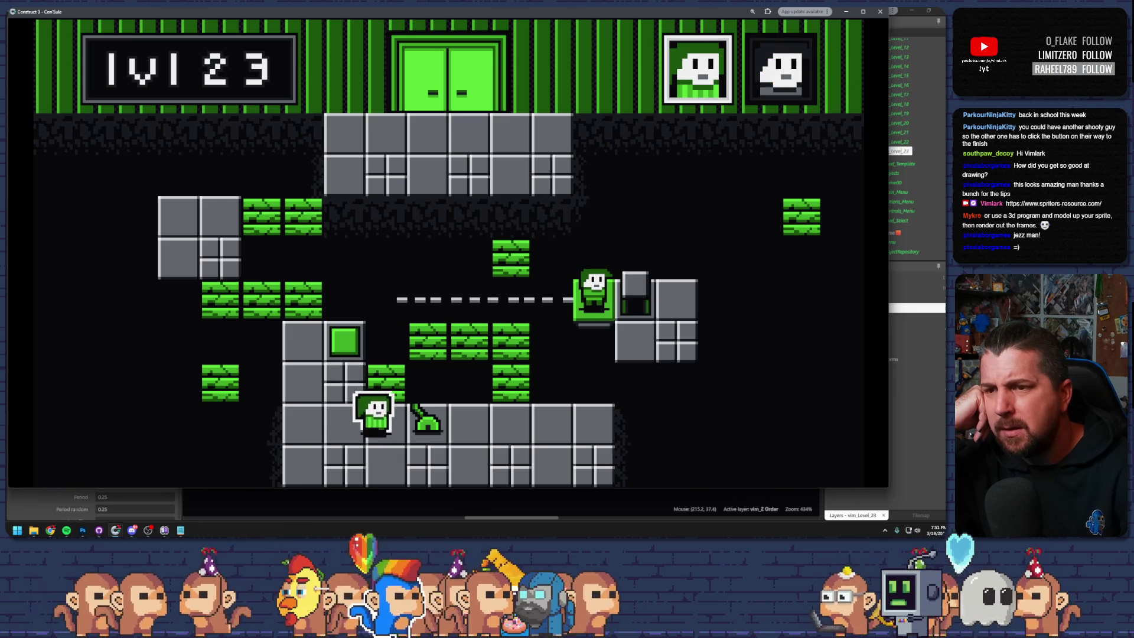
{"action": "key", "text": "Right"}
{"action": "key", "text": "e"}
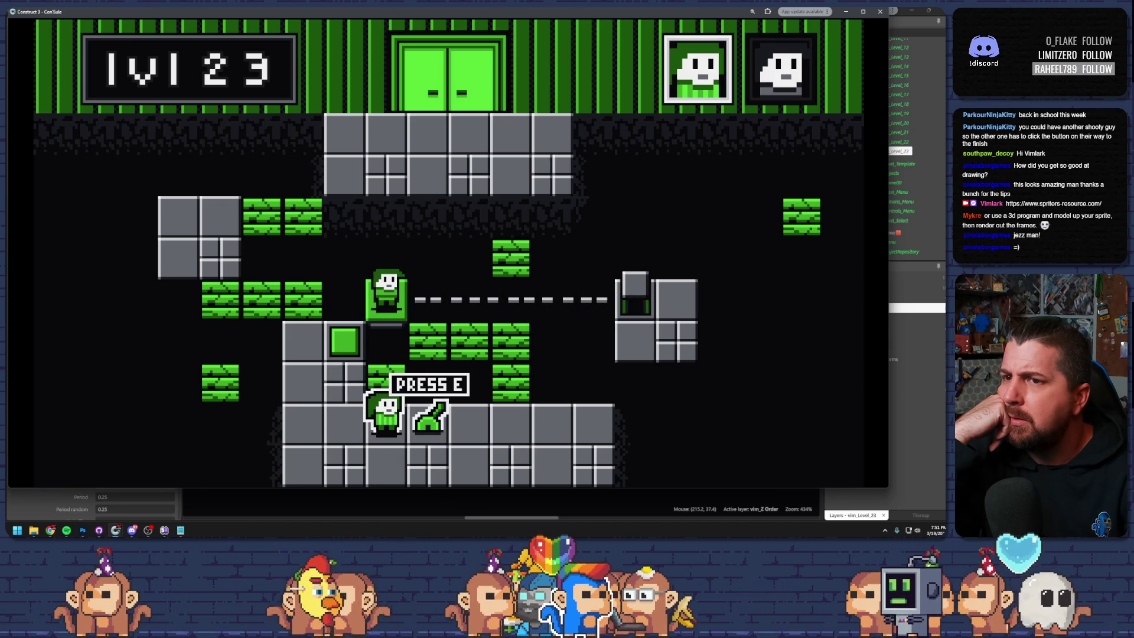
{"action": "key", "text": "e"}
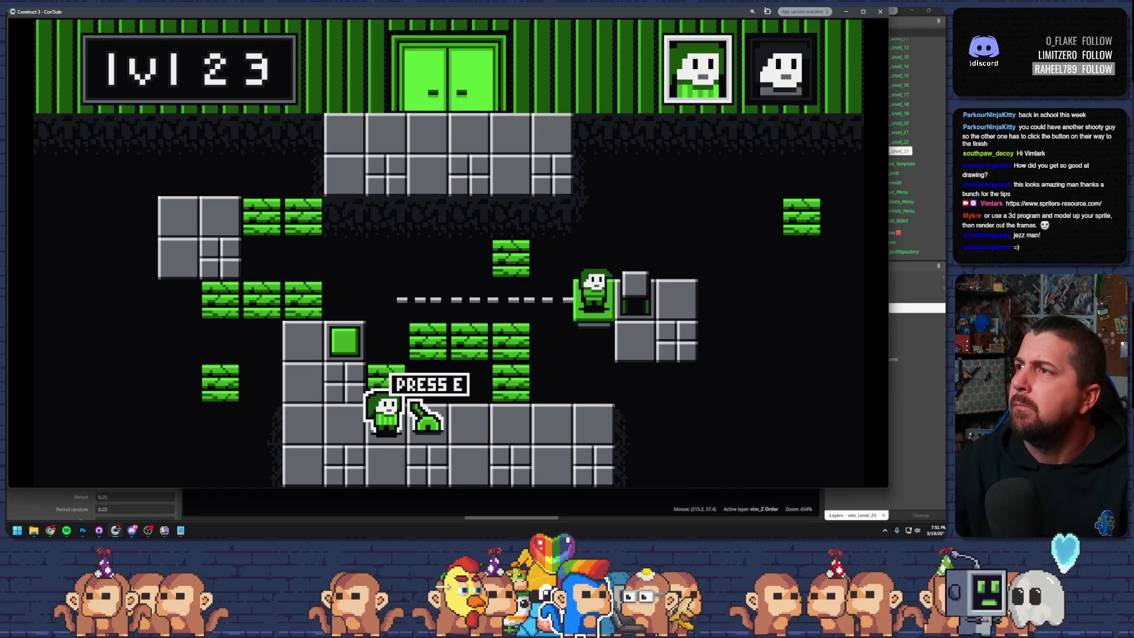
{"action": "left_click", "coordinate": [880, 11]}
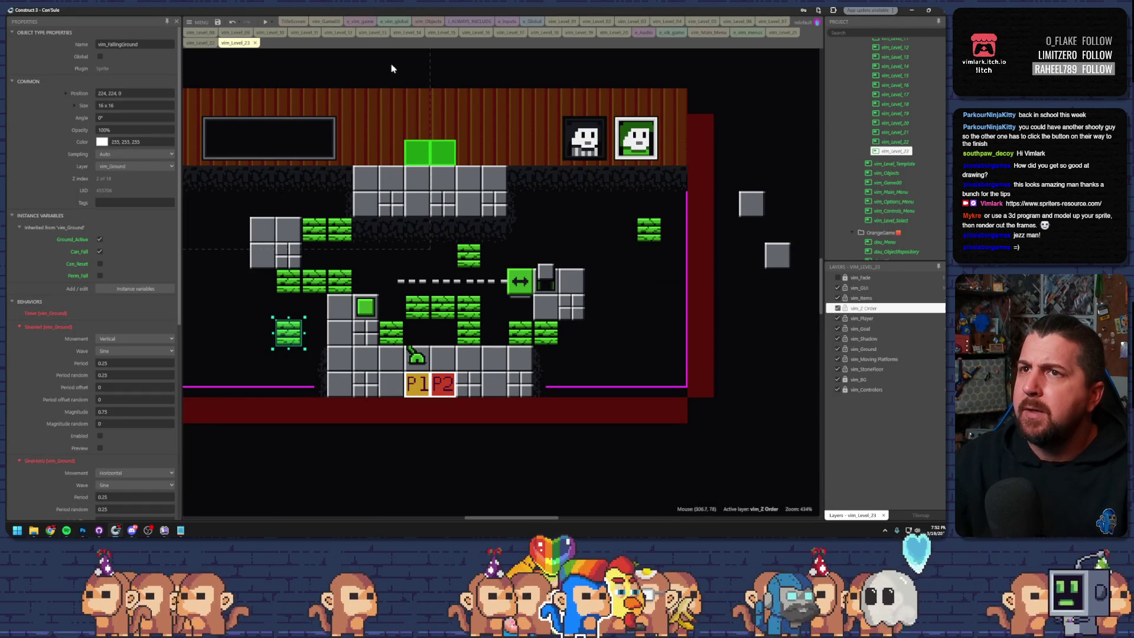
- Relaunch the preview and start moving both players toward the blocks
{"action": "left_click", "coordinate": [264, 23]}
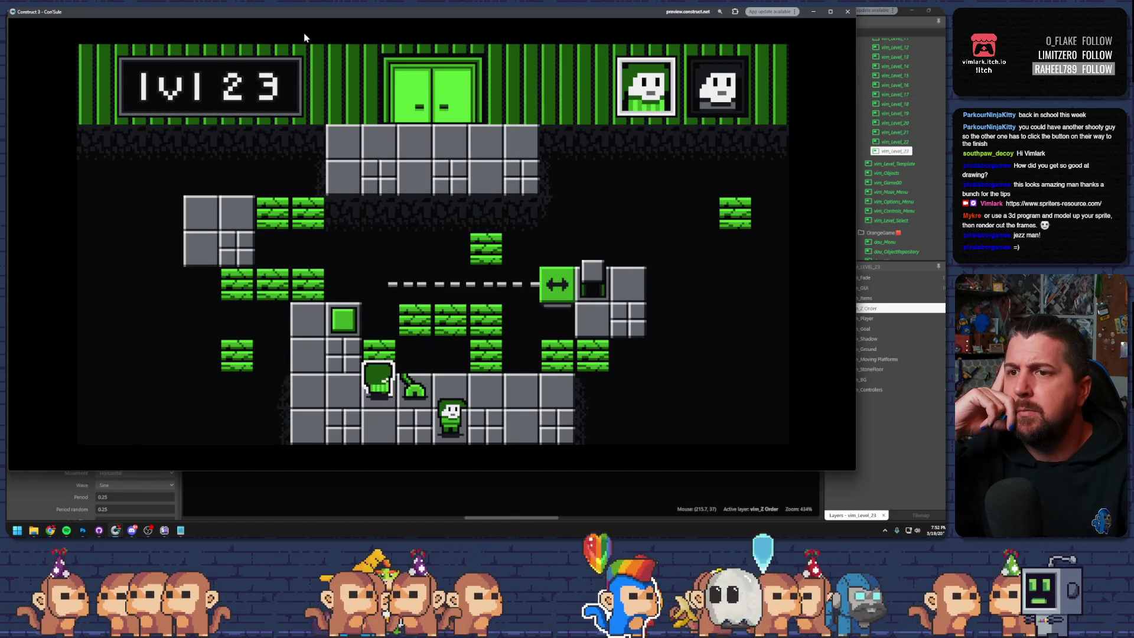
{"action": "key", "text": "Left"}
{"action": "key", "text": "Up"}
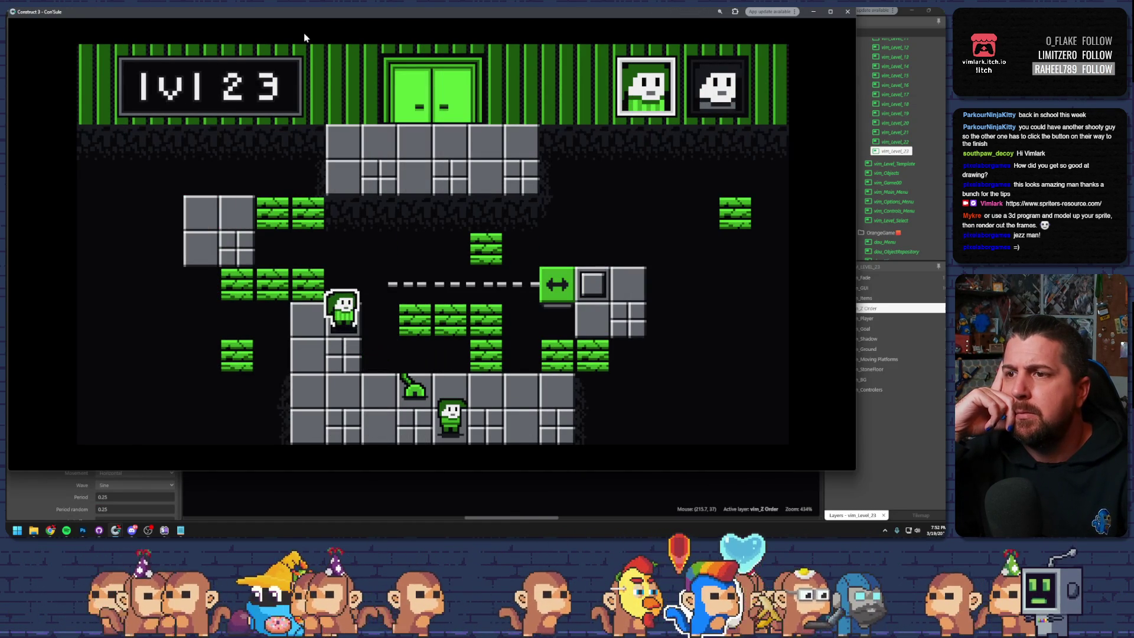
{"action": "key", "text": "Tab"}
{"action": "key", "text": "Right"}
{"action": "key", "text": "Right"}
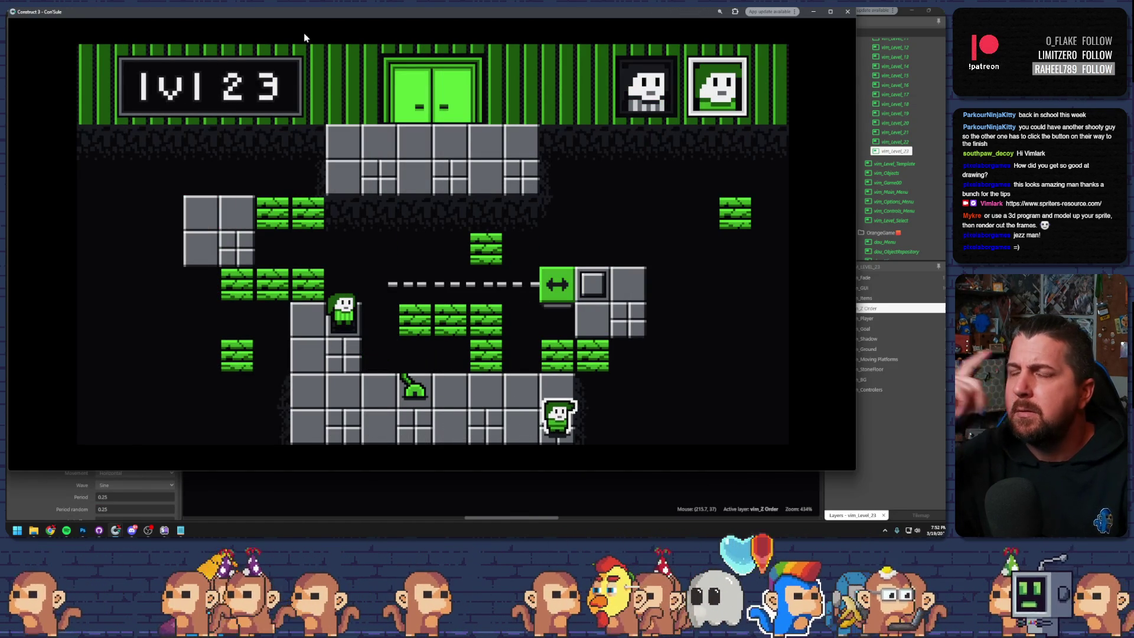
- Undo the last green block resize, pick another falling block, and relaunch the preview
{"action": "left_click", "coordinate": [847, 12]}
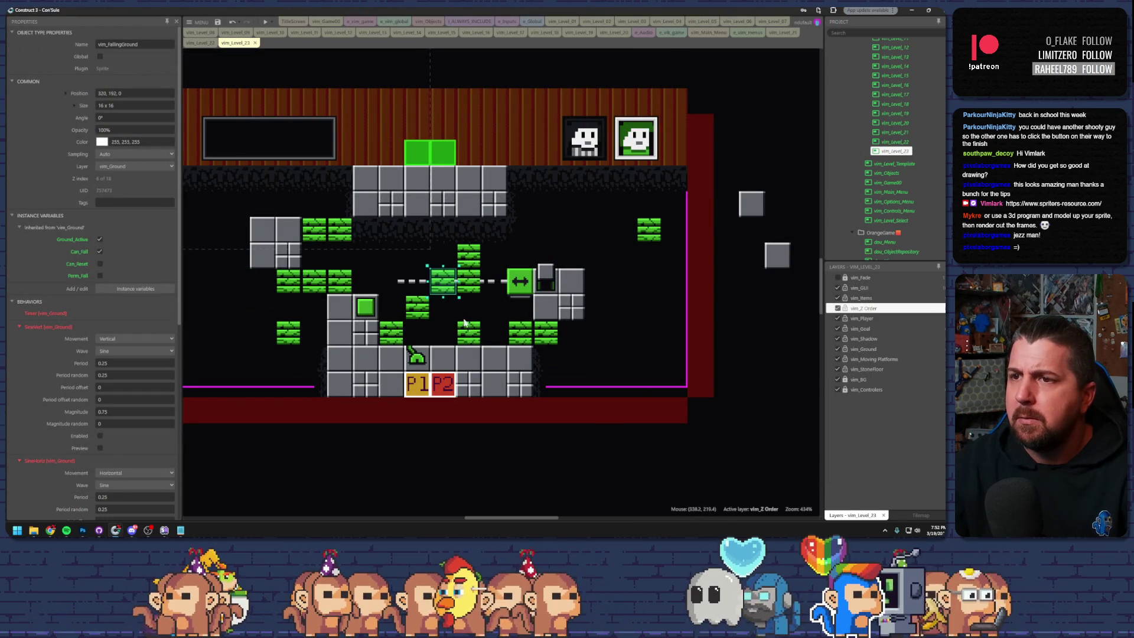
{"action": "key", "text": "ctrl+z"}
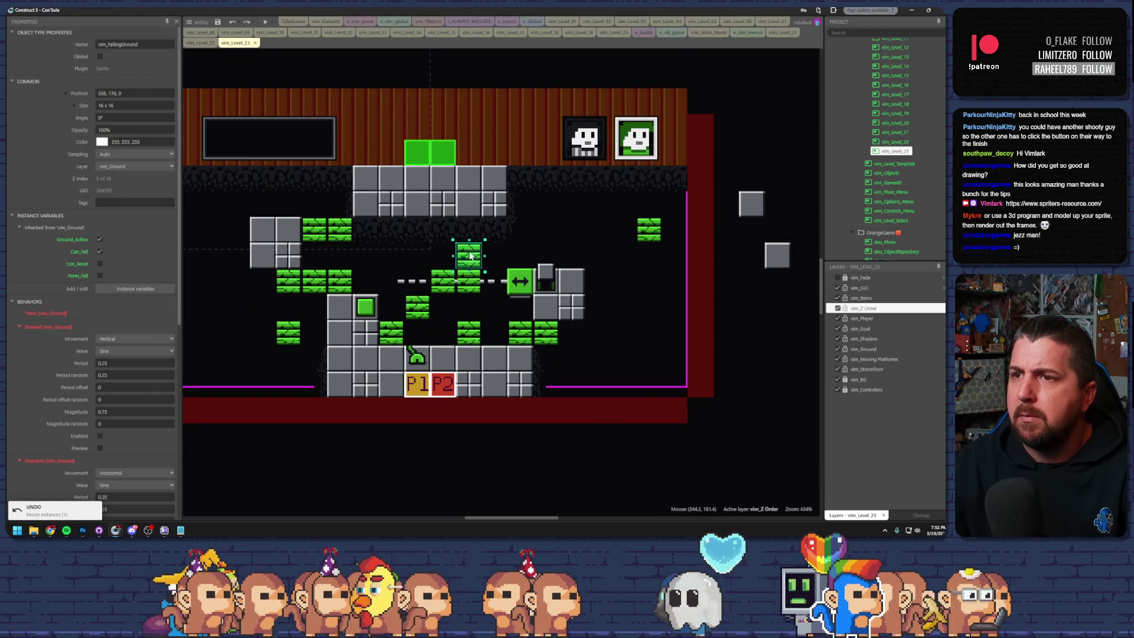
{"action": "left_click", "coordinate": [416, 307]}
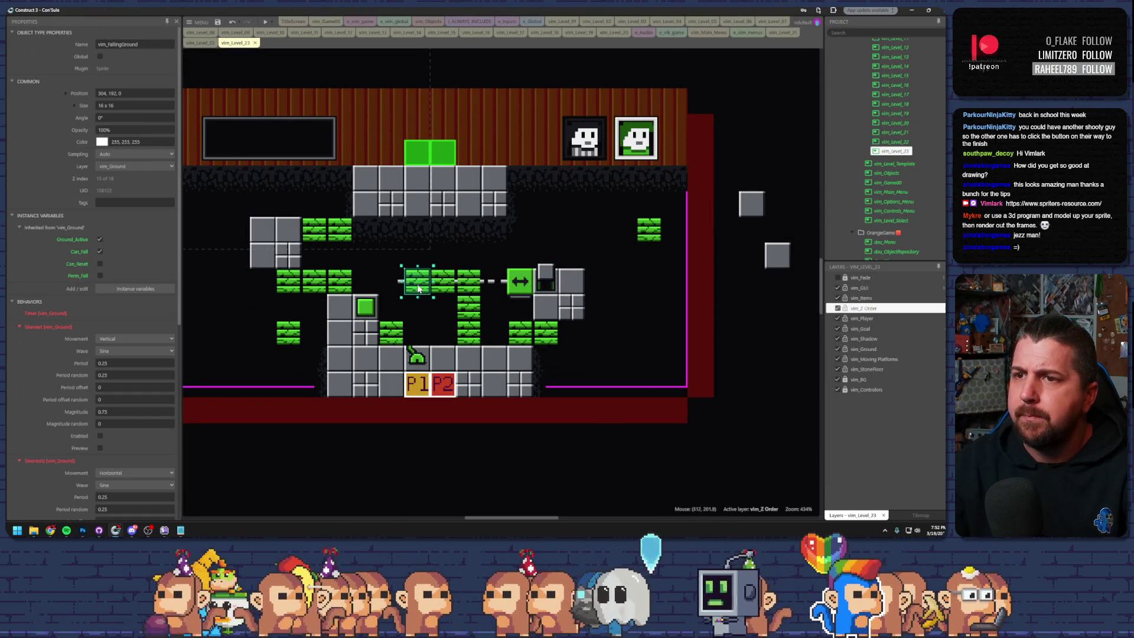
{"action": "left_click", "coordinate": [265, 23]}
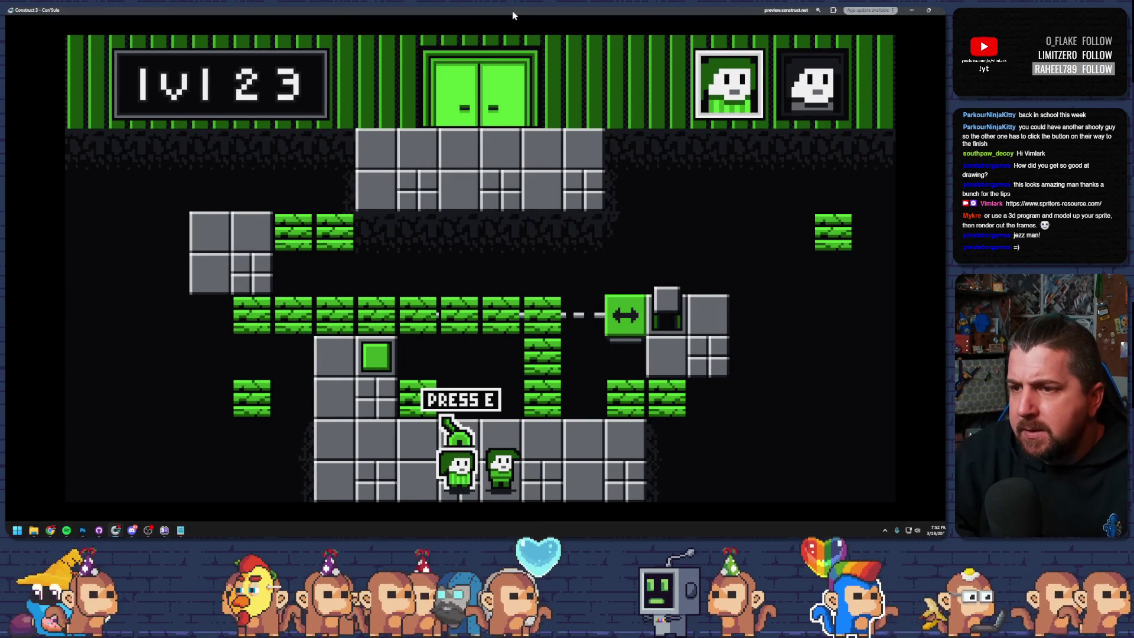
- Climb both characters up through the green blocks into the upper row
{"action": "key", "text": "e"}
{"action": "key", "text": "d"}
{"action": "key", "text": "w"}
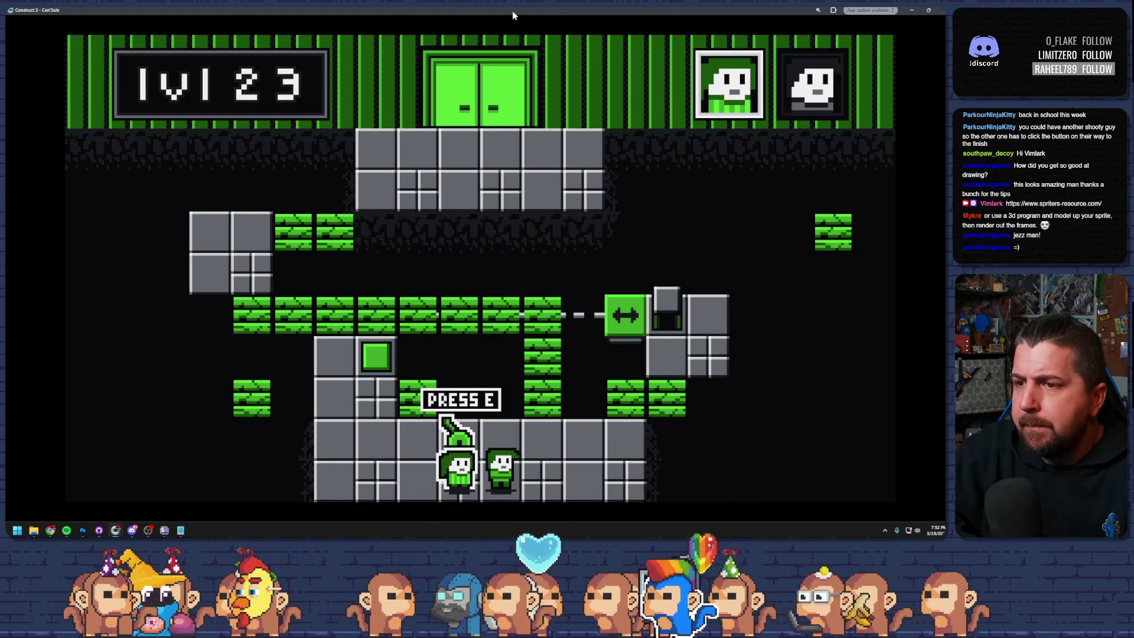
{"action": "key", "text": "e"}
{"action": "key", "text": "d"}
{"action": "key", "text": "w"}
{"action": "key", "text": "a"}
{"action": "key", "text": "a"}
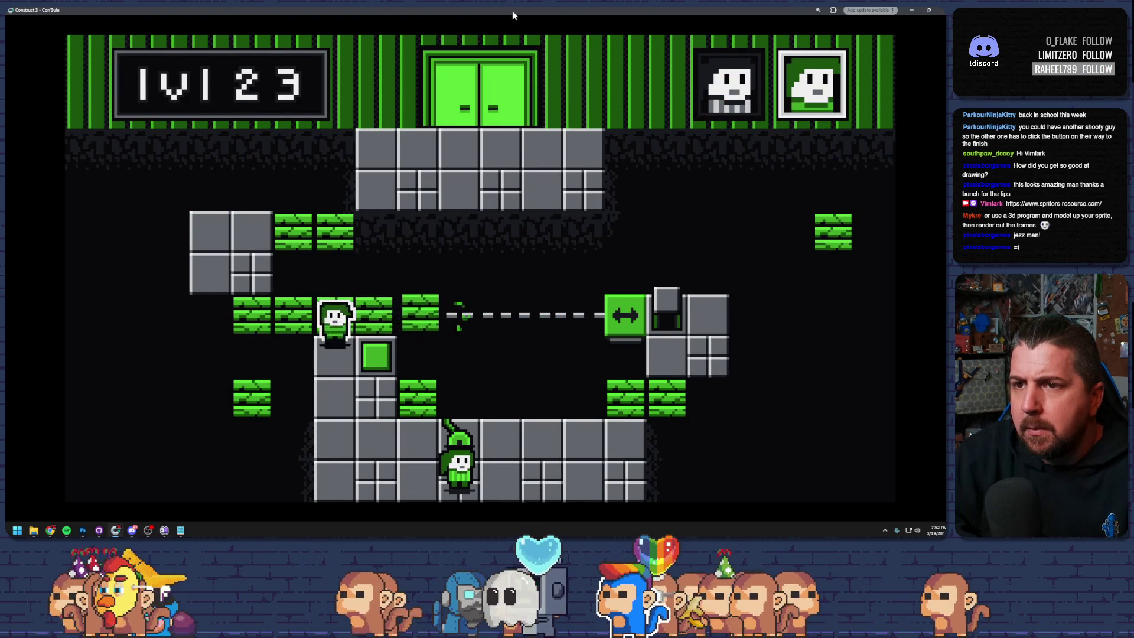
{"action": "key", "text": "d"}
- Put a character on the arrow block, flip the lever to slide the platform left, then exit
{"action": "key", "text": "e"}
{"action": "key", "text": "d"}
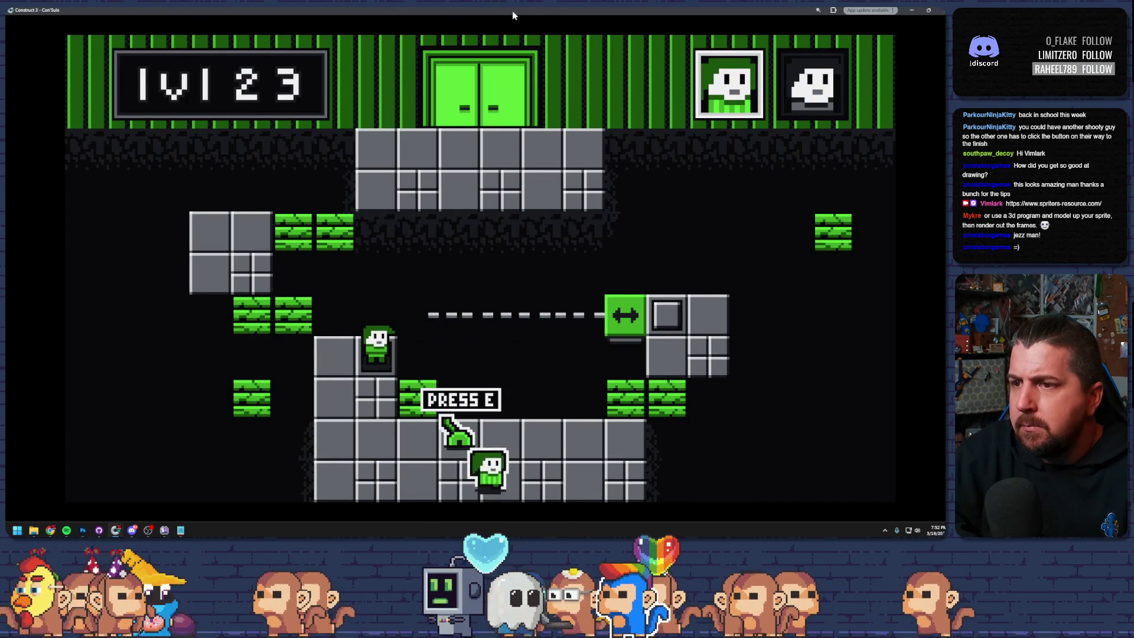
{"action": "key", "text": "w"}
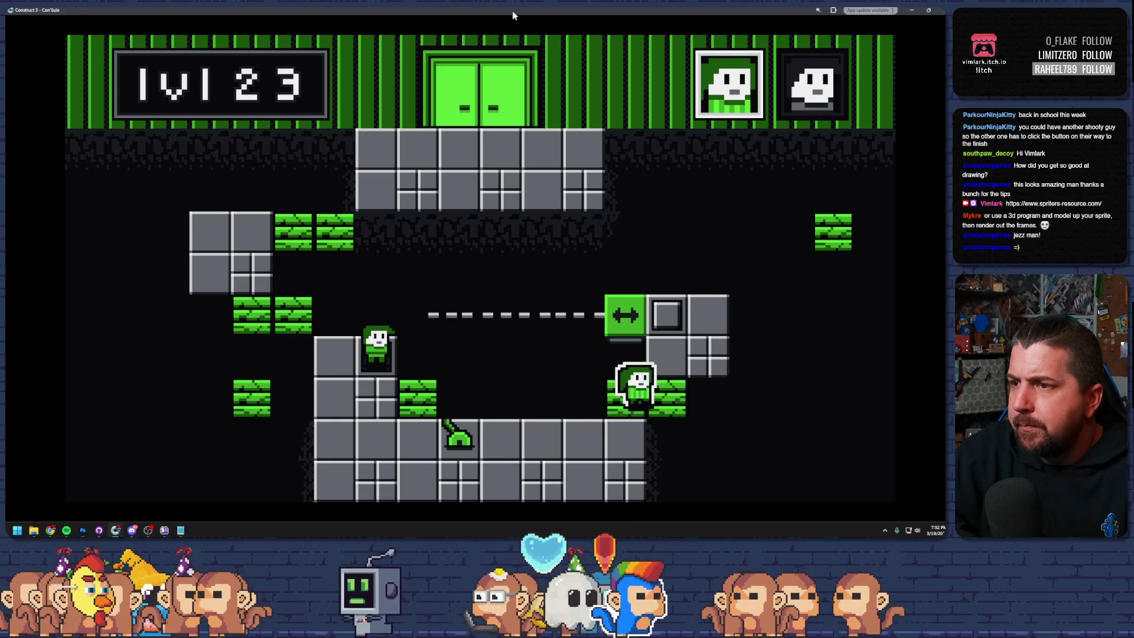
{"action": "key", "text": "a"}
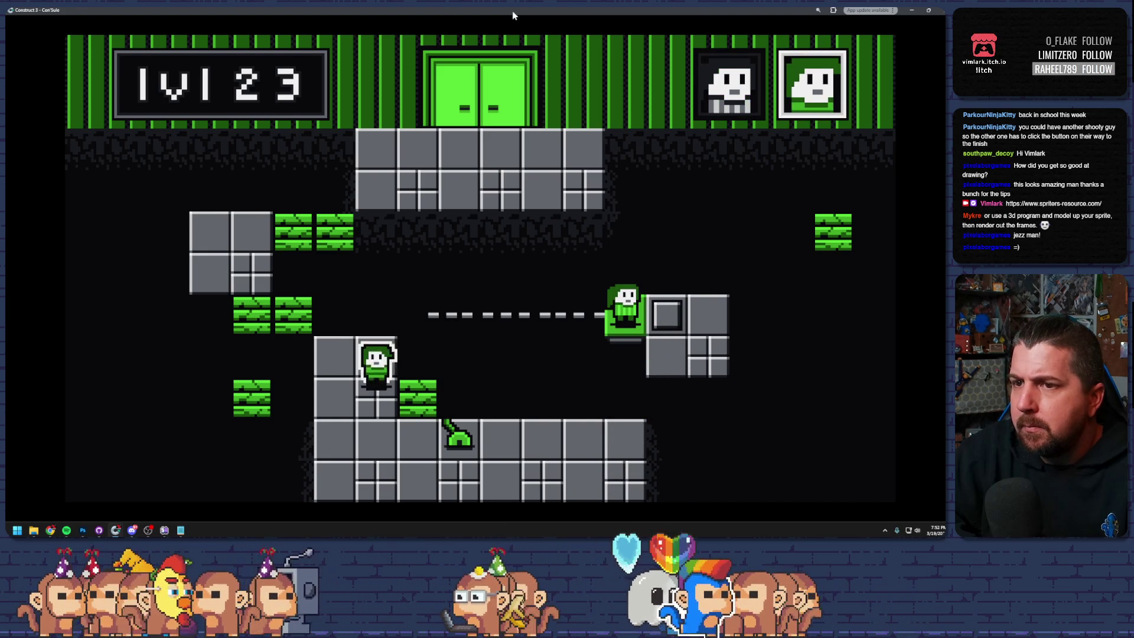
{"action": "key", "text": "d"}
{"action": "key", "text": "e"}
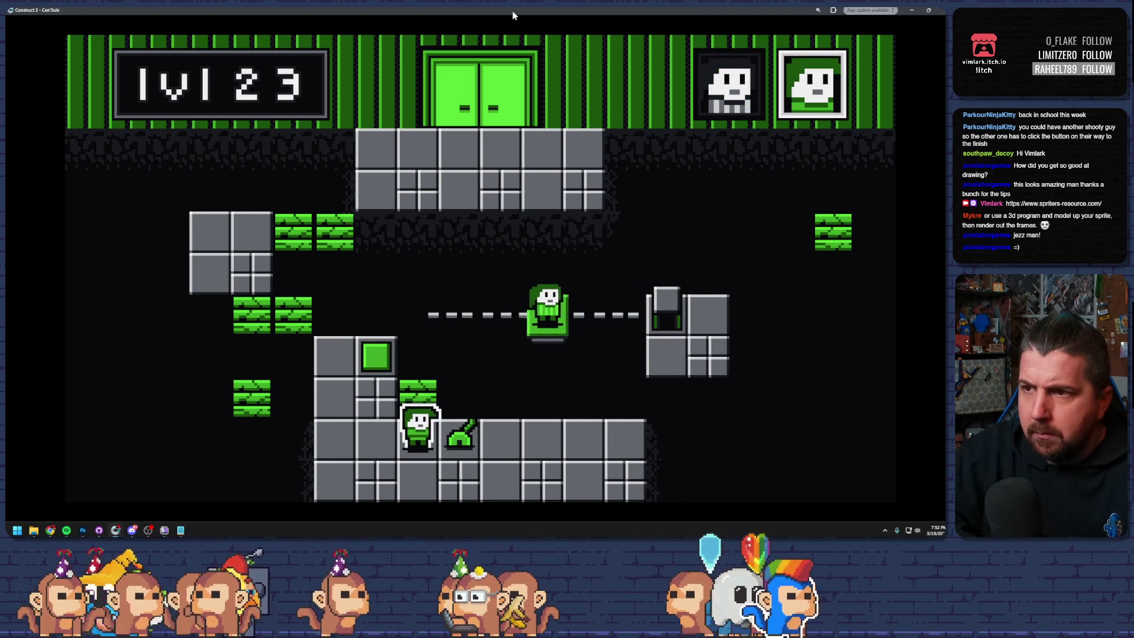
{"action": "key", "text": "w"}
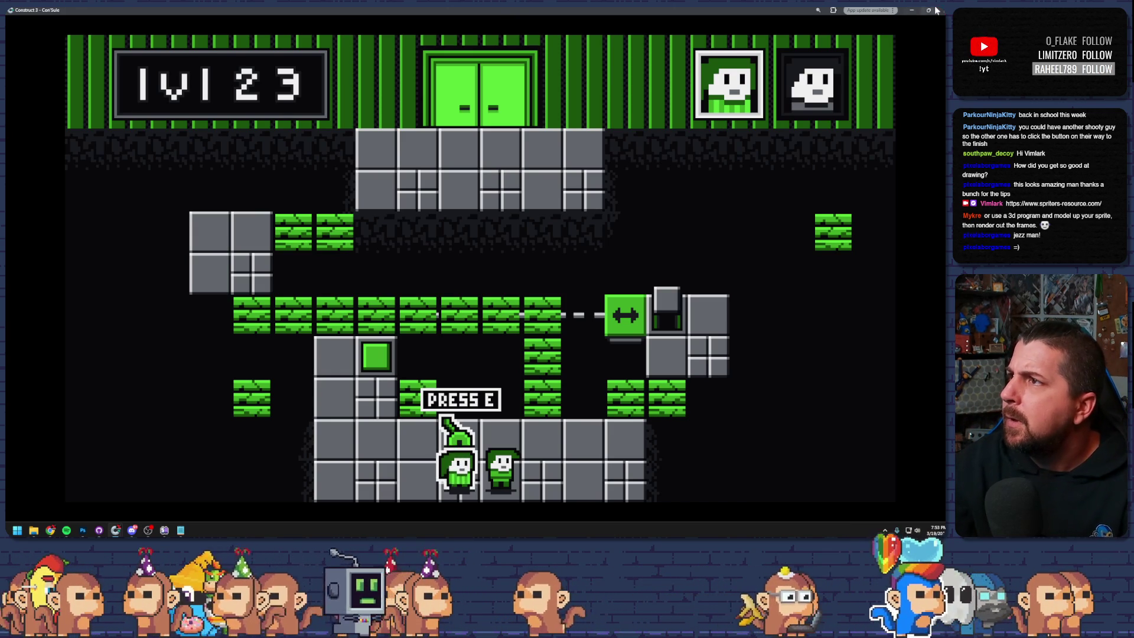
{"action": "key", "text": "alt+F4"}
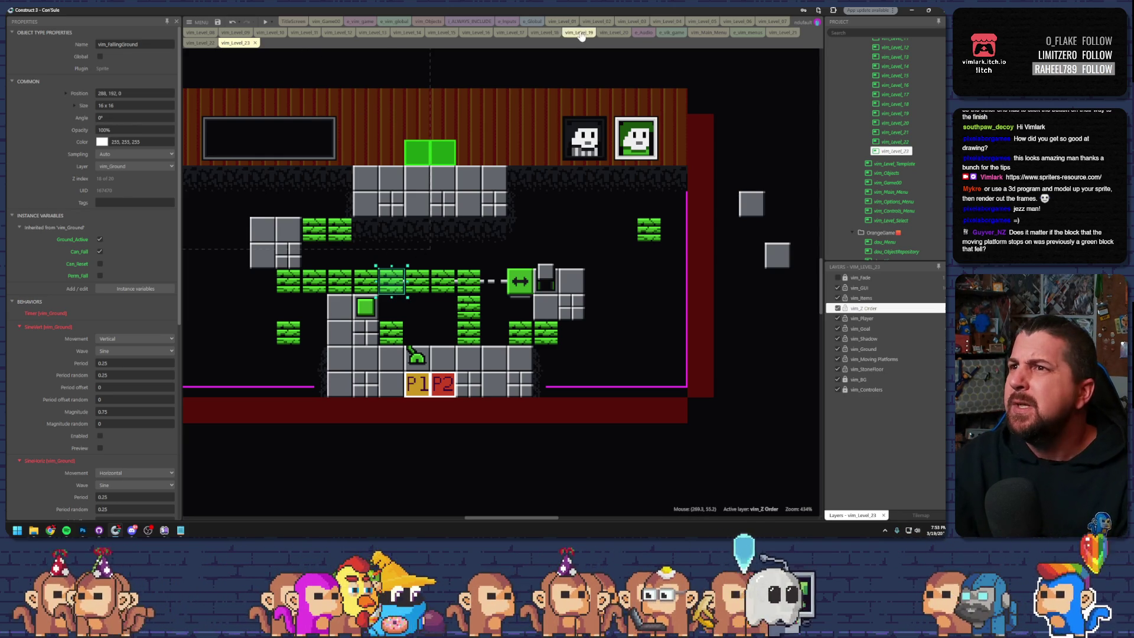
- Compare the vim_Level_05 through vim_Level_10 layouts, inspecting a falling-ground block's properties
{"action": "left_click", "coordinate": [705, 21]}
{"action": "left_click", "coordinate": [738, 22]}
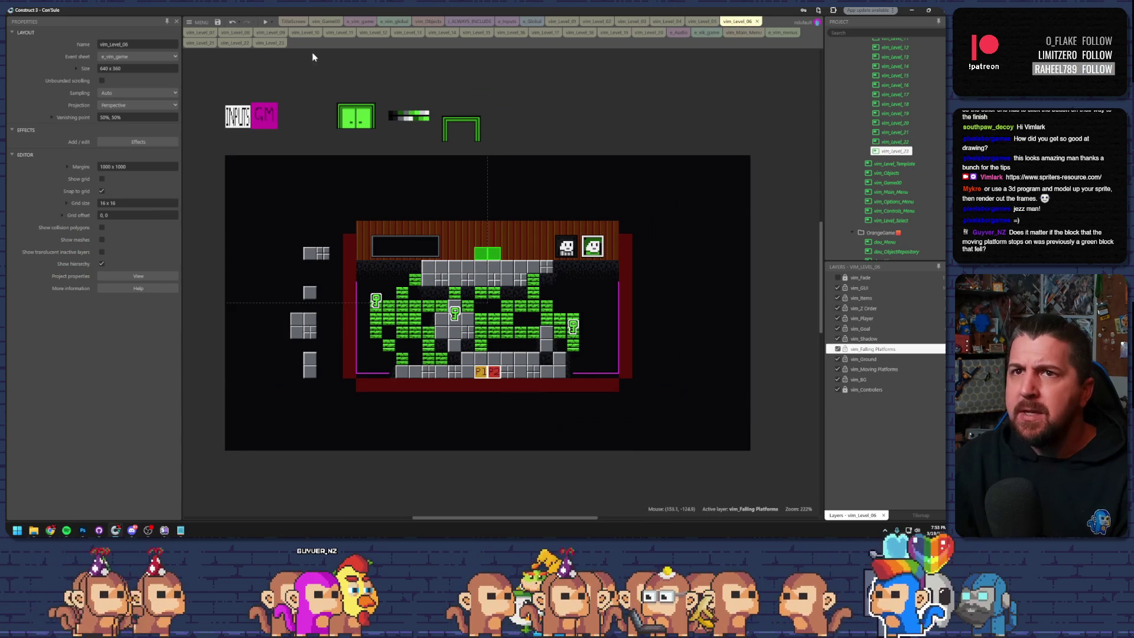
{"action": "left_click", "coordinate": [203, 33]}
{"action": "left_click", "coordinate": [240, 34]}
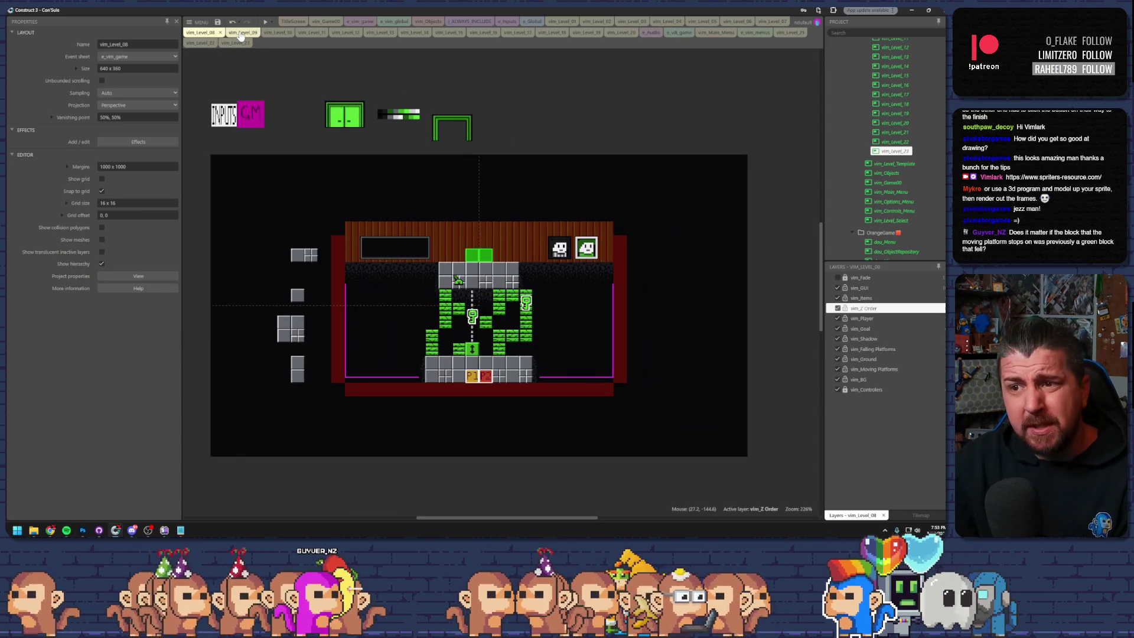
{"action": "left_click", "coordinate": [276, 33]}
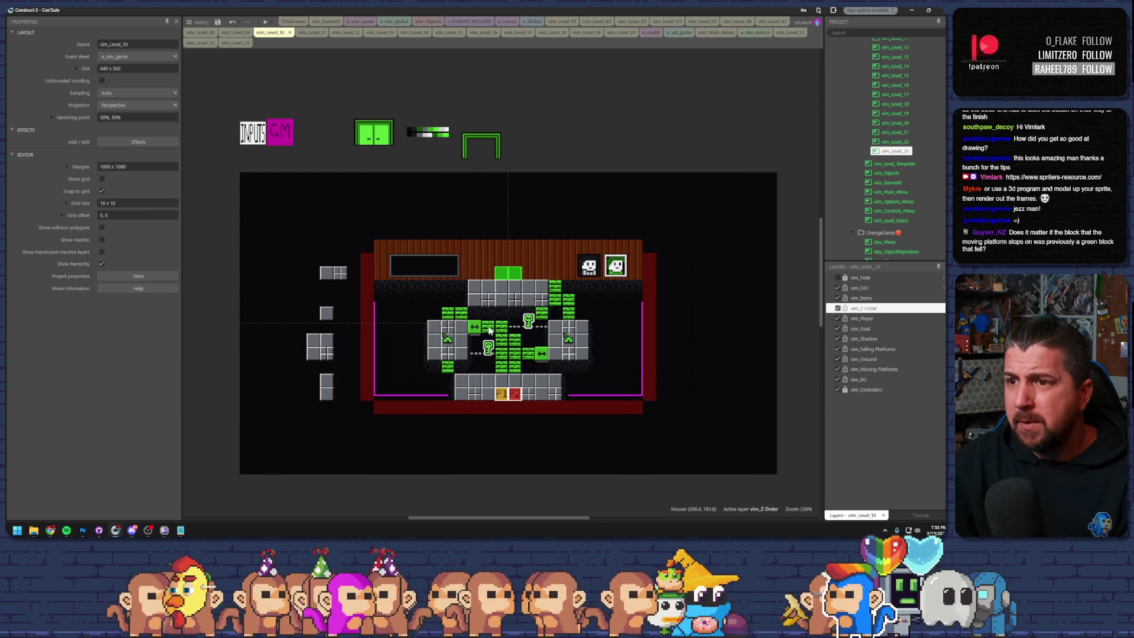
{"action": "left_click", "coordinate": [489, 344]}
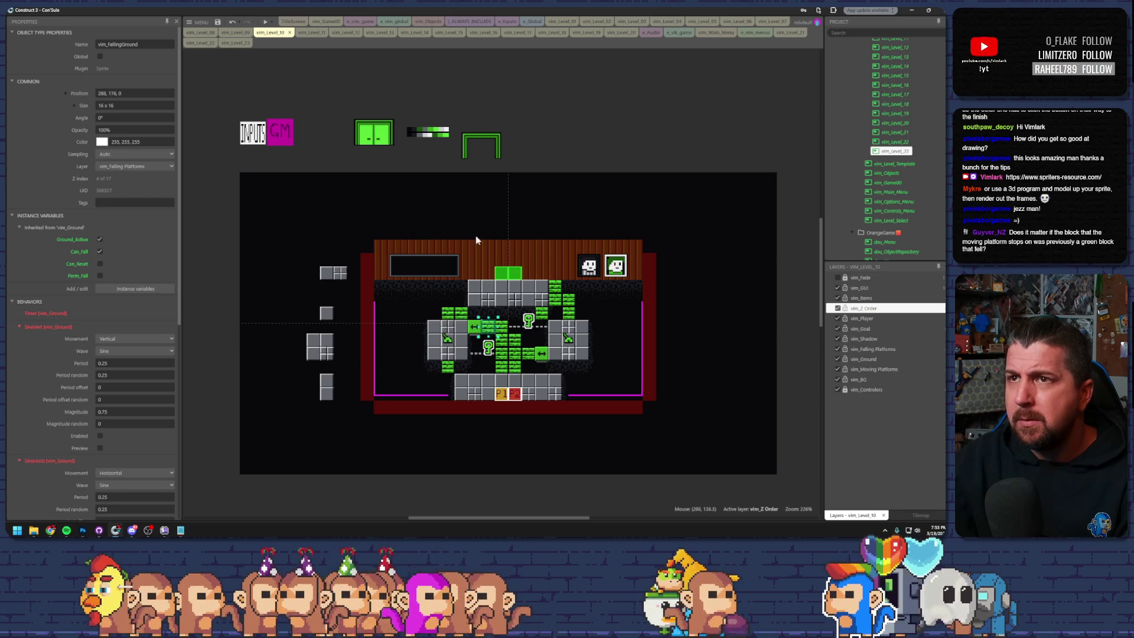
- Back in vim_Level_23, select the moving platform and edit its Move_Left value
{"action": "left_click", "coordinate": [236, 43]}
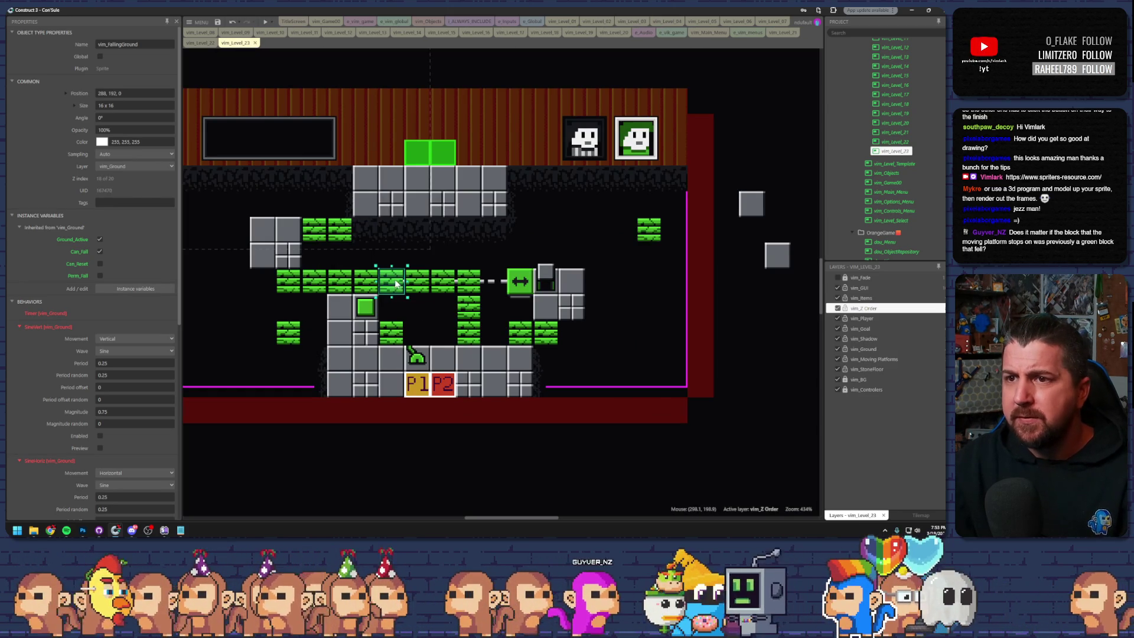
{"action": "left_click", "coordinate": [521, 285]}
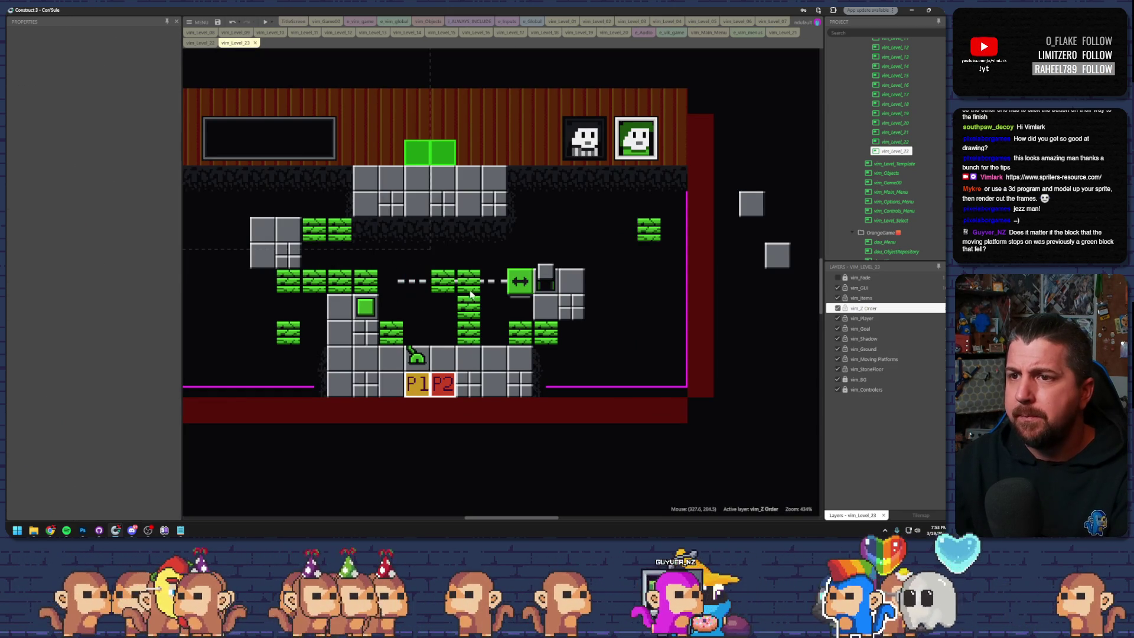
{"action": "left_click", "coordinate": [119, 302]}
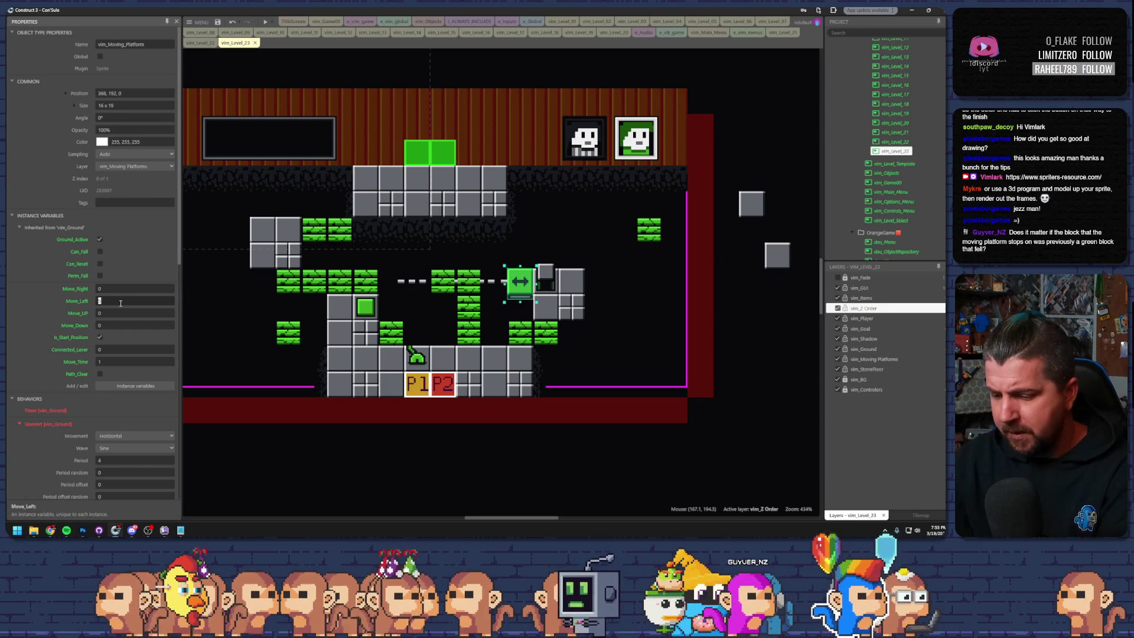
- Raise the grey green-button block beside the green blocks and drop a falling block under the track
{"action": "left_click", "coordinate": [400, 303]}
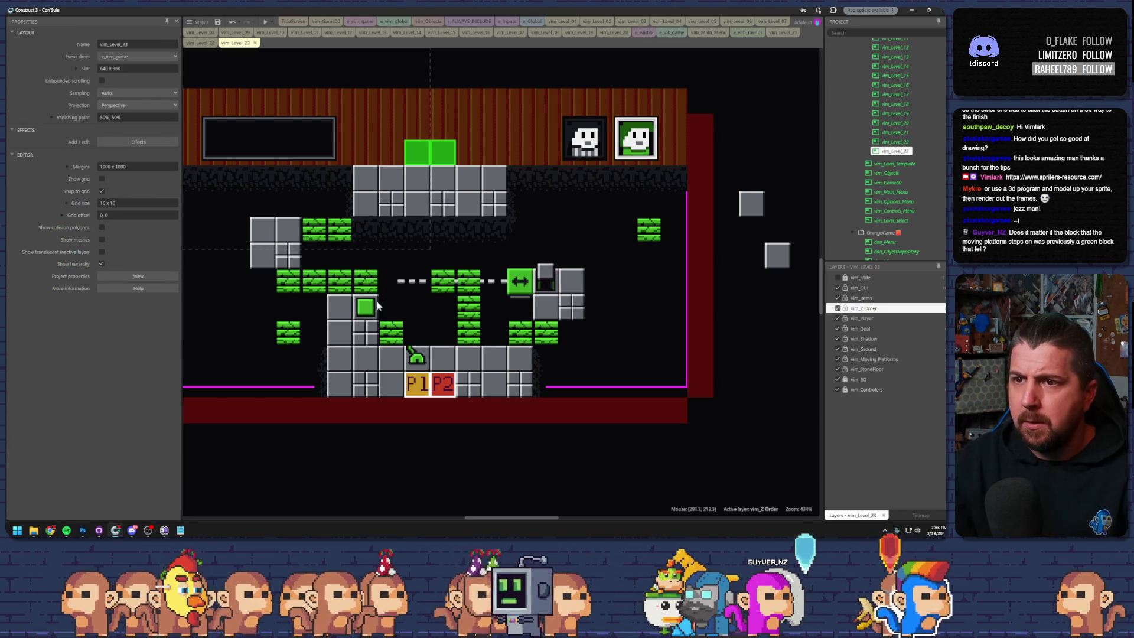
{"action": "mouse_move", "coordinate": [345, 324]}
{"action": "left_mouse_down"}
{"action": "mouse_move", "coordinate": [345, 292]}
{"action": "mouse_move", "coordinate": [367, 287]}
{"action": "left_mouse_up"}
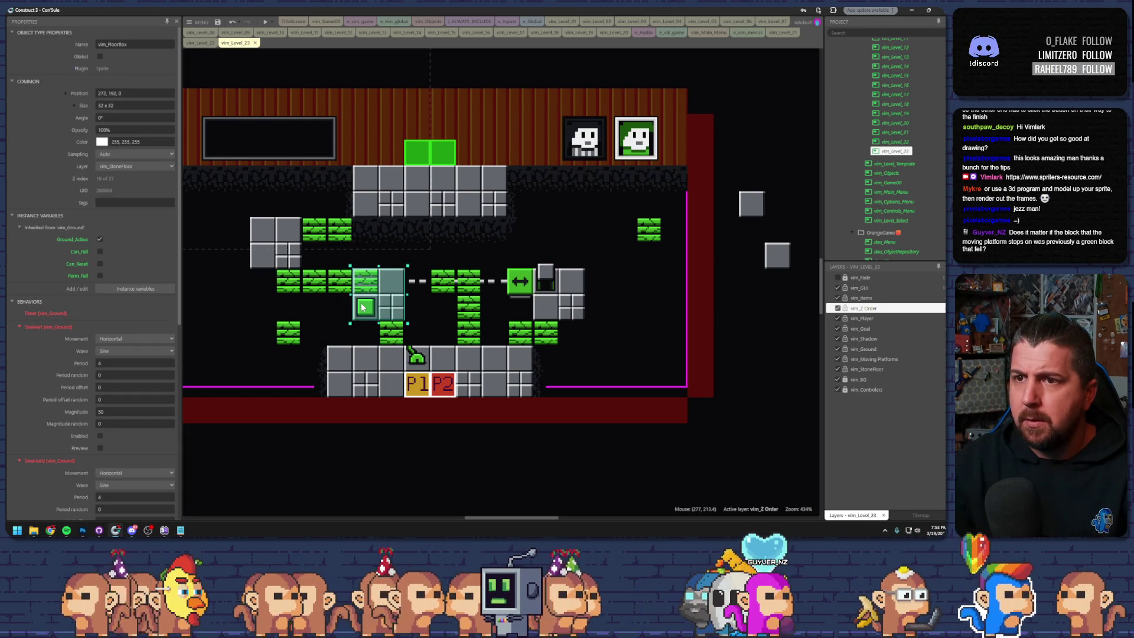
{"action": "left_click", "coordinate": [393, 300]}
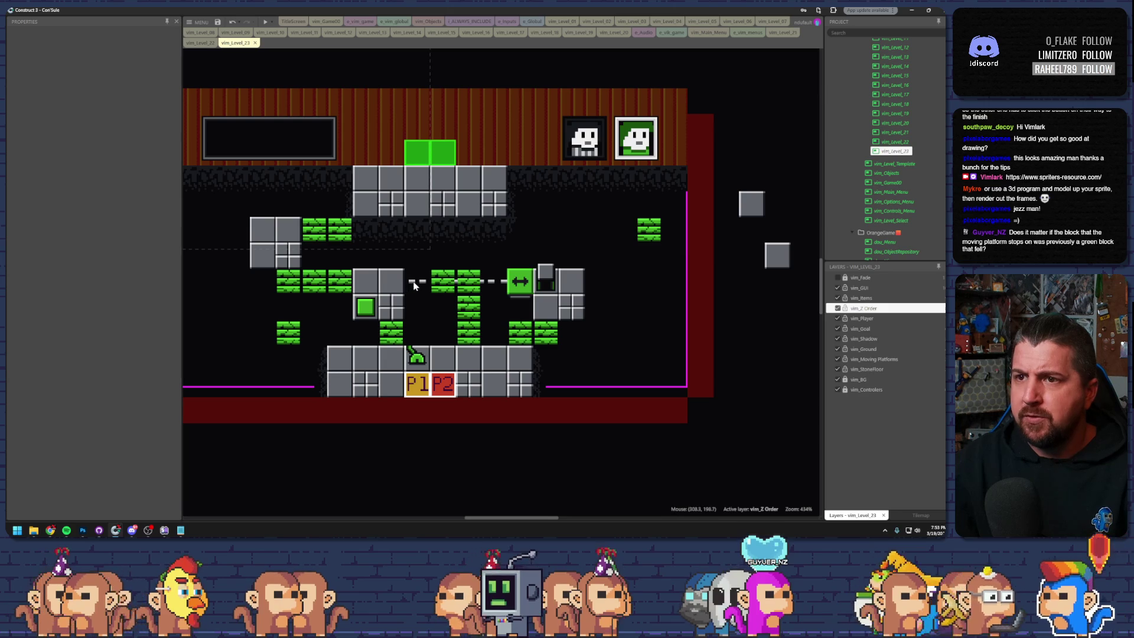
{"action": "left_click_drag", "start_coordinate": [431, 286], "coordinate": [415, 314]}
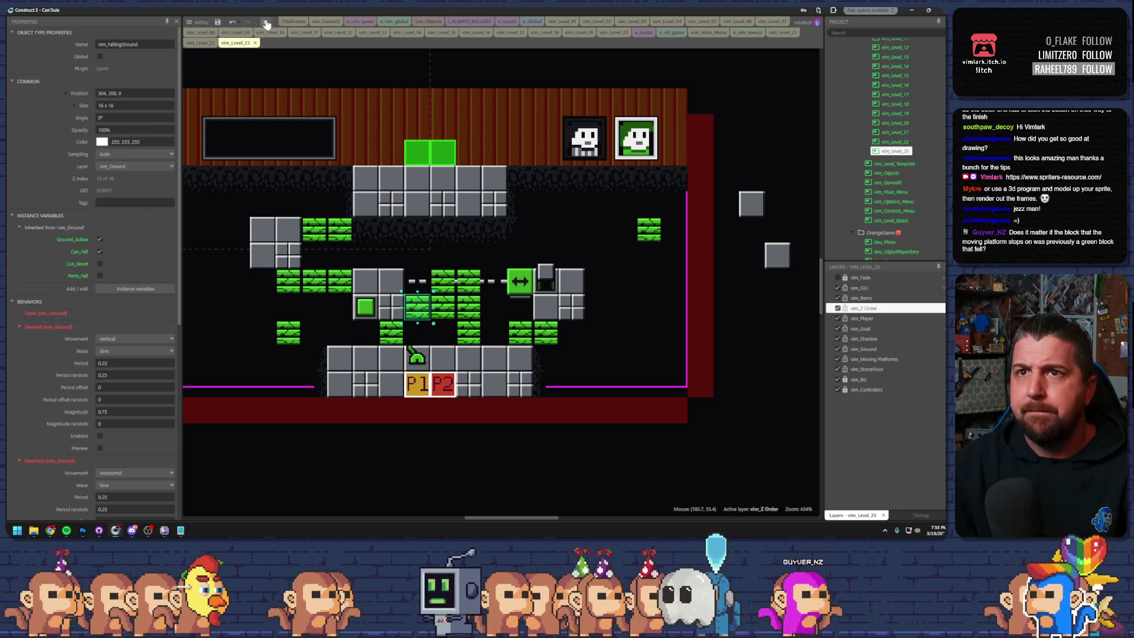
{"action": "left_click", "coordinate": [267, 22]}
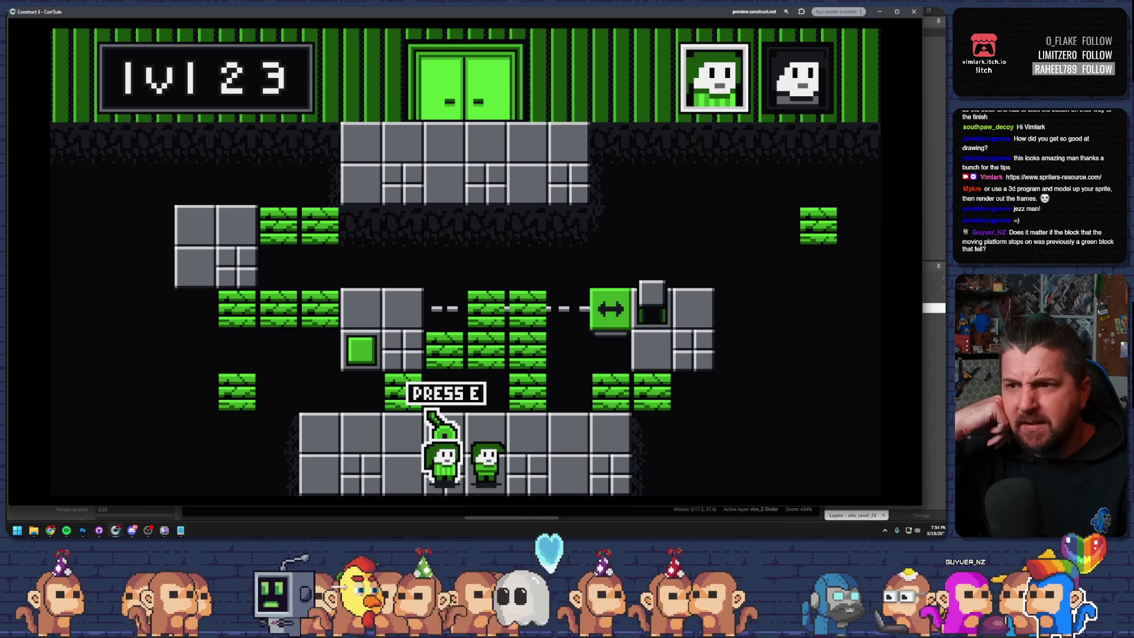
- Climb both characters up the green columns, putting one on the arrow block
{"action": "key", "text": "e"}
{"action": "key", "text": "Right"}
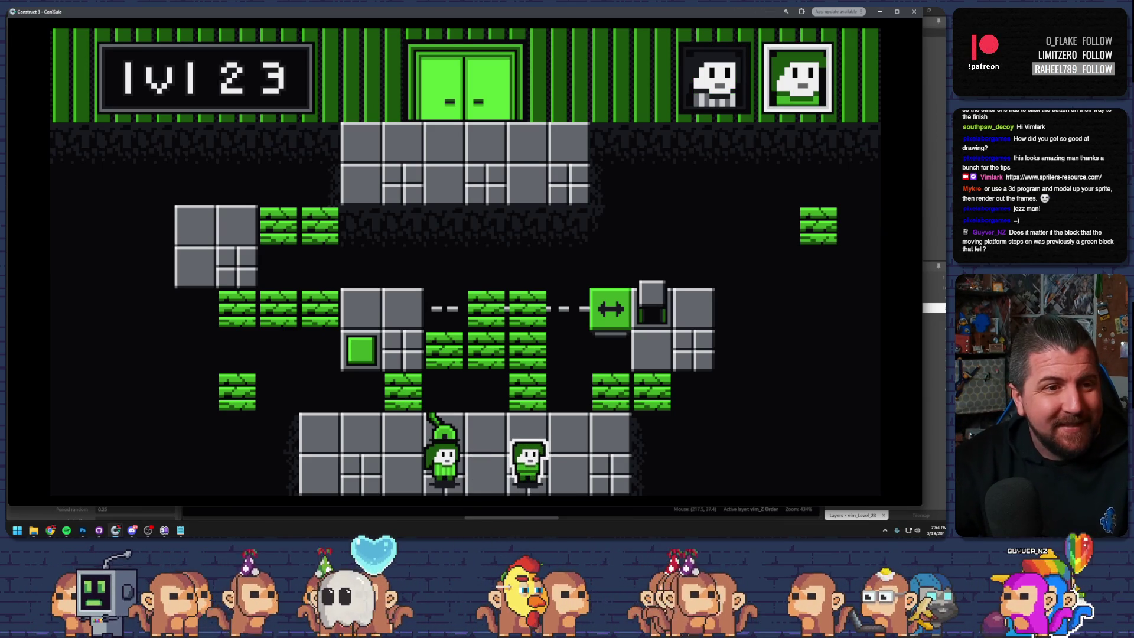
{"action": "key", "text": "Up"}
{"action": "key", "text": "Left"}
{"action": "key", "text": "Left"}
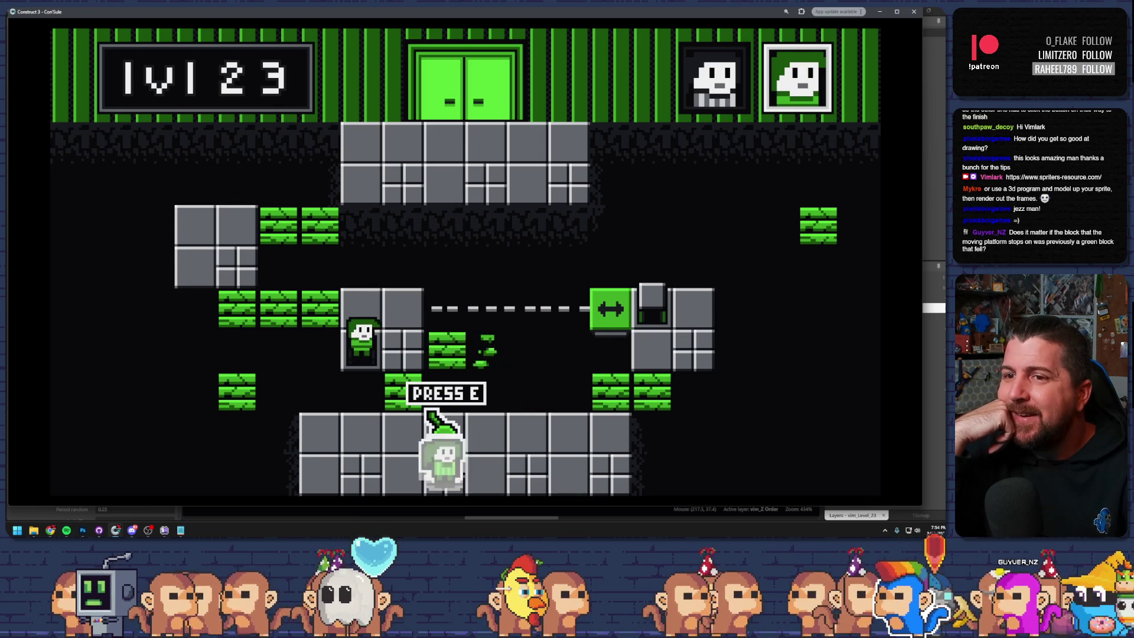
{"action": "key", "text": "e"}
{"action": "key", "text": "Right"}
{"action": "key", "text": "Up"}
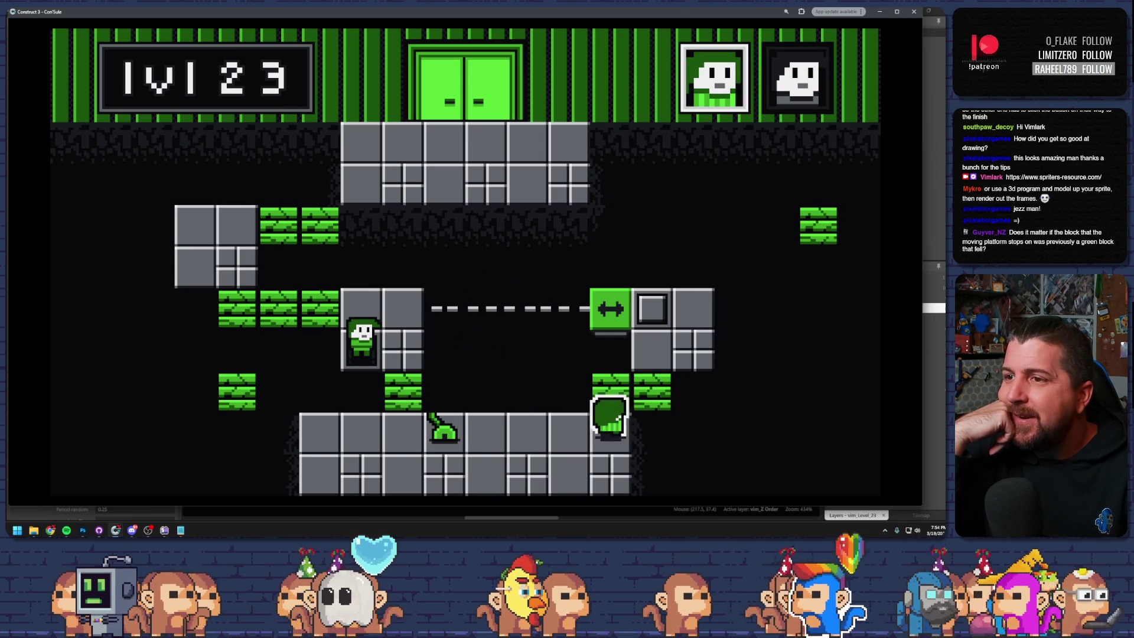
{"action": "key", "text": "Up"}
{"action": "key", "text": "Left"}
- Drop the other character to the lever, slide the platform left and back, then close
{"action": "key", "text": "e"}
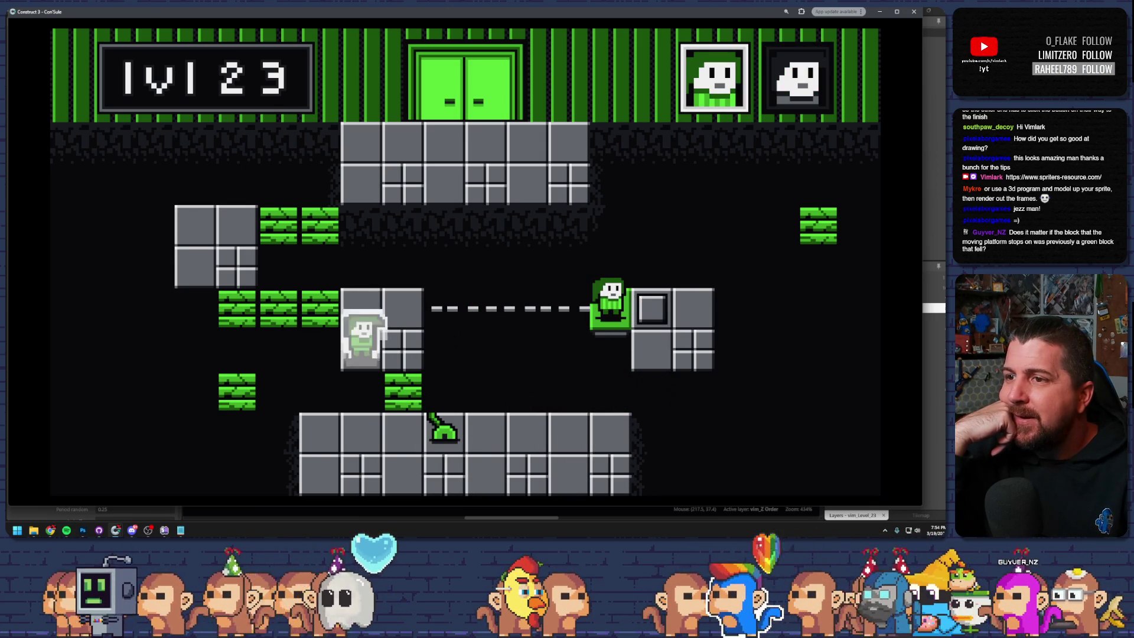
{"action": "key", "text": "Right"}
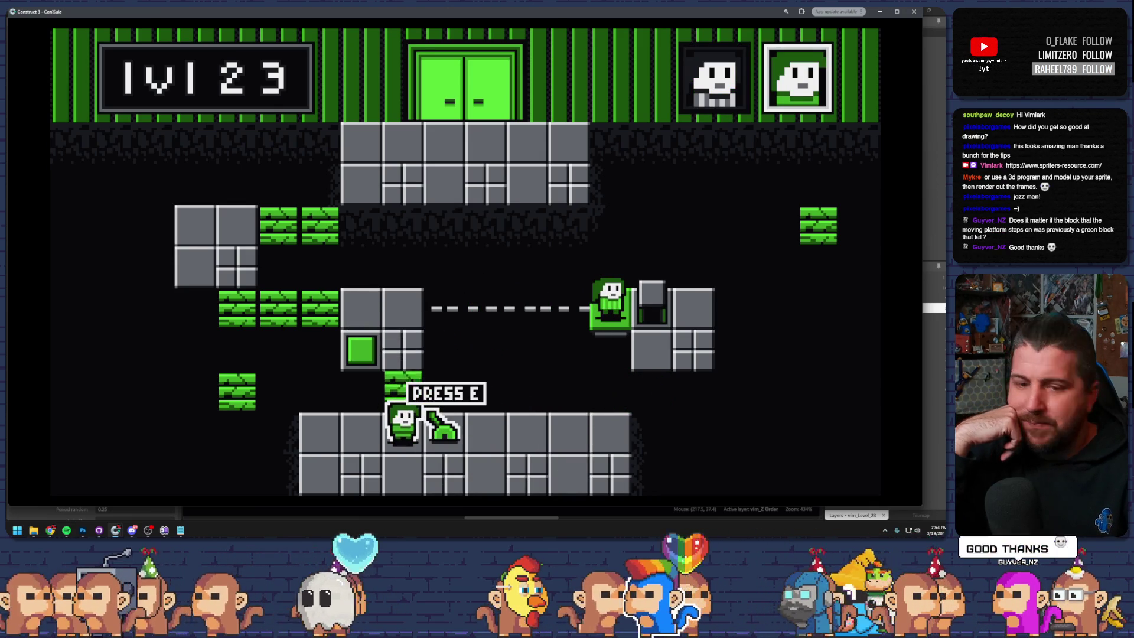
{"action": "key", "text": "e"}
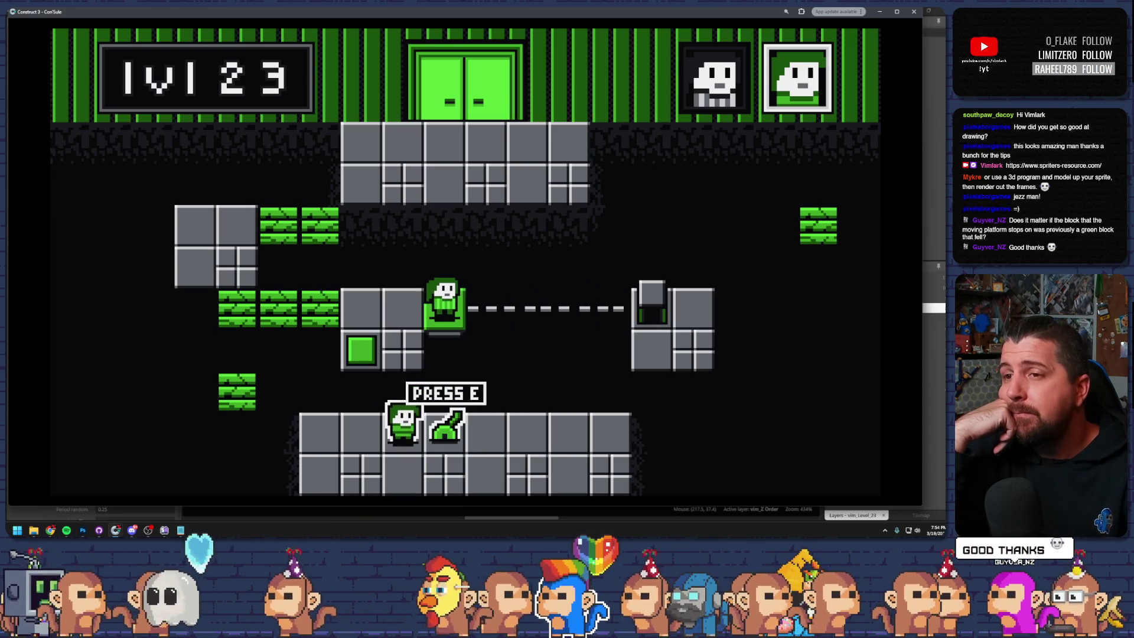
{"action": "key", "text": "e"}
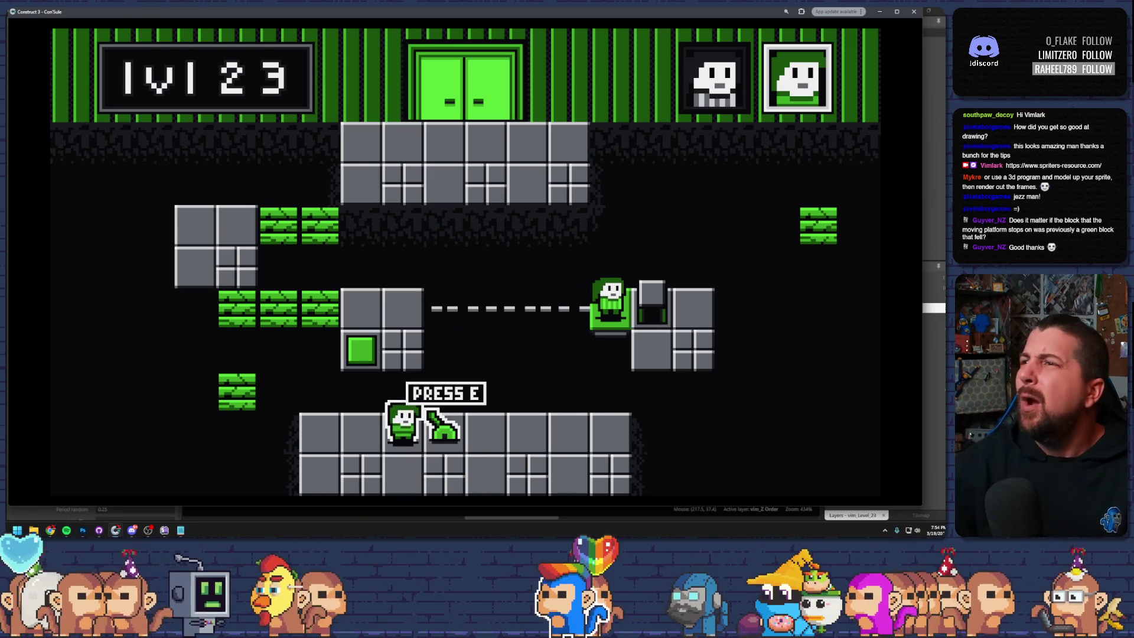
{"action": "key", "text": "alt+F4"}
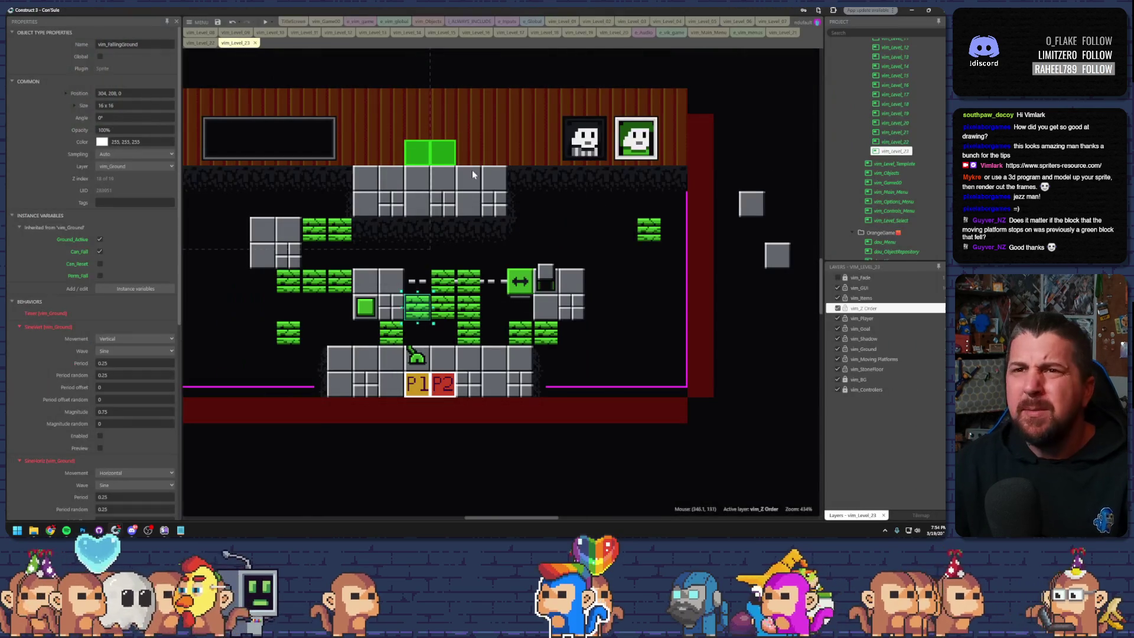
- Run a debug preview and list the vim_FallingGround instances in the inspector
{"action": "left_click", "coordinate": [271, 22]}
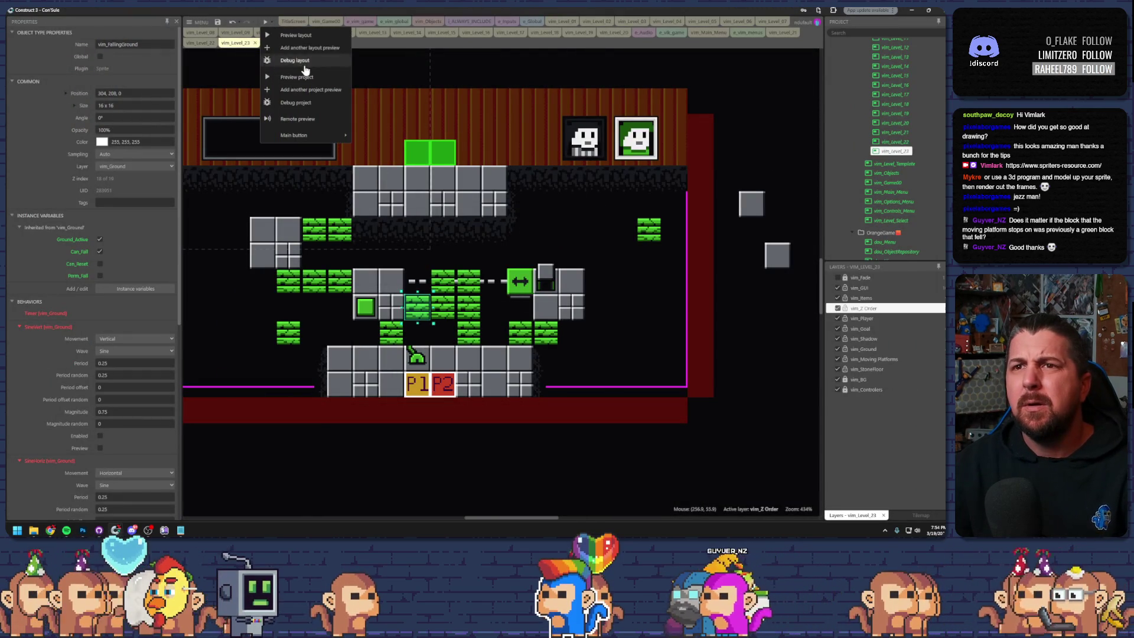
{"action": "left_click", "coordinate": [299, 84]}
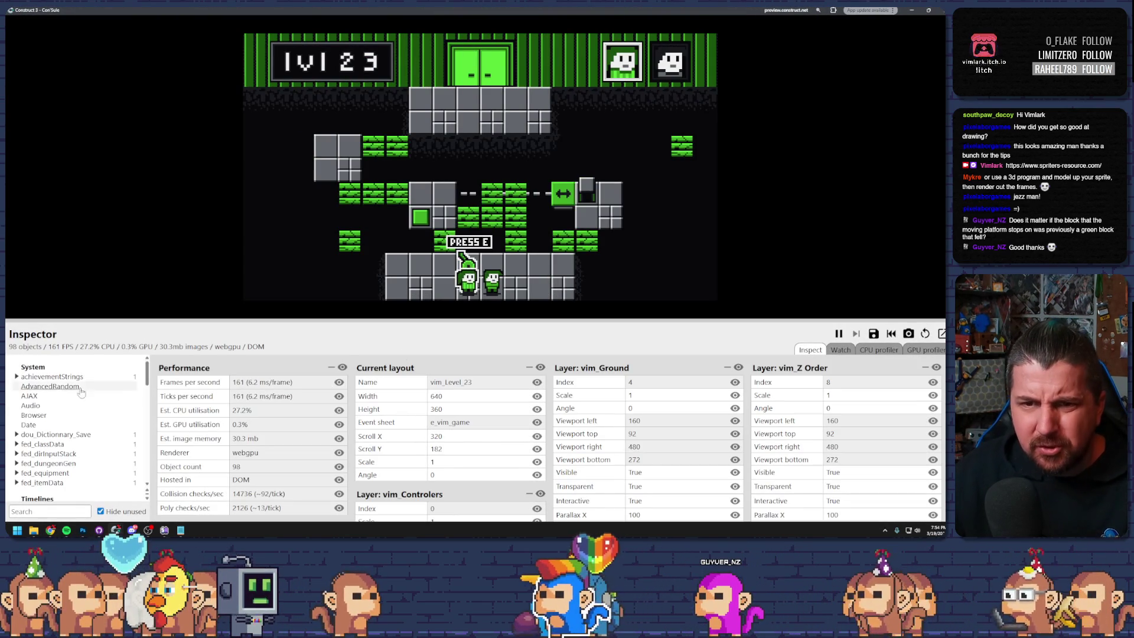
{"action": "scroll", "coordinate": [62, 432], "scroll_direction": "down", "scroll_amount": 10}
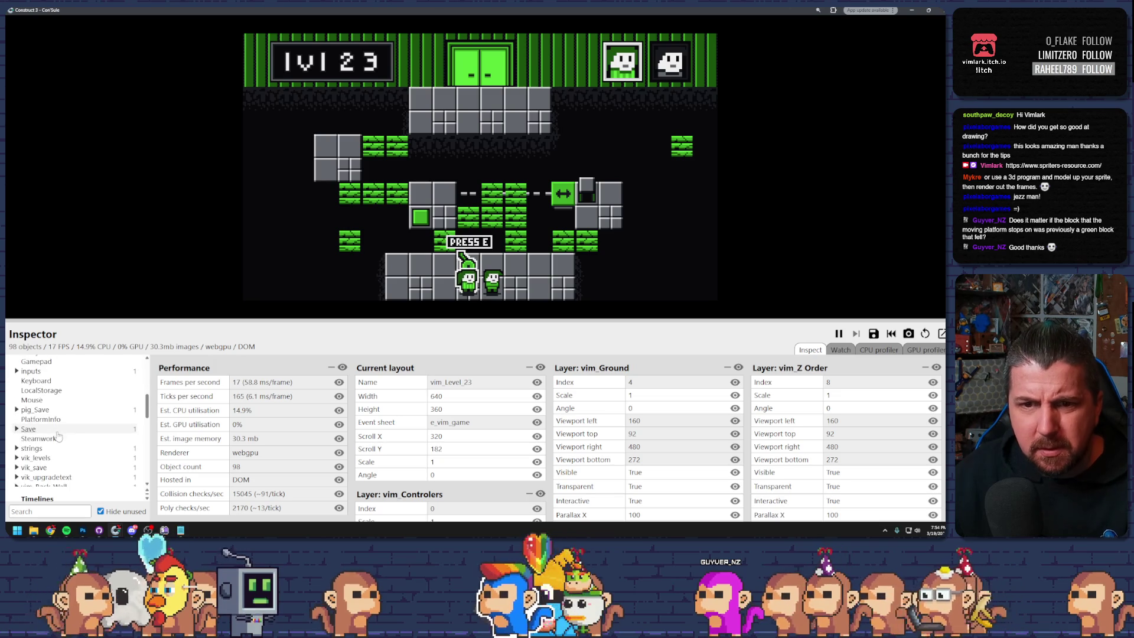
{"action": "scroll", "coordinate": [59, 437], "scroll_direction": "up", "scroll_amount": 1}
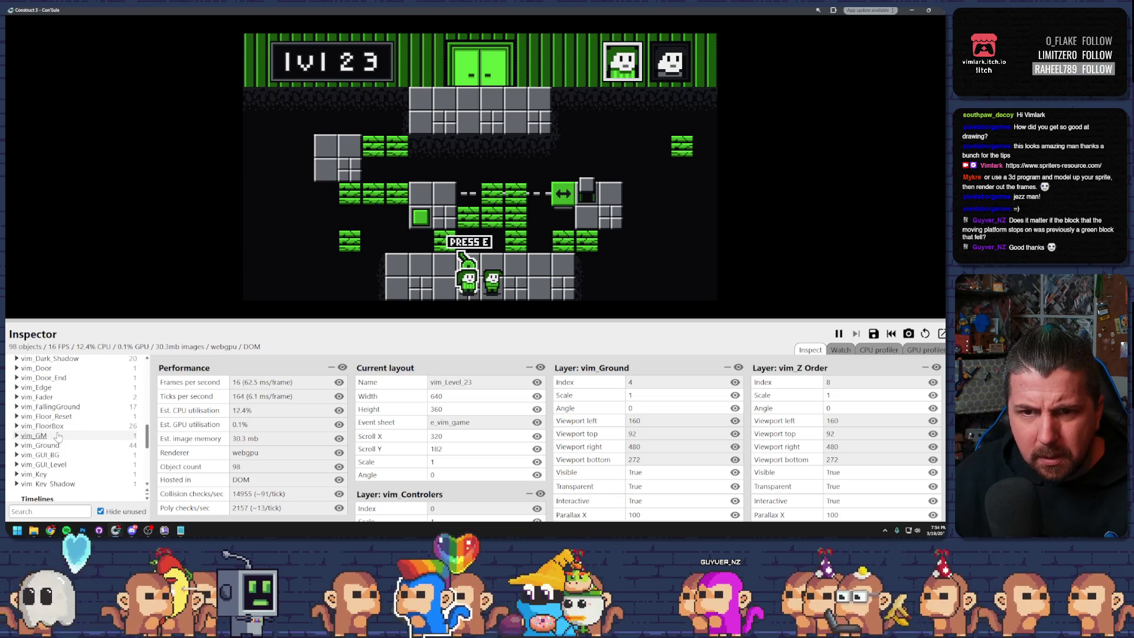
{"action": "left_click", "coordinate": [43, 407]}
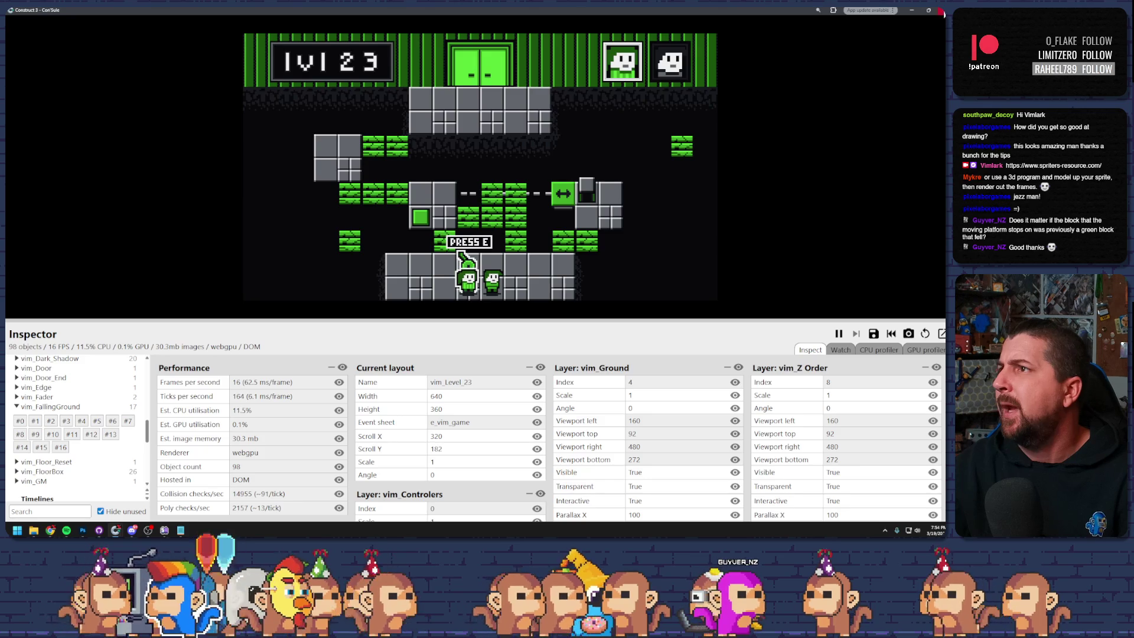
{"action": "key", "text": "alt+Tab"}
- Nudge the falling-ground block up one cell and rerun the debug preview maximized
{"action": "key", "text": "Up"}
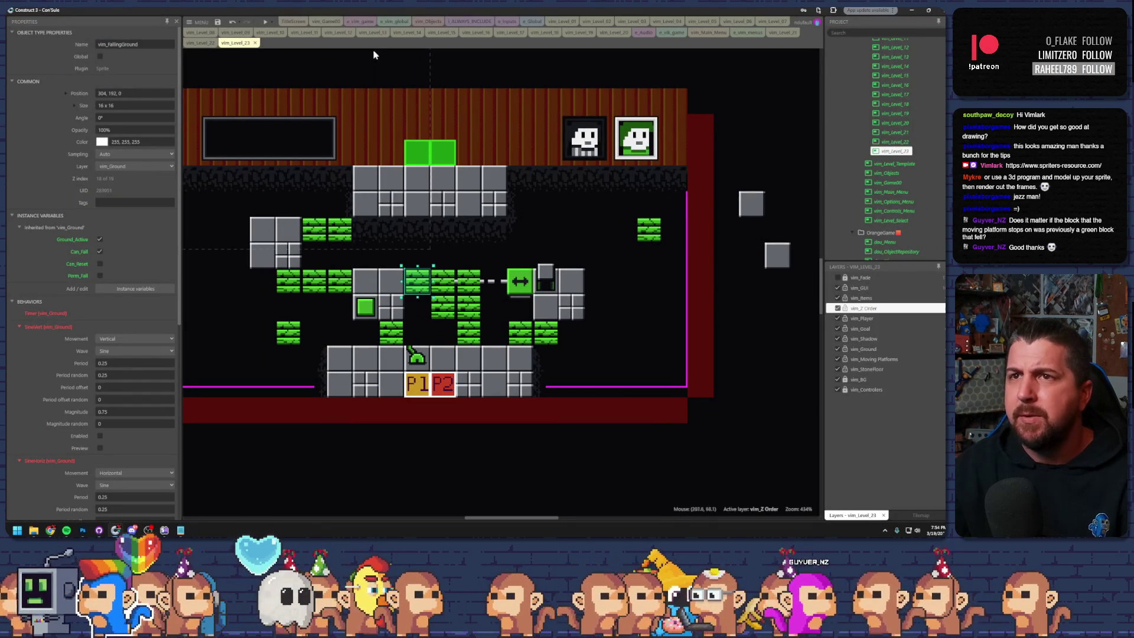
{"action": "left_click", "coordinate": [272, 22]}
{"action": "left_click", "coordinate": [294, 59]}
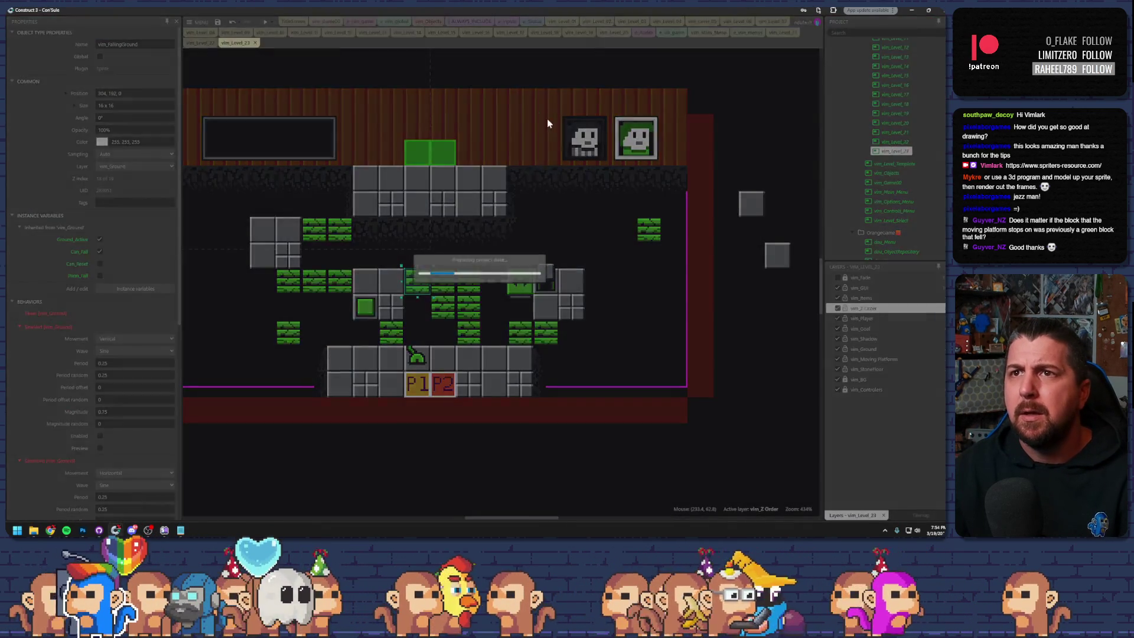
{"action": "double_click", "coordinate": [416, 12]}
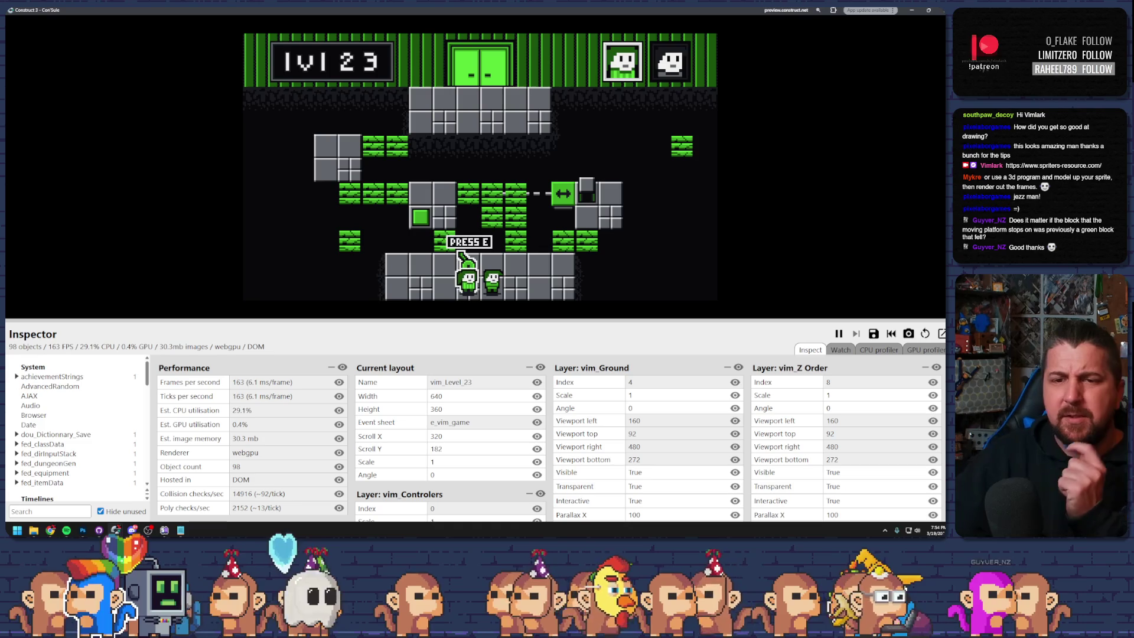
{"action": "scroll", "coordinate": [95, 425], "scroll_direction": "down", "scroll_amount": 6}
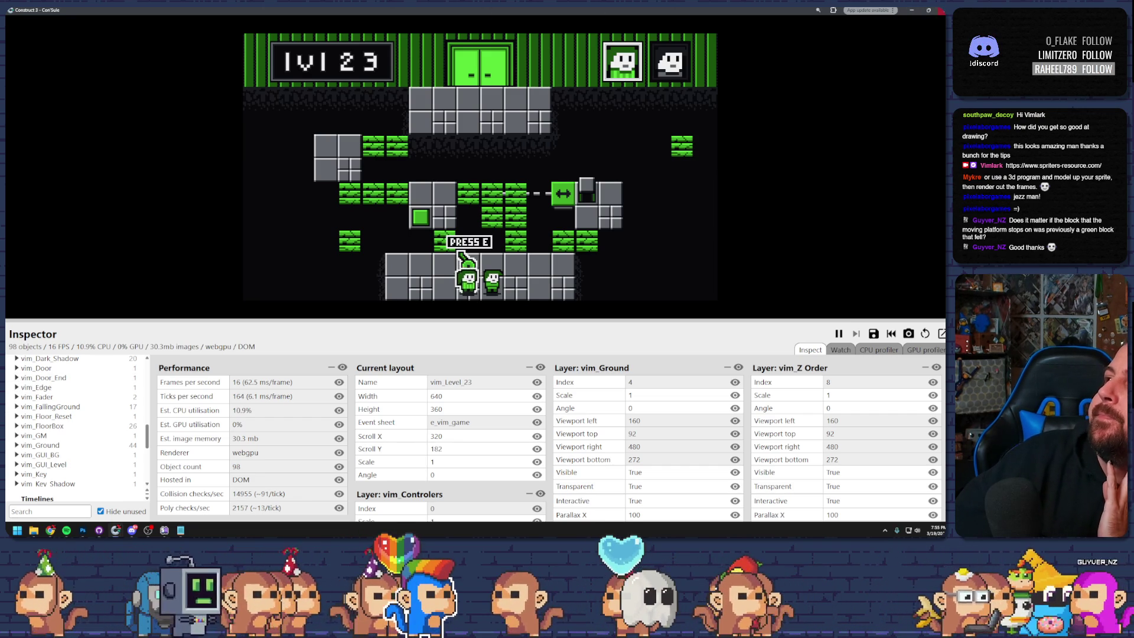
{"action": "key", "text": "alt+Tab"}
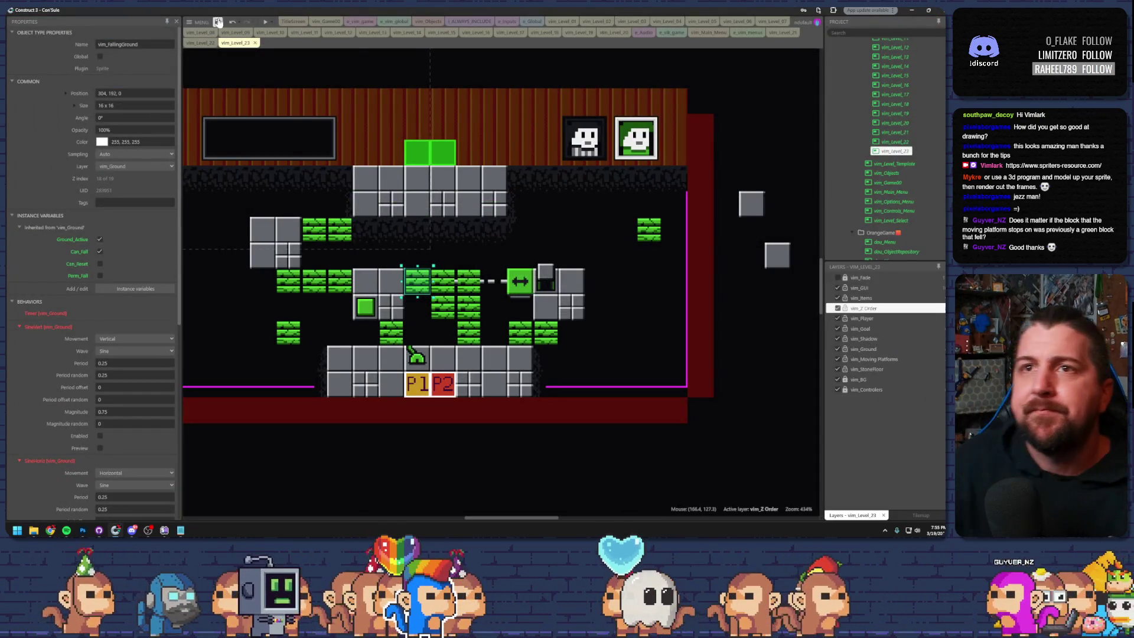
- Try the P1 start box in several spots, finally placing it at 304,256 beside P2
{"action": "left_click", "coordinate": [265, 22]}
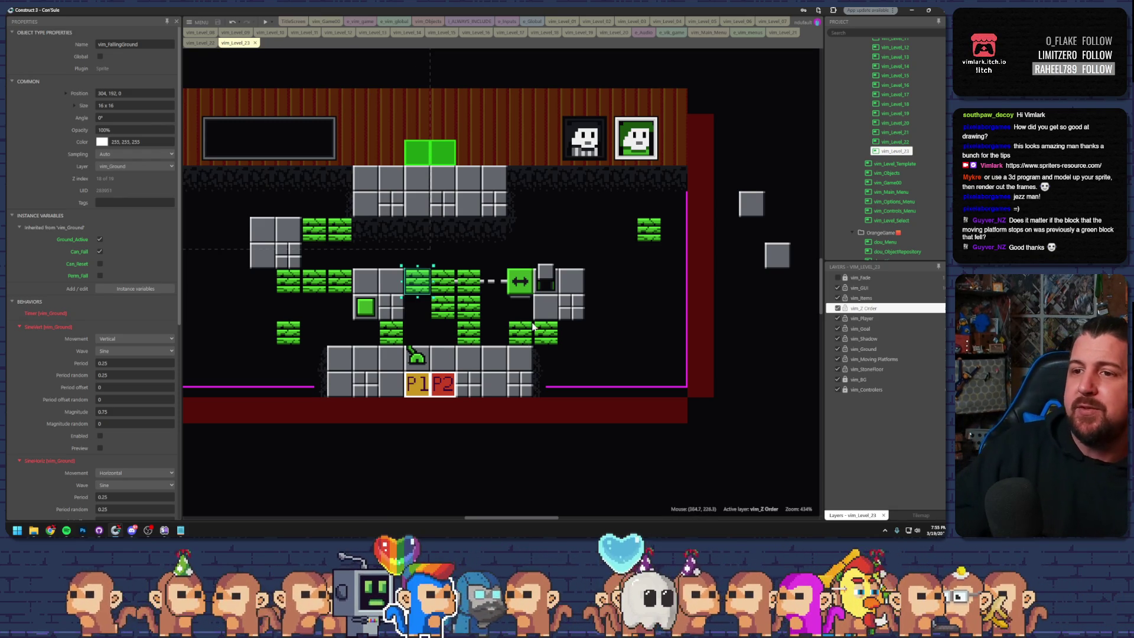
{"action": "left_click_drag", "start_coordinate": [430, 386], "coordinate": [480, 376]}
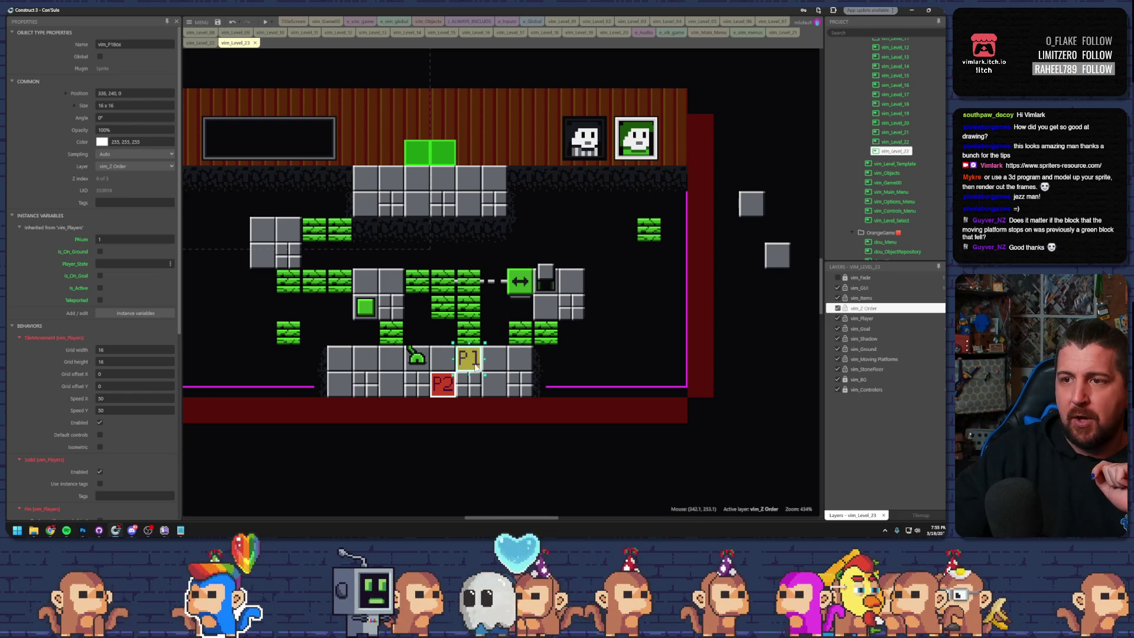
{"action": "left_click", "coordinate": [365, 374]}
{"action": "mouse_move", "coordinate": [460, 364]}
{"action": "left_mouse_down"}
{"action": "mouse_move", "coordinate": [485, 363]}
{"action": "mouse_move", "coordinate": [489, 335]}
{"action": "mouse_move", "coordinate": [490, 358]}
{"action": "mouse_move", "coordinate": [490, 306]}
{"action": "mouse_move", "coordinate": [515, 287]}
{"action": "left_mouse_up"}
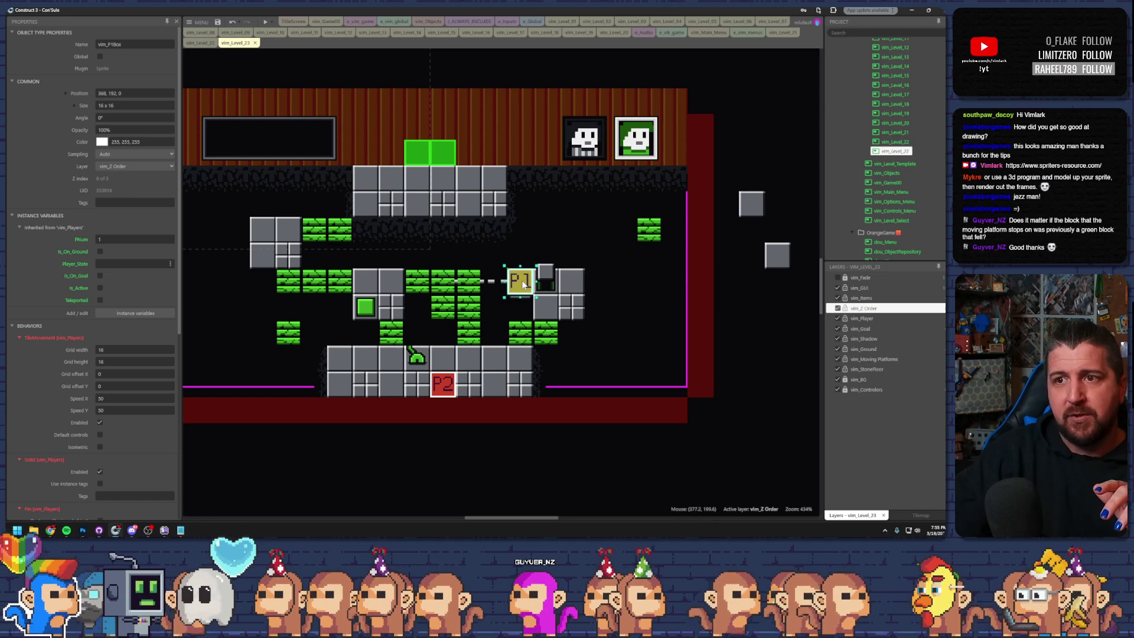
{"action": "mouse_move", "coordinate": [485, 281]}
{"action": "left_mouse_down"}
{"action": "mouse_move", "coordinate": [430, 280]}
{"action": "mouse_move", "coordinate": [520, 282]}
{"action": "mouse_move", "coordinate": [426, 282]}
{"action": "left_mouse_up"}
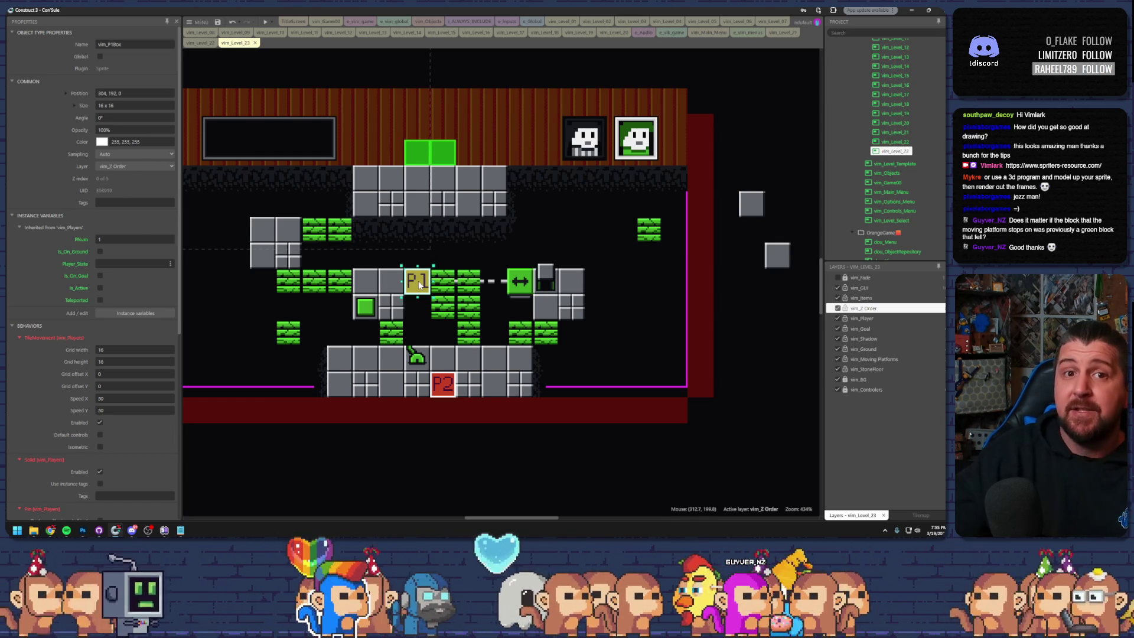
{"action": "left_click_drag", "start_coordinate": [423, 283], "coordinate": [425, 382]}
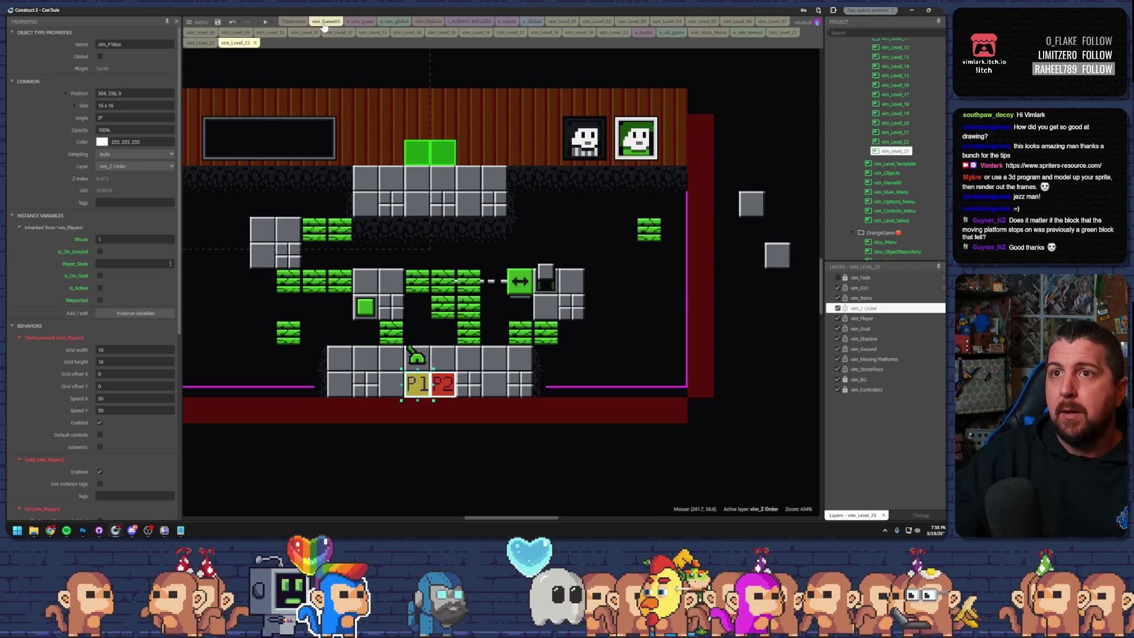
{"action": "left_click", "coordinate": [323, 22]}
- Open e_vim_game, collapse vim_Shooting Enemies and expand vim_Moving Platforms
{"action": "left_click", "coordinate": [366, 22]}
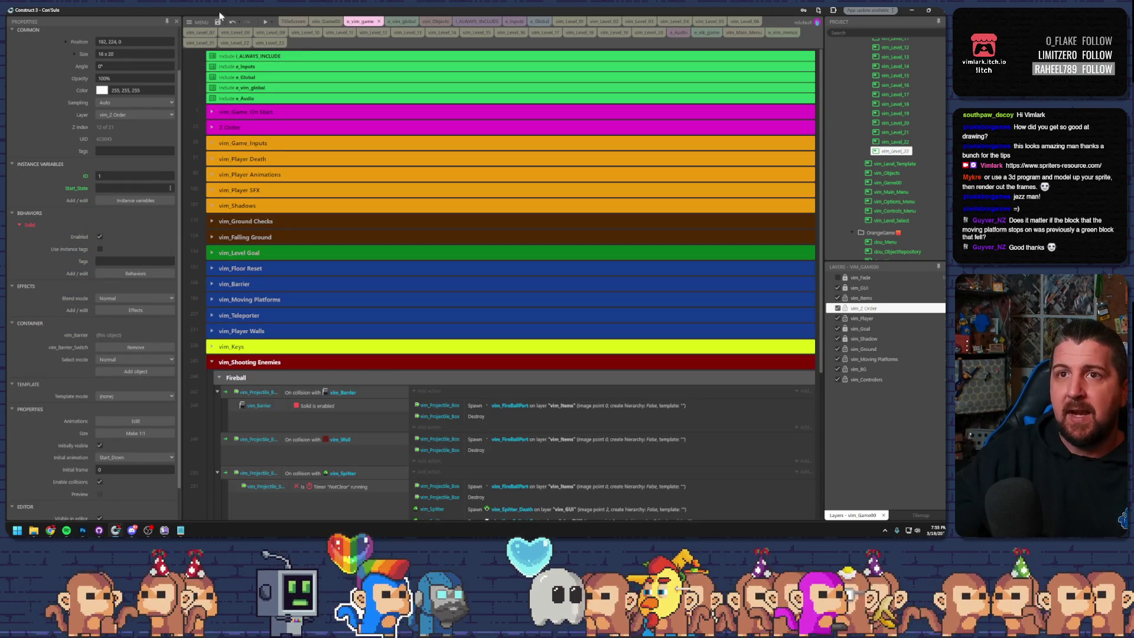
{"action": "scroll", "coordinate": [254, 203], "scroll_direction": "down", "scroll_amount": 3}
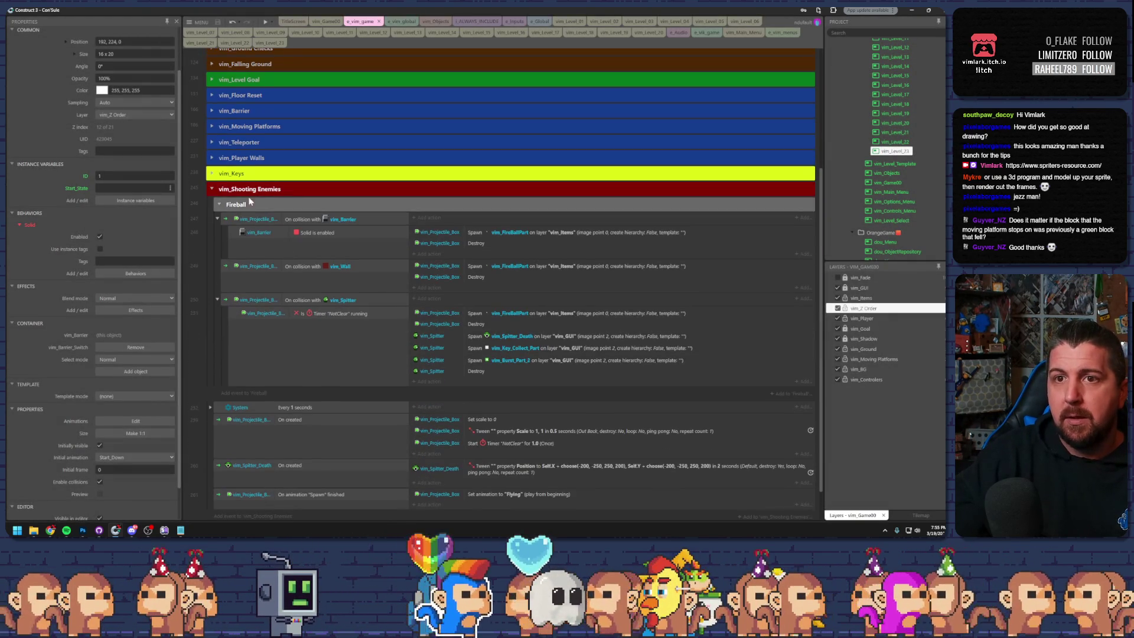
{"action": "left_click", "coordinate": [212, 189]}
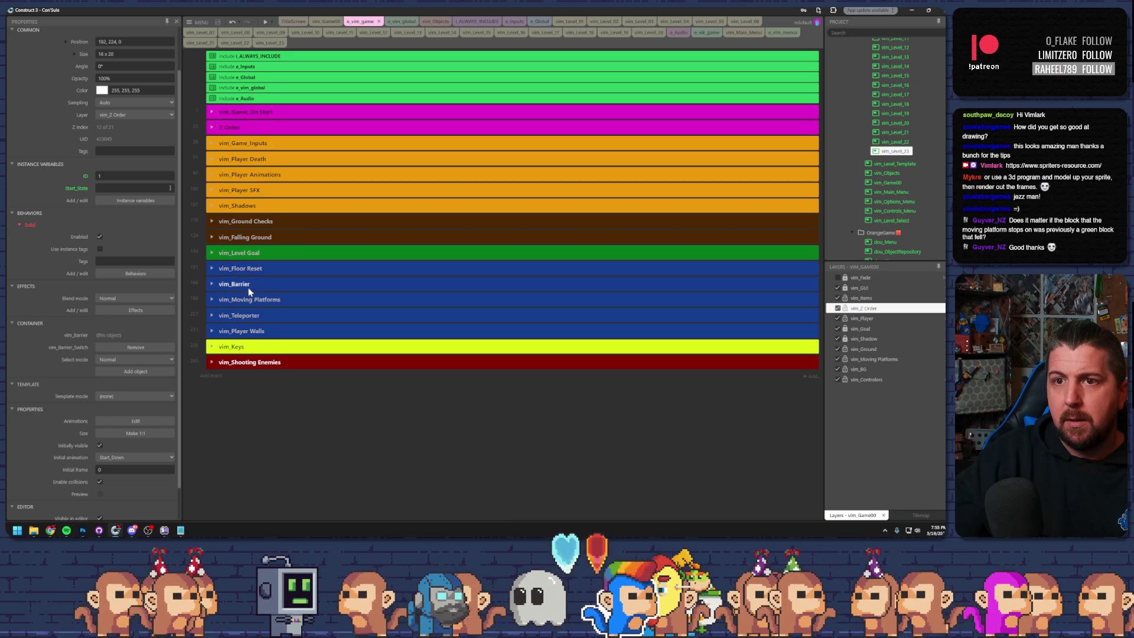
{"action": "left_click", "coordinate": [213, 299]}
{"action": "scroll", "coordinate": [328, 282], "scroll_direction": "down", "scroll_amount": 5}
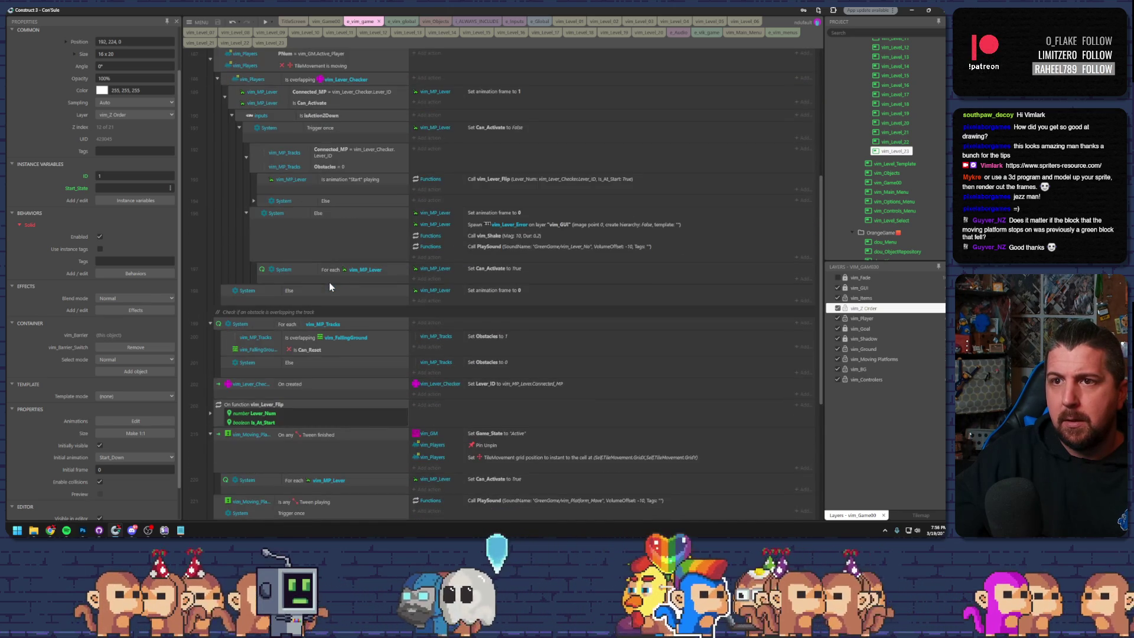
{"action": "scroll", "coordinate": [340, 287], "scroll_direction": "down", "scroll_amount": 3}
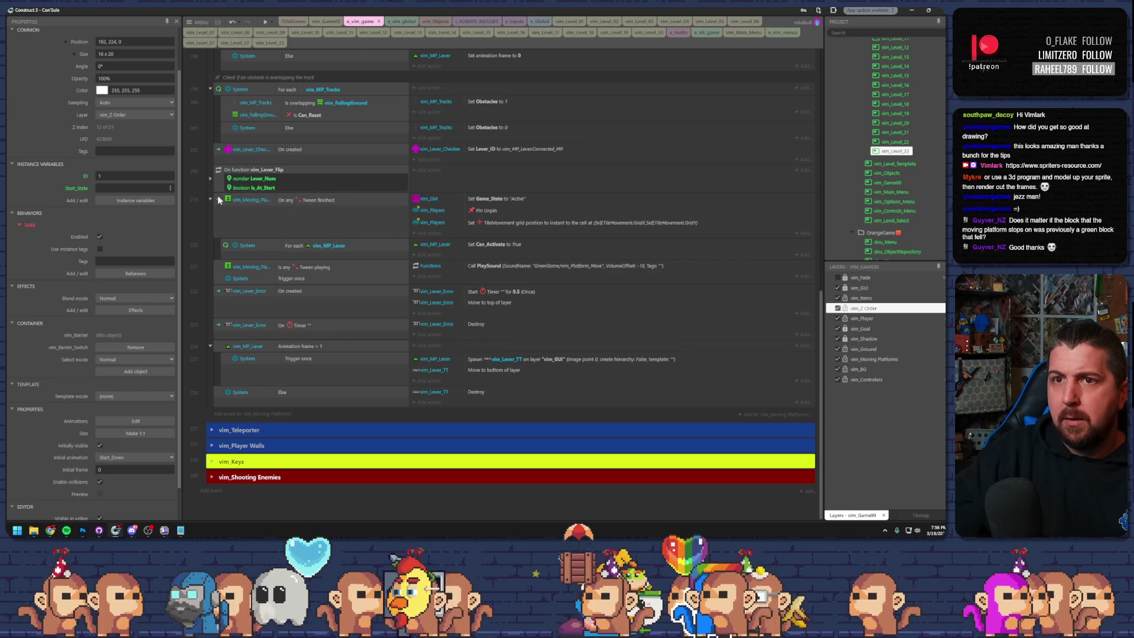
- Inspect the Tween finished event's actions and the For each vim_MP_Lever event
{"action": "left_click", "coordinate": [321, 201]}
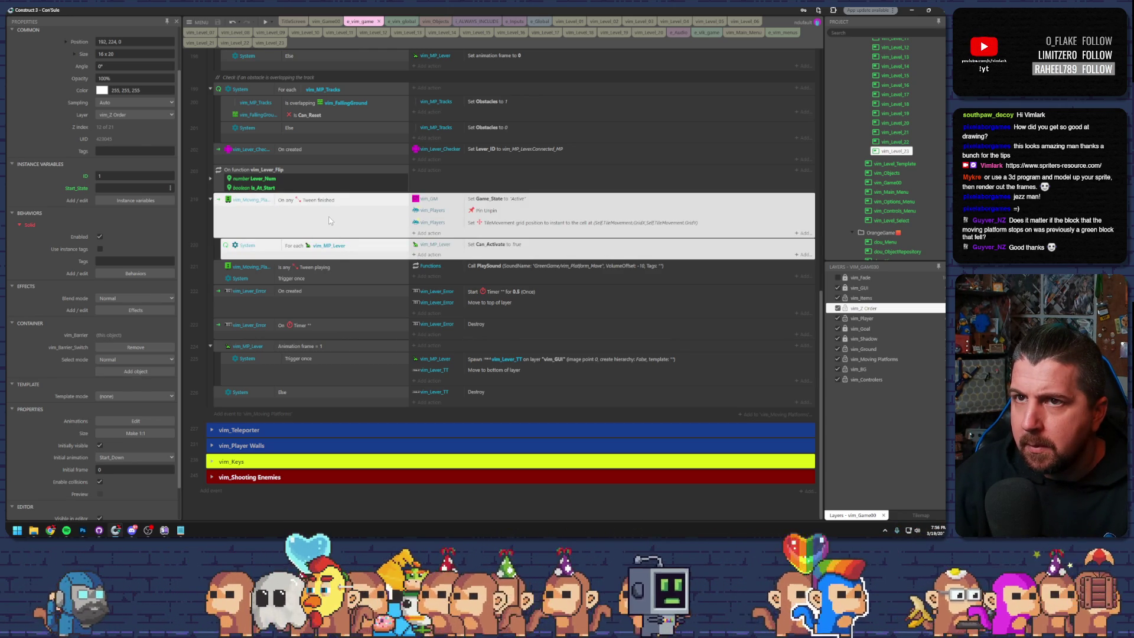
{"action": "scroll", "coordinate": [336, 222], "scroll_direction": "up", "scroll_amount": 3}
{"action": "scroll", "coordinate": [333, 221], "scroll_direction": "down", "scroll_amount": 3}
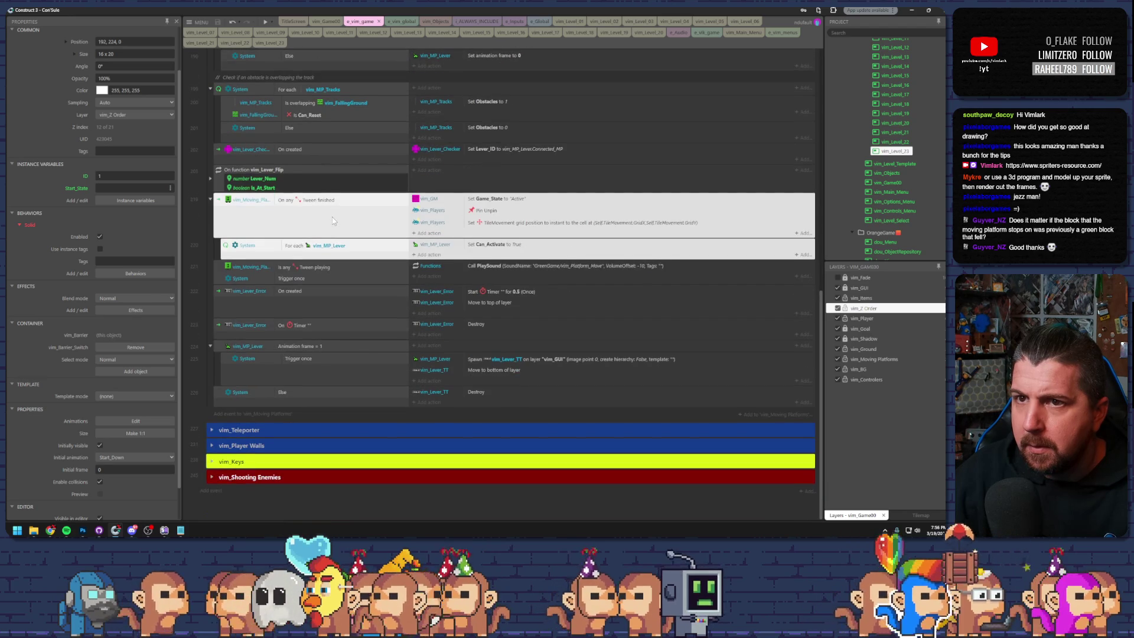
{"action": "left_click", "coordinate": [368, 200]}
{"action": "left_click", "coordinate": [419, 199]}
{"action": "left_click", "coordinate": [452, 211]}
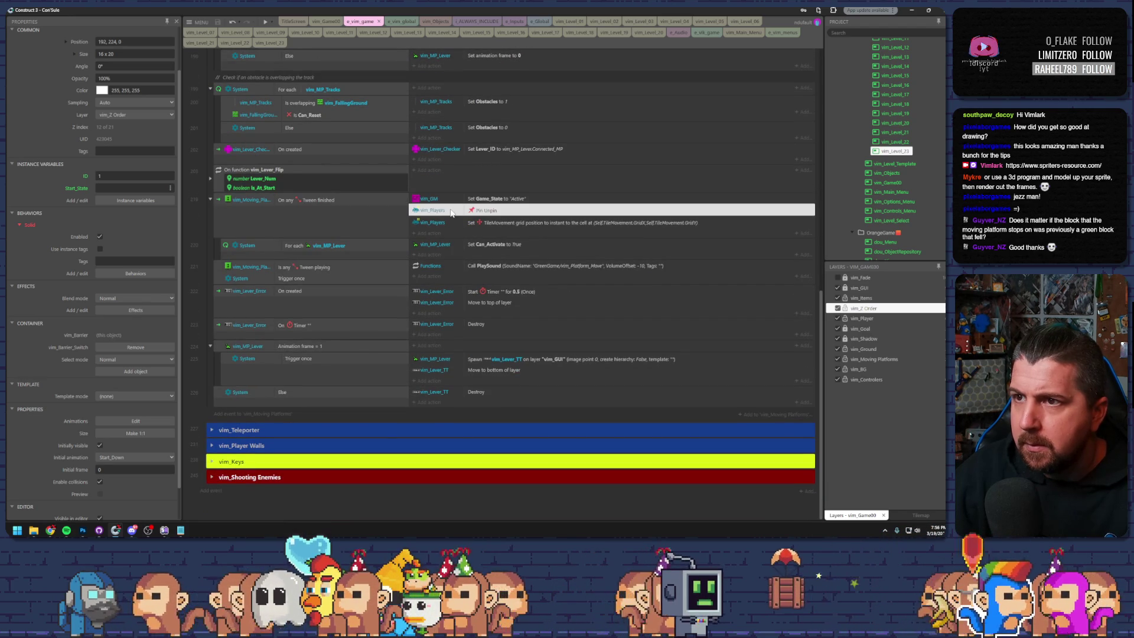
{"action": "left_click", "coordinate": [505, 223]}
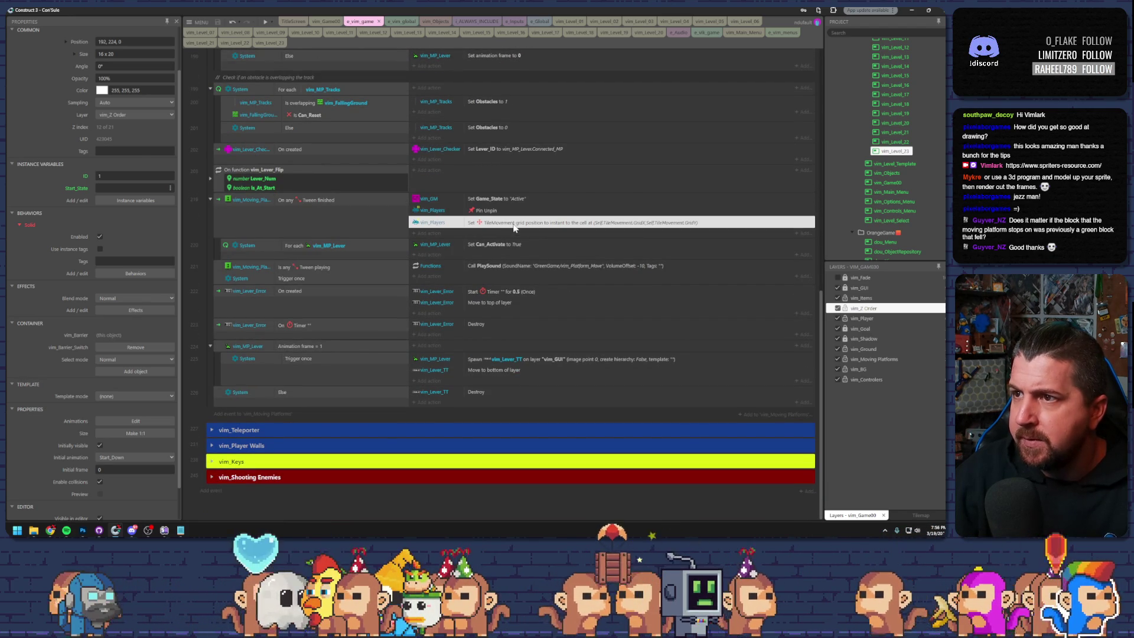
{"action": "left_click", "coordinate": [239, 248]}
{"action": "left_click", "coordinate": [226, 248]}
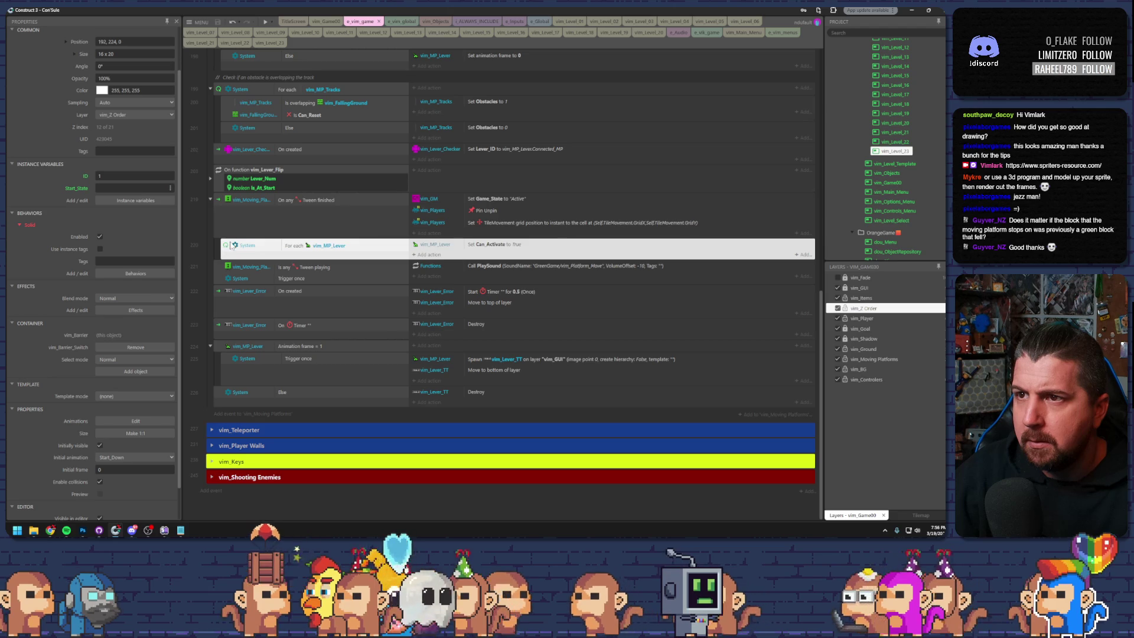
{"action": "left_click", "coordinate": [224, 226], "text": "ctrl"}
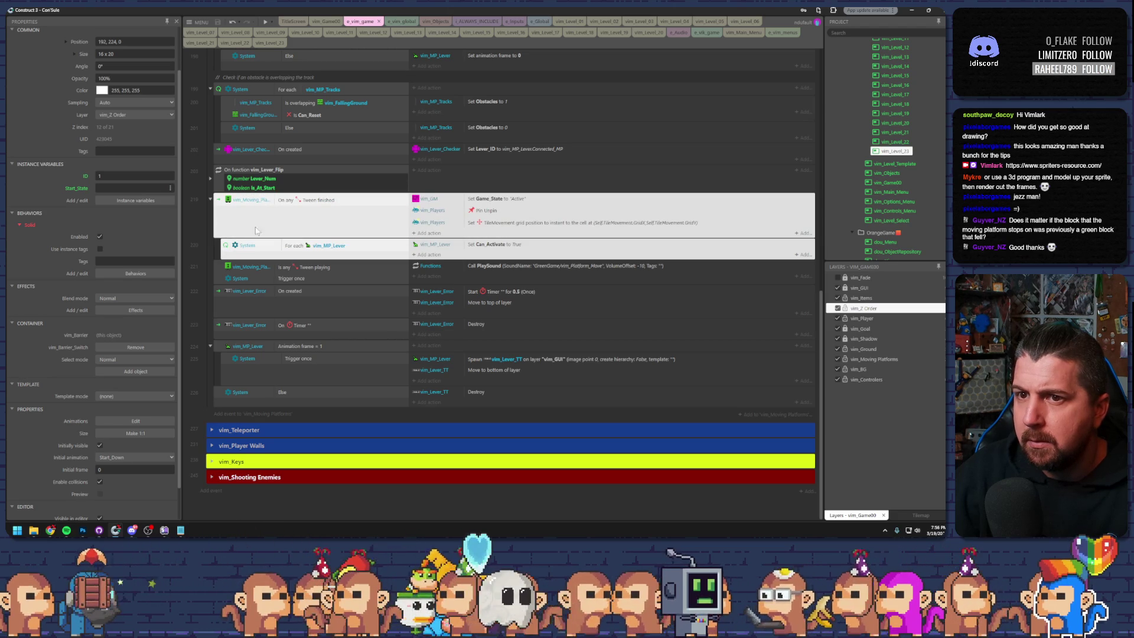
{"action": "left_click", "coordinate": [241, 202]}
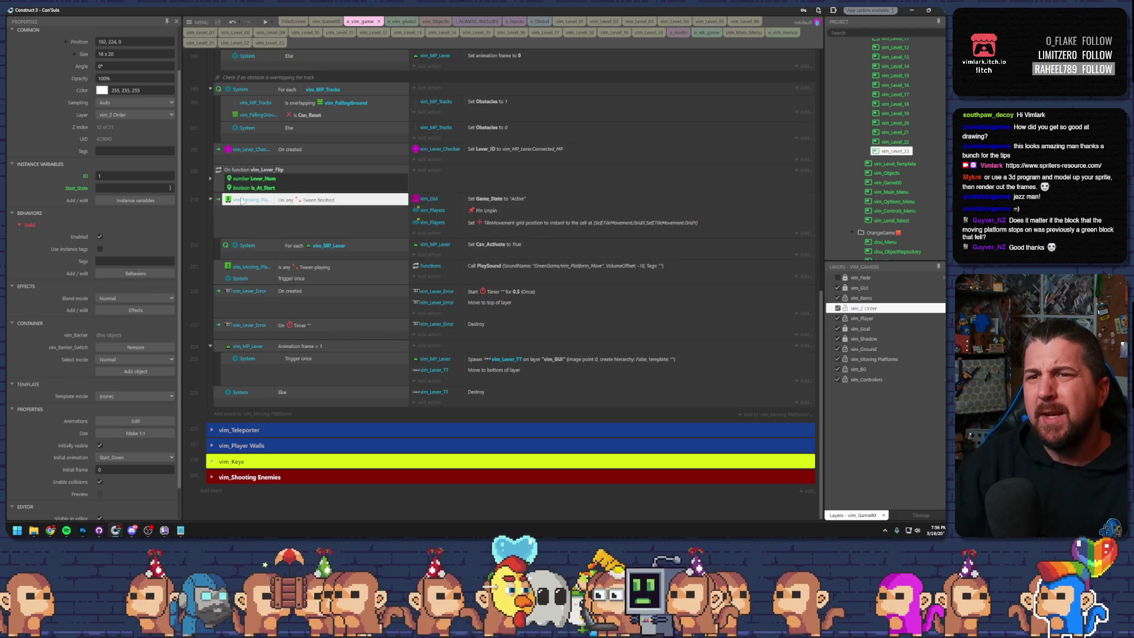
{"action": "scroll", "coordinate": [384, 277], "scroll_direction": "up", "scroll_amount": 5}
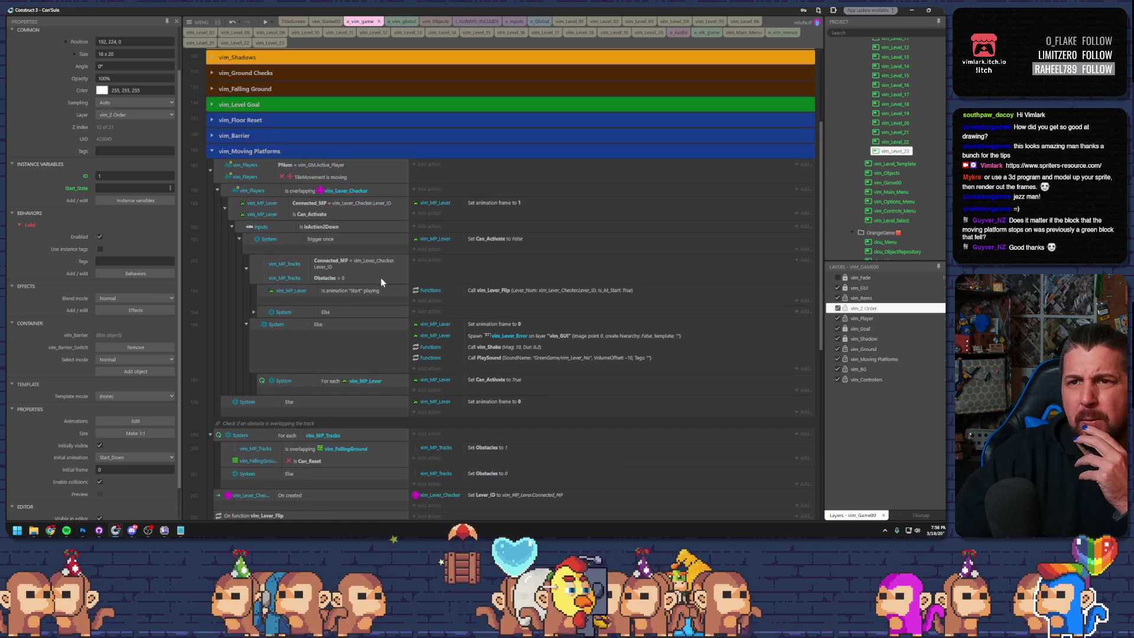
- Expand vim_Falling Ground and inspect its collision, activate function and Timer 'Falling' events
{"action": "left_click", "coordinate": [213, 88]}
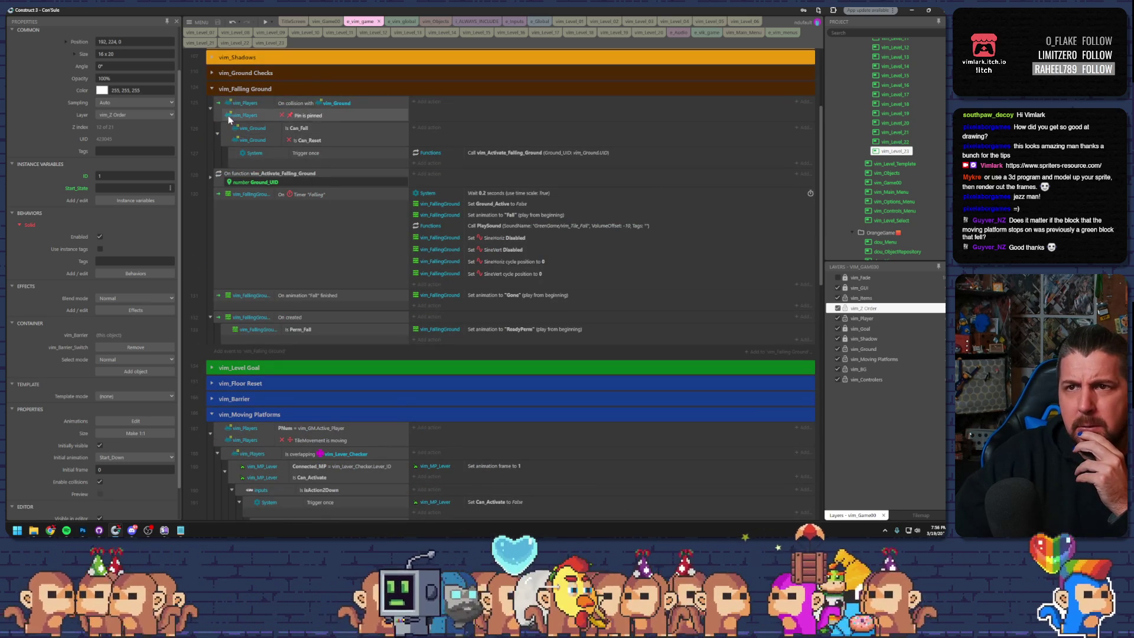
{"action": "left_click", "coordinate": [221, 116]}
{"action": "left_click", "coordinate": [280, 176]}
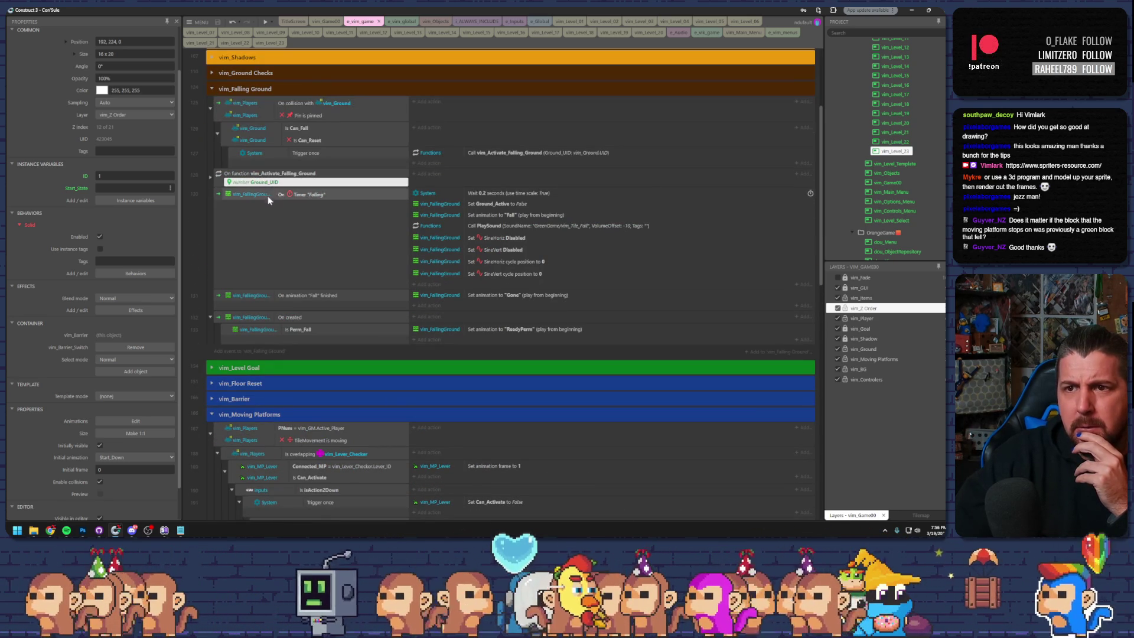
{"action": "left_click", "coordinate": [254, 238]}
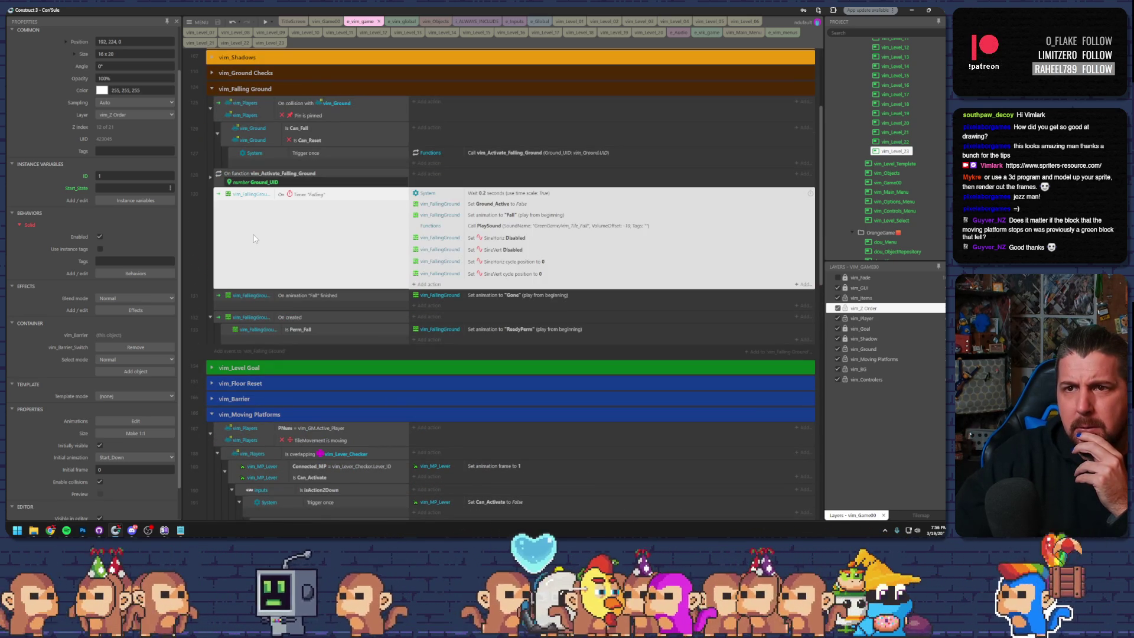
{"action": "left_click", "coordinate": [211, 174]}
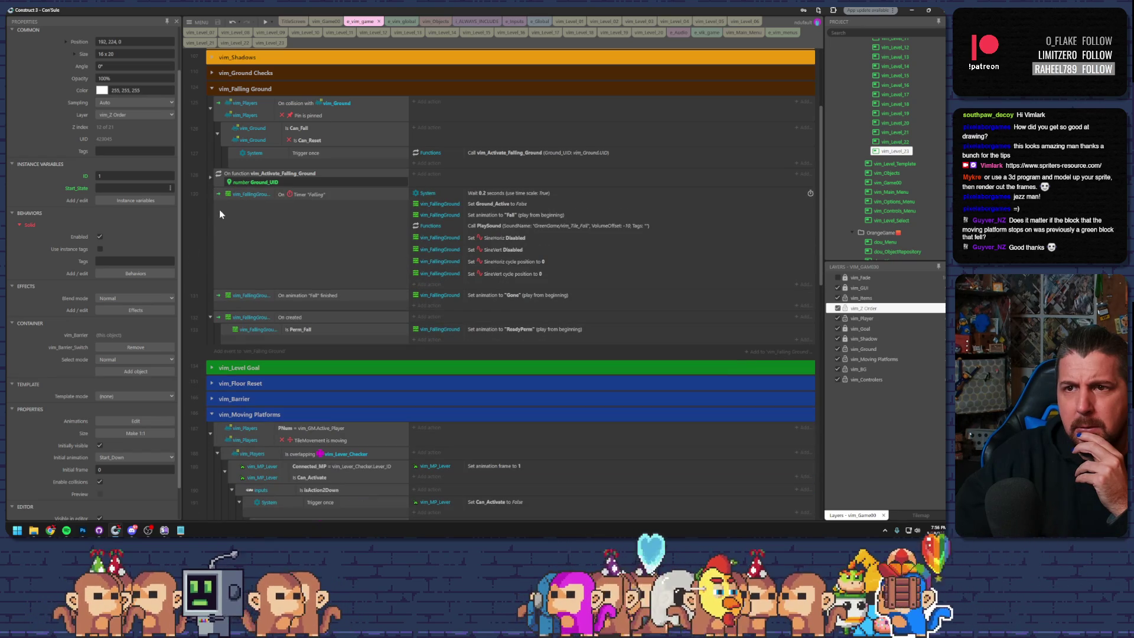
- Collapse vim_Falling Ground, expand vim_Ground Checks and inspect its Game_State and overlap conditions
{"action": "left_click", "coordinate": [212, 89]}
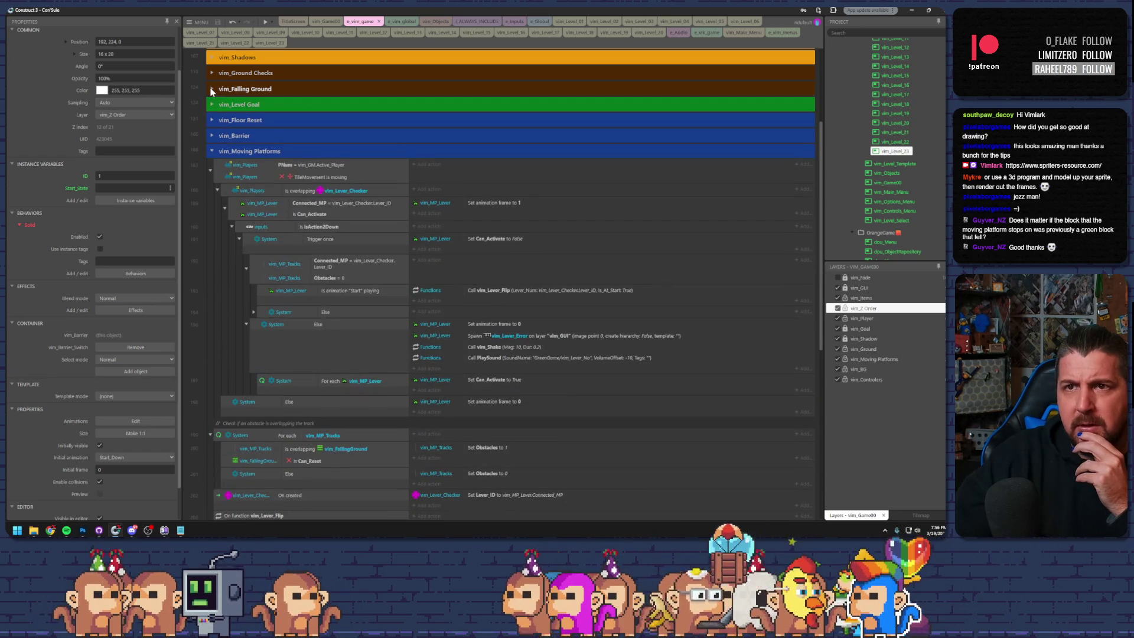
{"action": "left_click", "coordinate": [212, 73]}
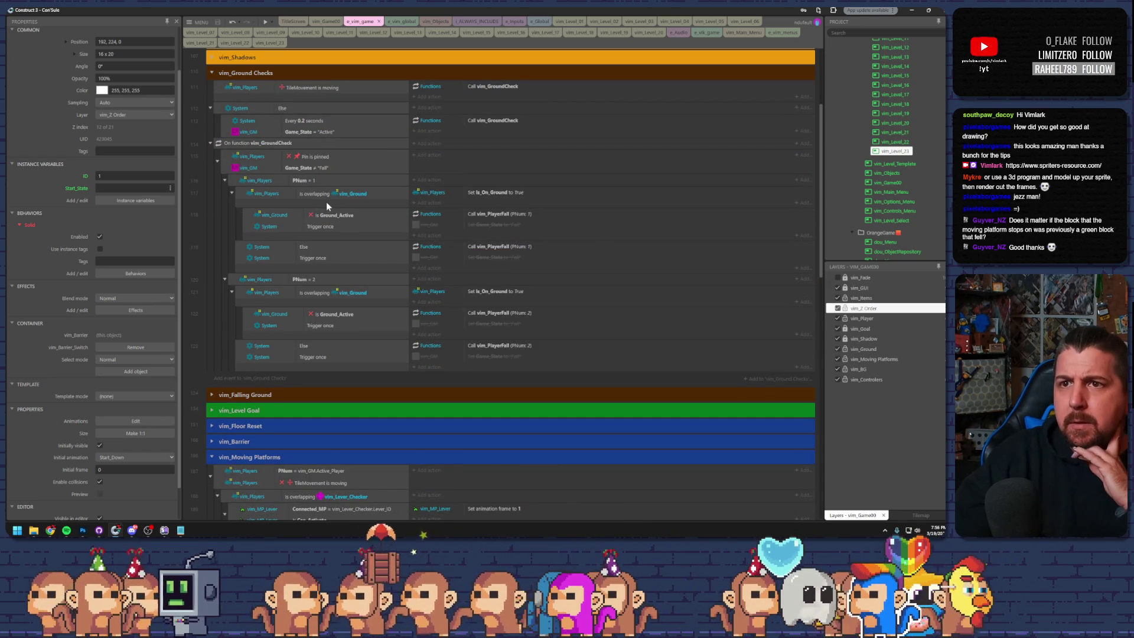
{"action": "left_click", "coordinate": [273, 168]}
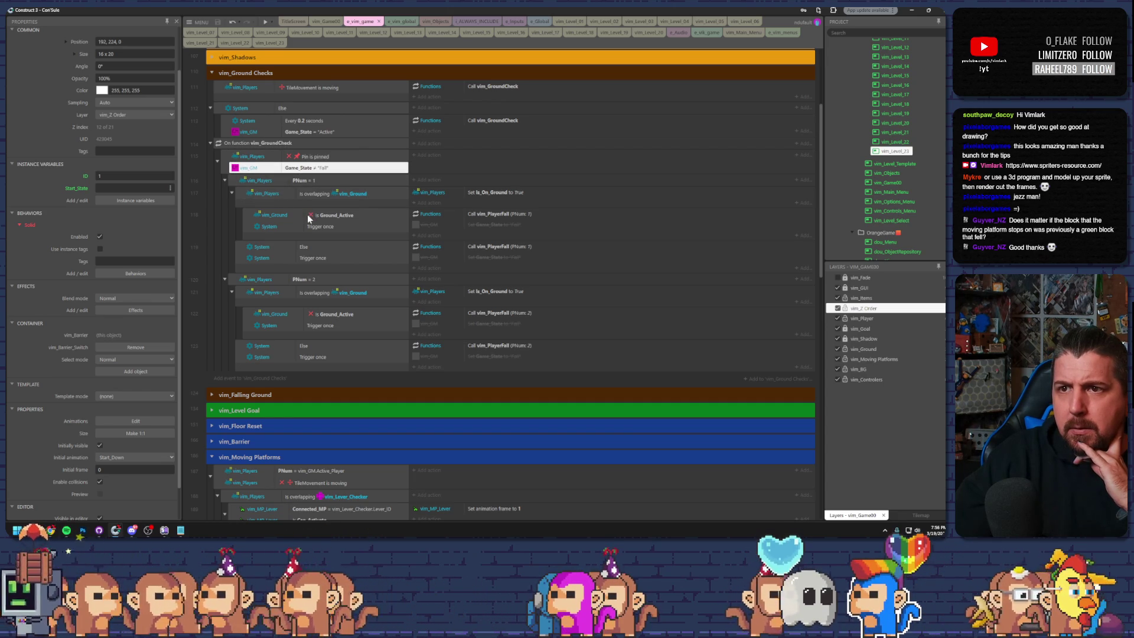
{"action": "left_click", "coordinate": [295, 194]}
{"action": "scroll", "coordinate": [880, 204], "scroll_direction": "down", "scroll_amount": 10}
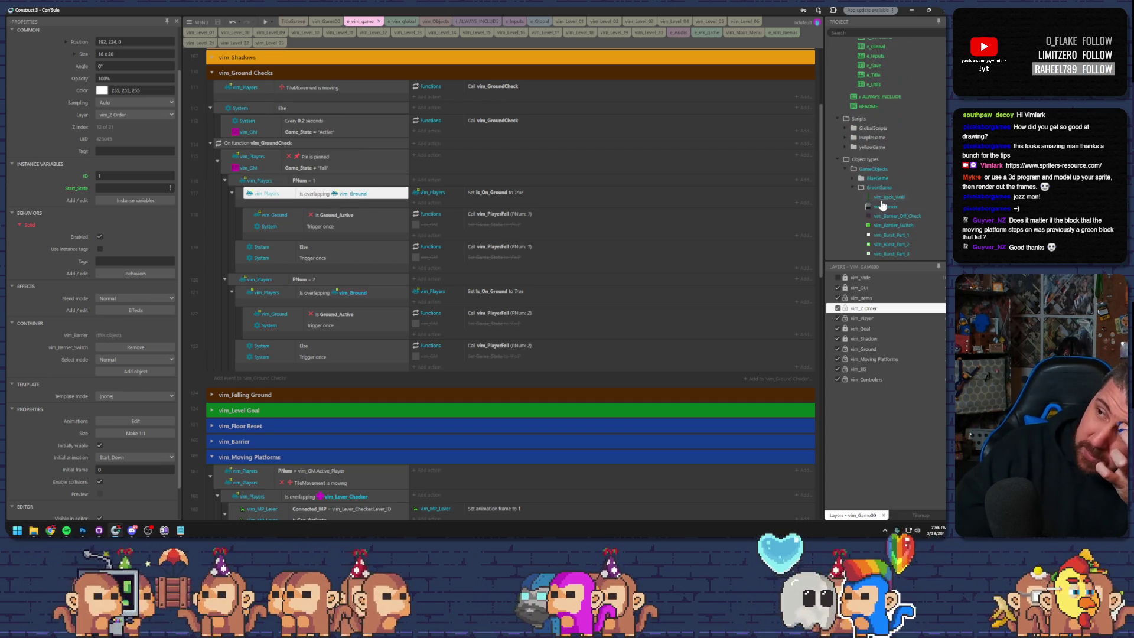
- Browse the vim_Dark_Shadow and vim_Ground families and the vim_Moving_Platform properties
{"action": "scroll", "coordinate": [874, 201], "scroll_direction": "down", "scroll_amount": 10}
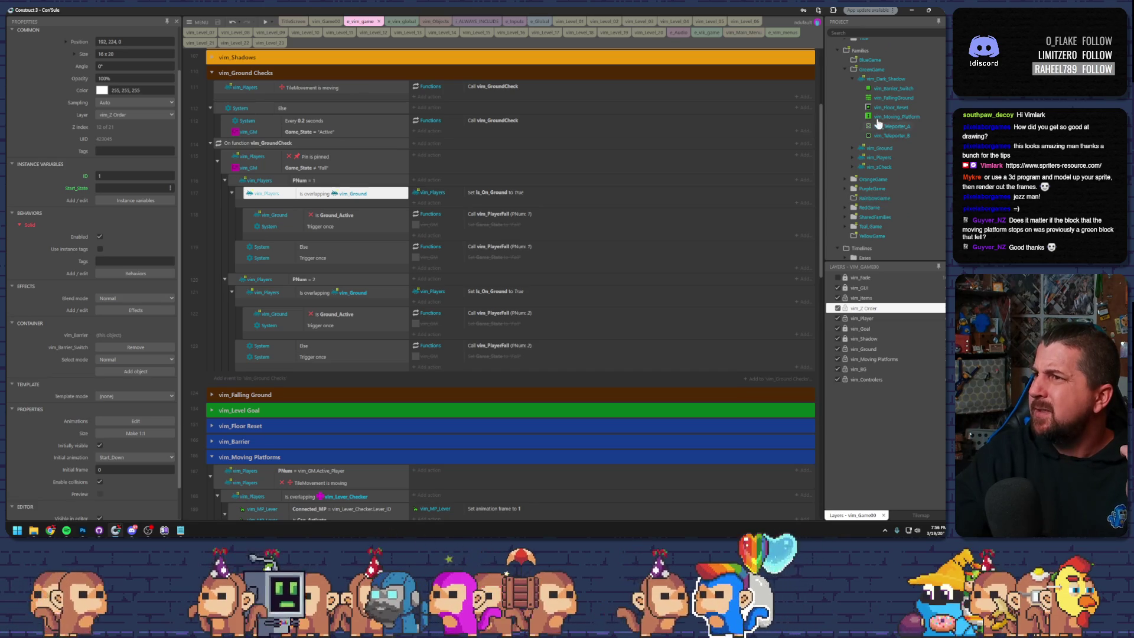
{"action": "left_click", "coordinate": [882, 79]}
{"action": "left_click", "coordinate": [852, 148]}
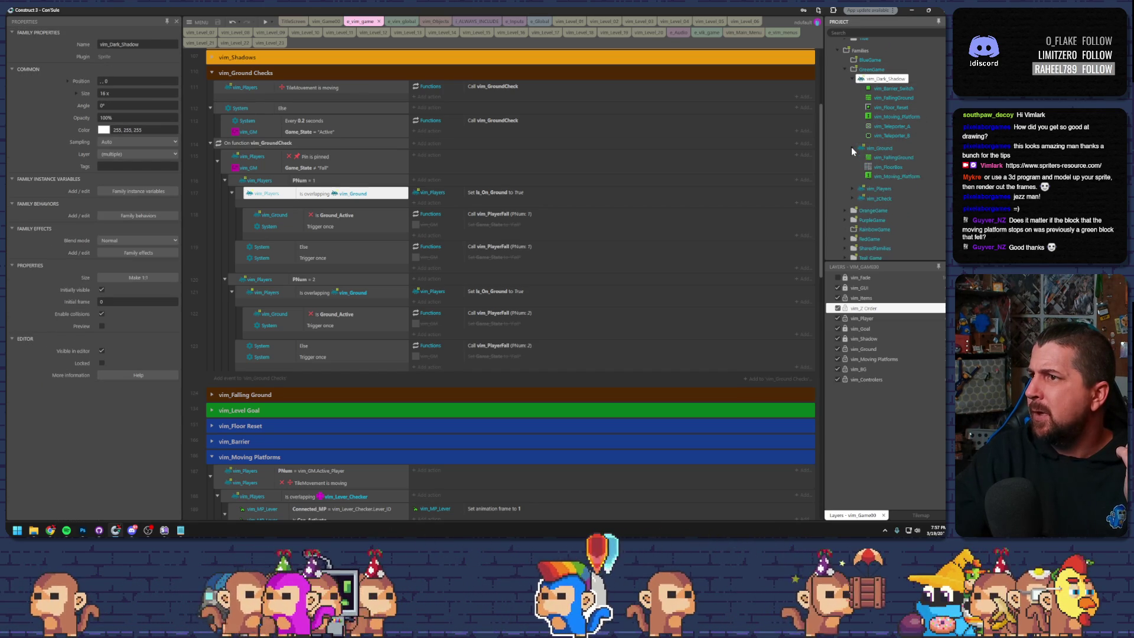
{"action": "left_click", "coordinate": [887, 177]}
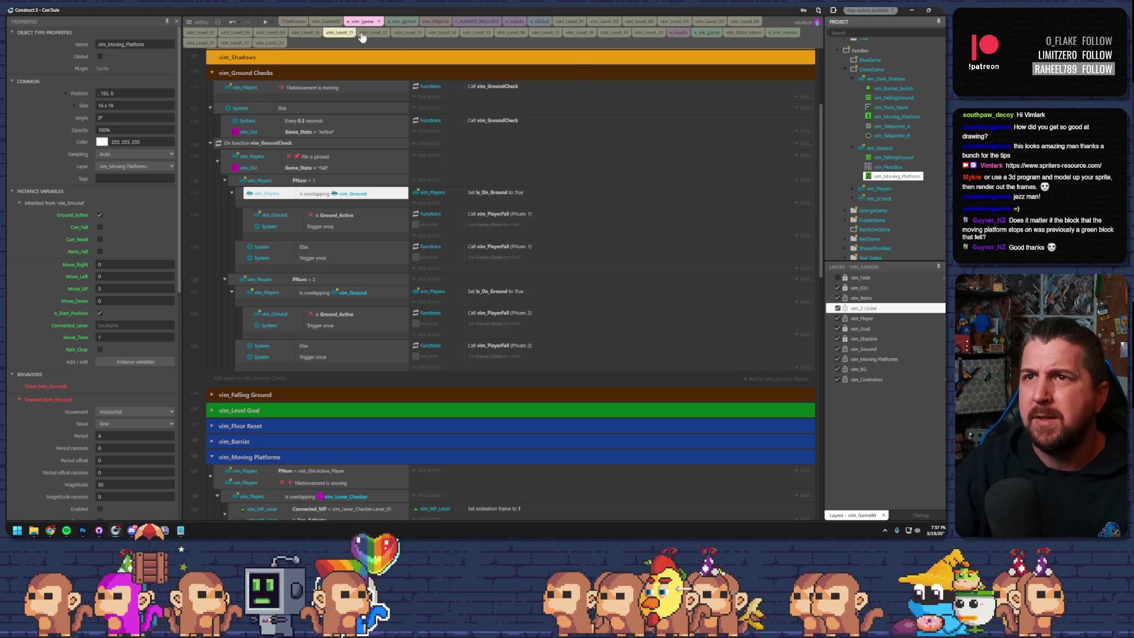
- In vim_Level_23, select the falling block and right-side barrier, then launch a preview
{"action": "left_click", "coordinate": [271, 43]}
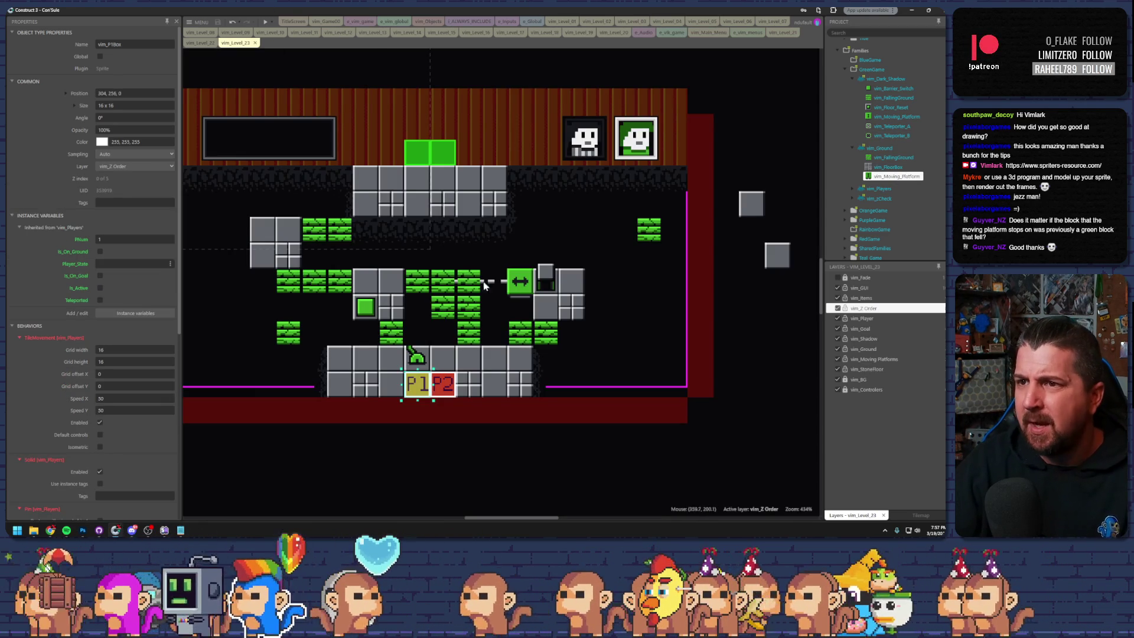
{"action": "left_click", "coordinate": [513, 291]}
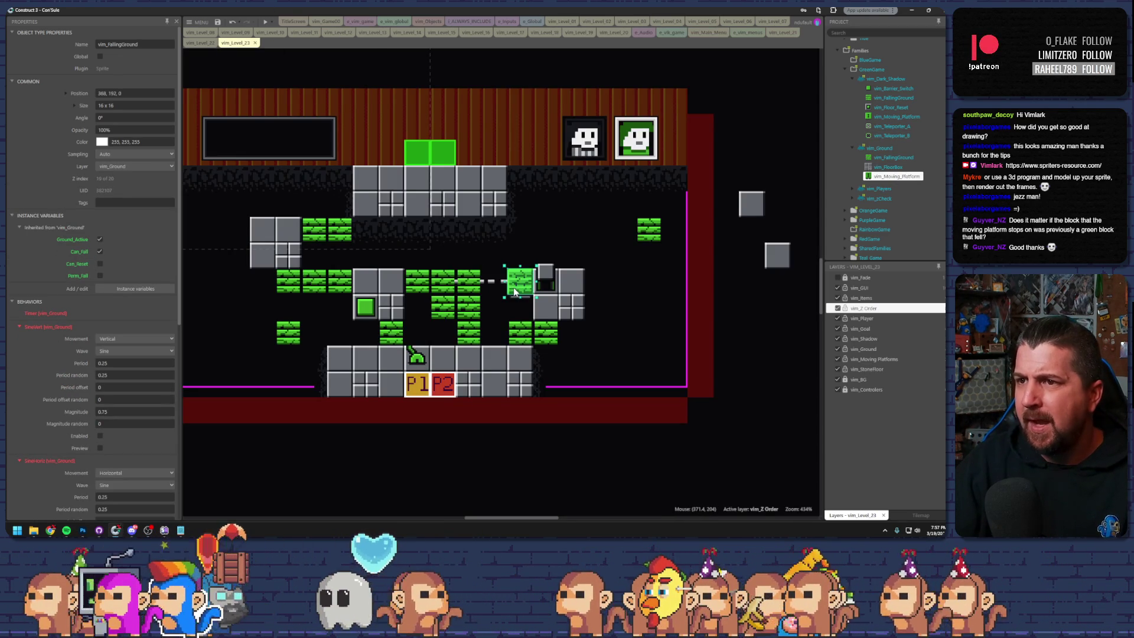
{"action": "left_click", "coordinate": [545, 275]}
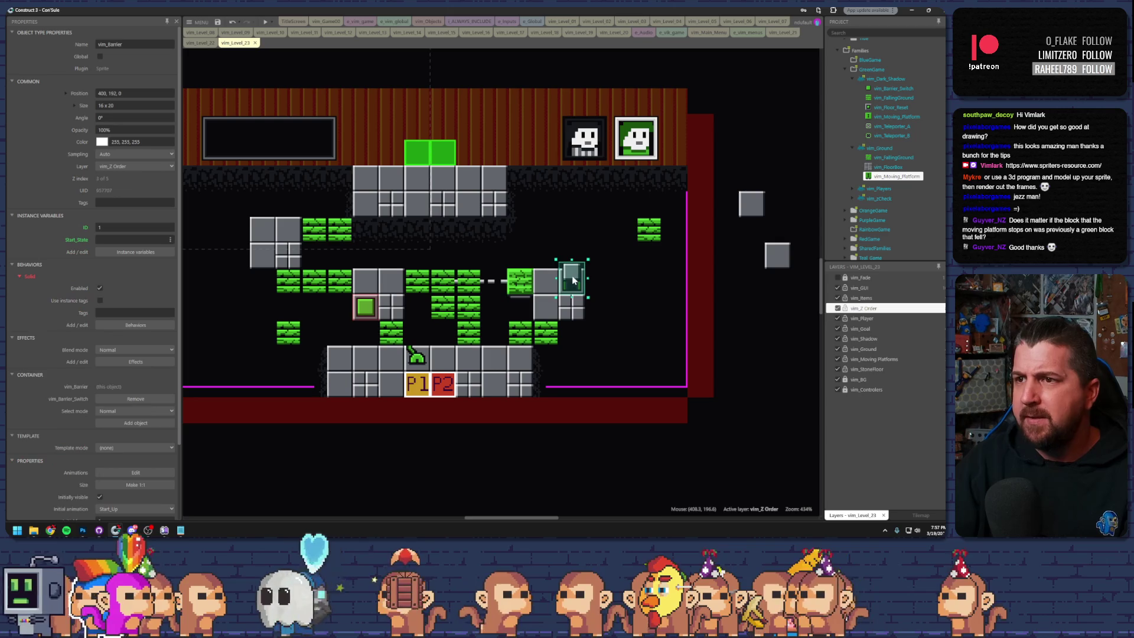
{"action": "left_click", "coordinate": [265, 21]}
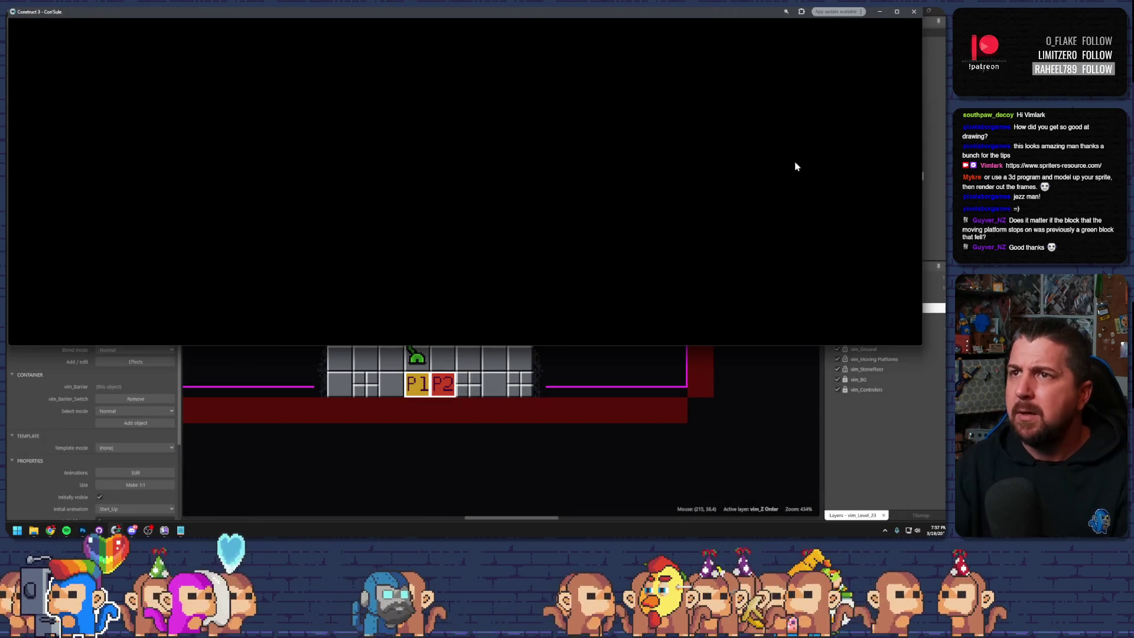
- Maximize the level 23 preview, run the first character right, then switch characters and climb onto the upper right platform
{"action": "double_click", "coordinate": [684, 13]}
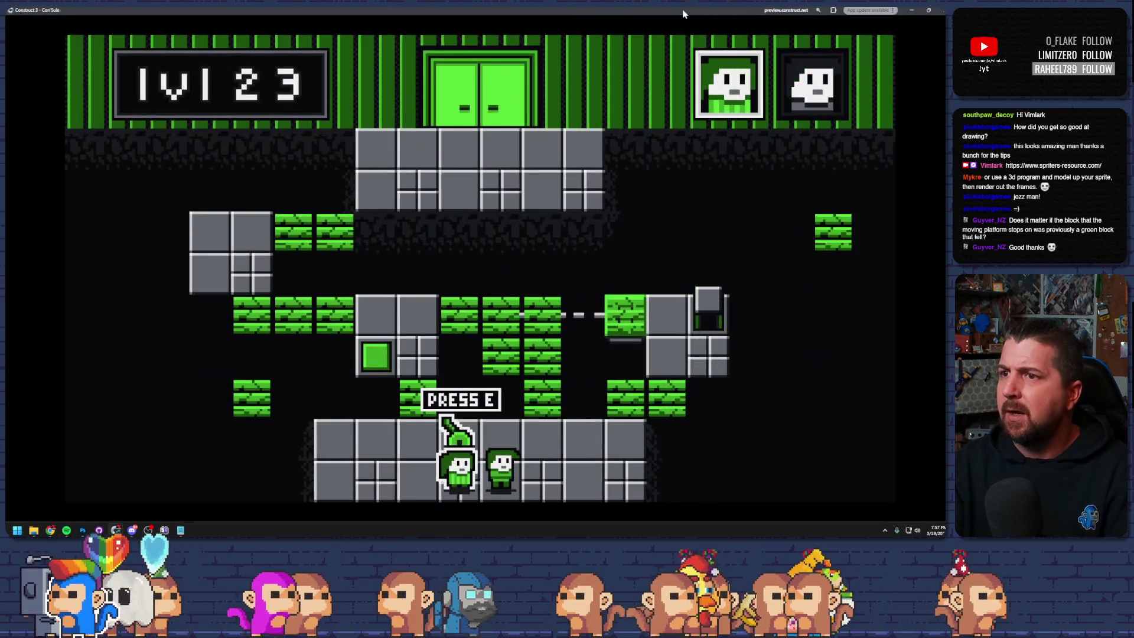
{"action": "key", "text": "Right"}
{"action": "key", "text": "Up"}
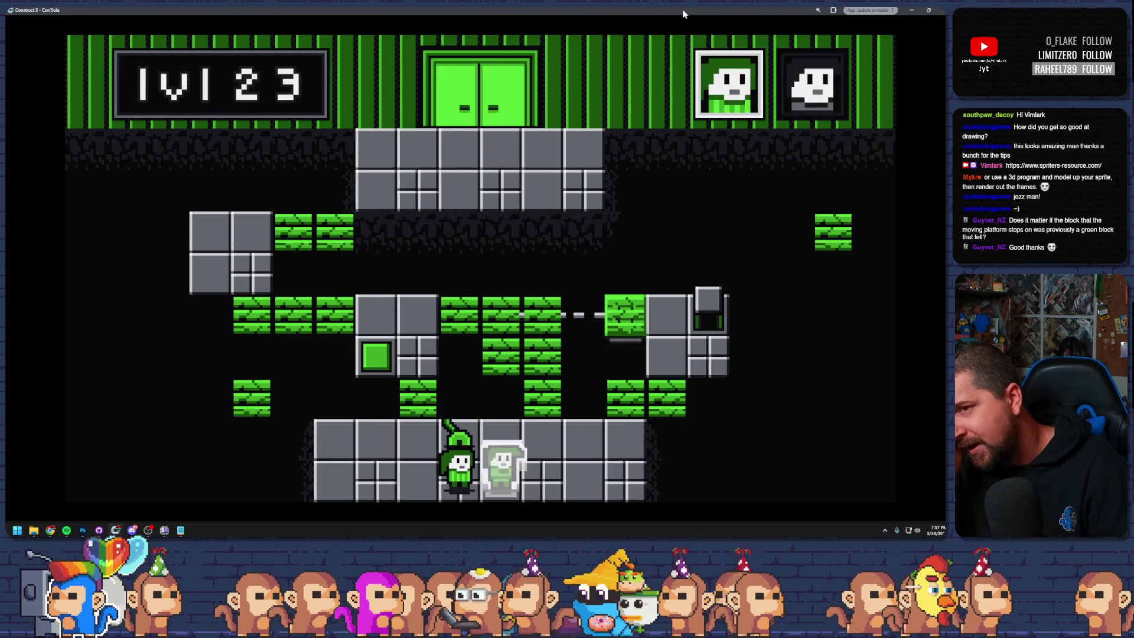
{"action": "key", "text": "e"}
{"action": "key", "text": "Right"}
{"action": "key", "text": "Up"}
{"action": "key", "text": "Right"}
{"action": "key", "text": "Up"}
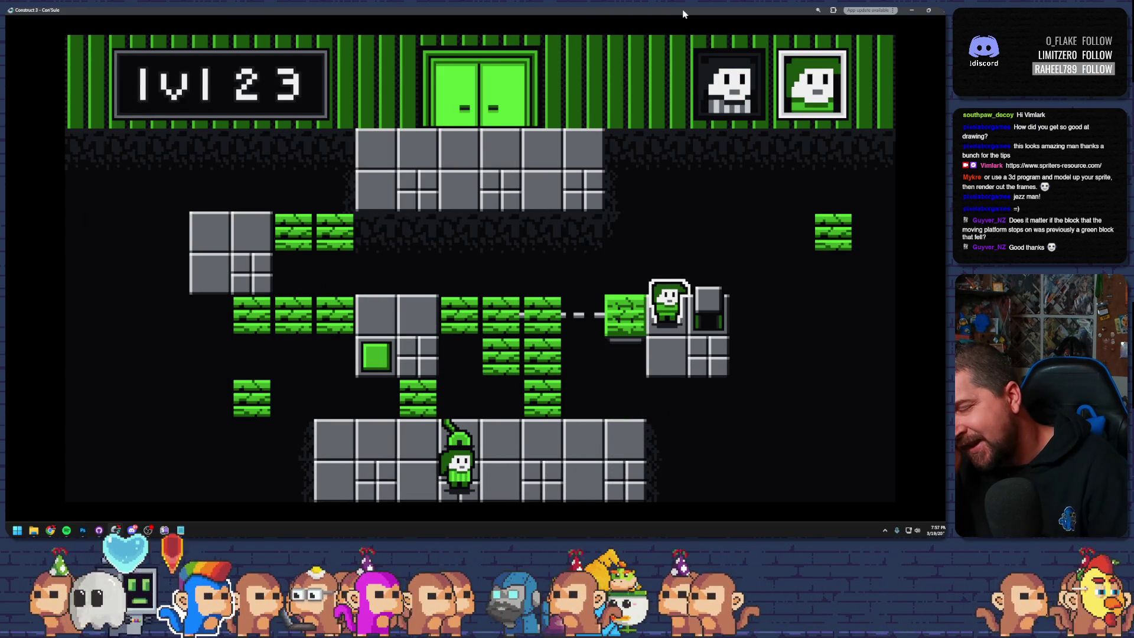
{"action": "key", "text": "Left"}
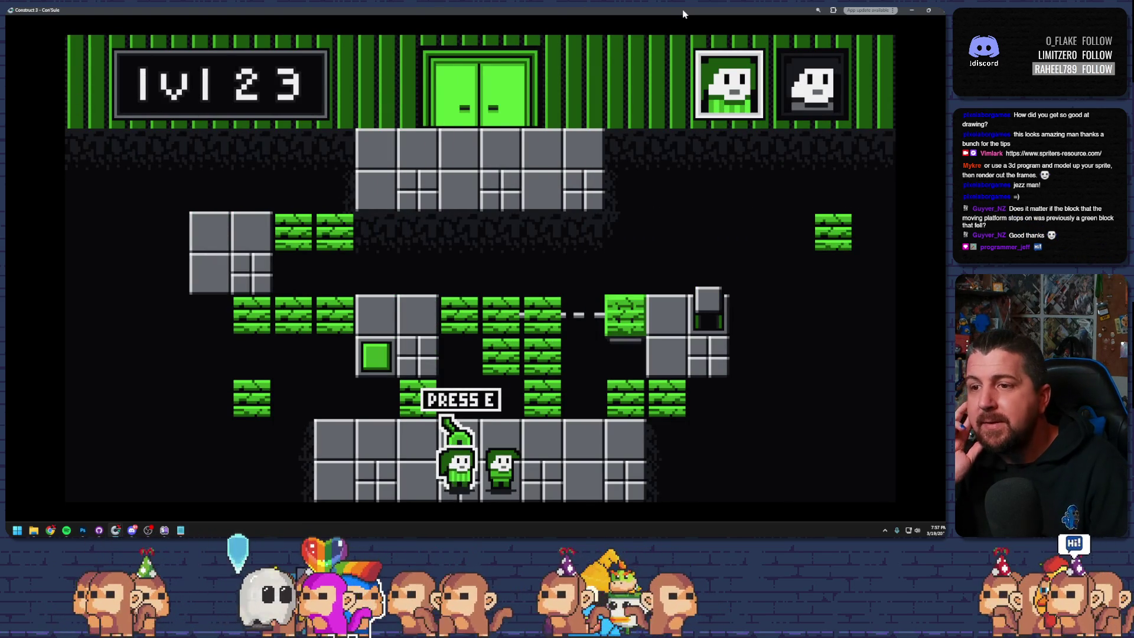
- Switch back to the other character, hop onto the raised platform and upper grey block, then close the preview
{"action": "key", "text": "e"}
{"action": "key", "text": "Right"}
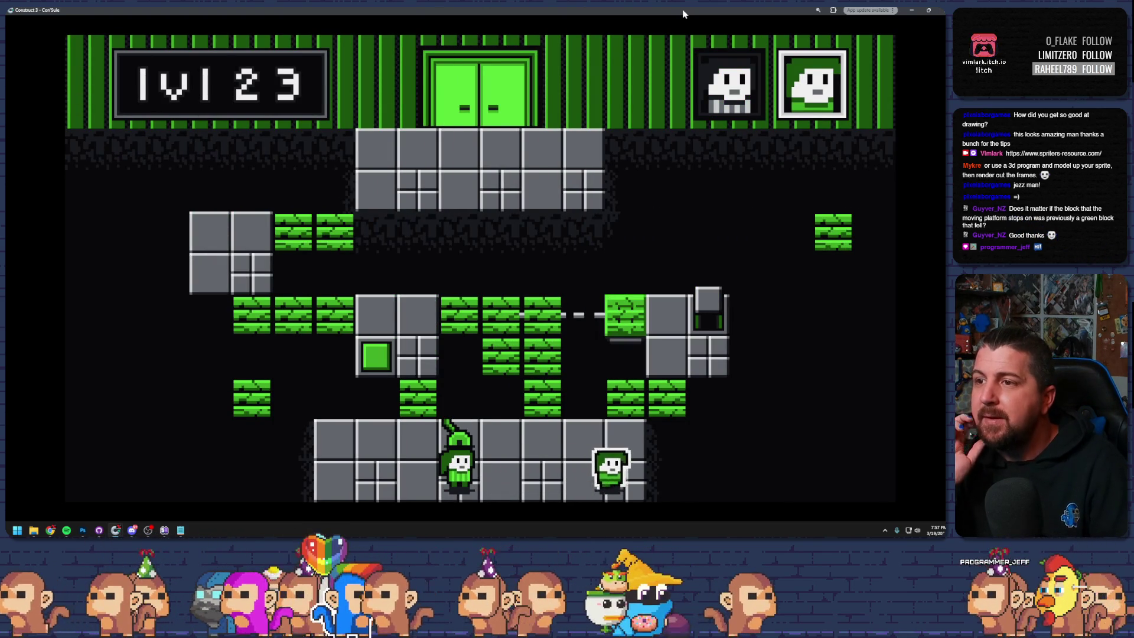
{"action": "key", "text": "Up"}
{"action": "key", "text": "Up"}
{"action": "key", "text": "Left"}
{"action": "key", "text": "Right"}
{"action": "key", "text": "Left"}
{"action": "key", "text": "alt+F4"}
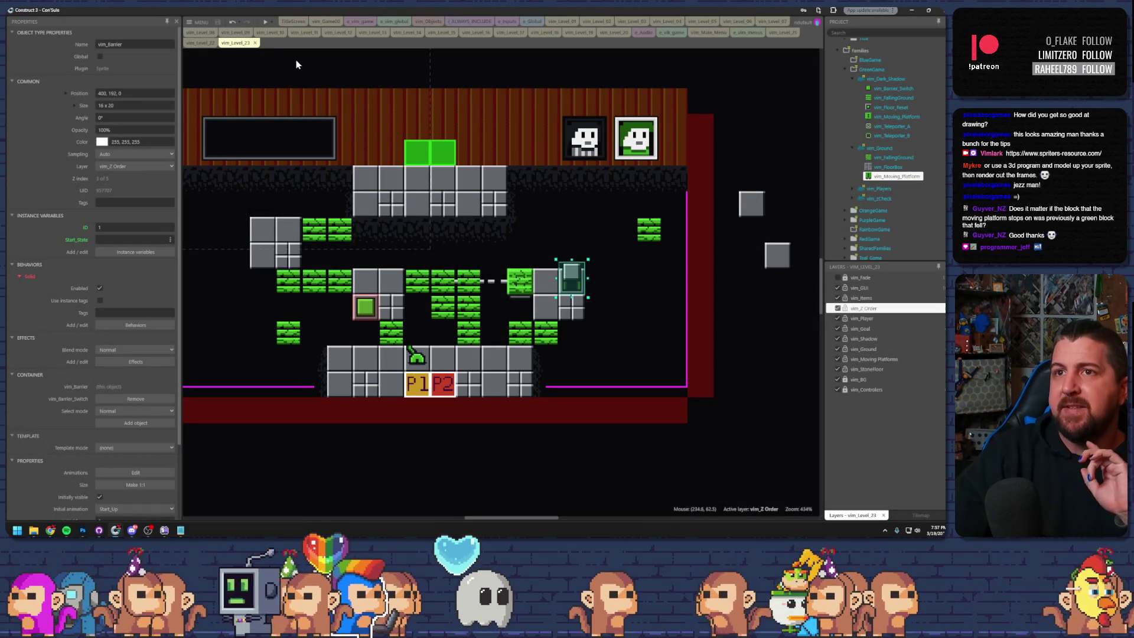
{"action": "left_click", "coordinate": [393, 22]}
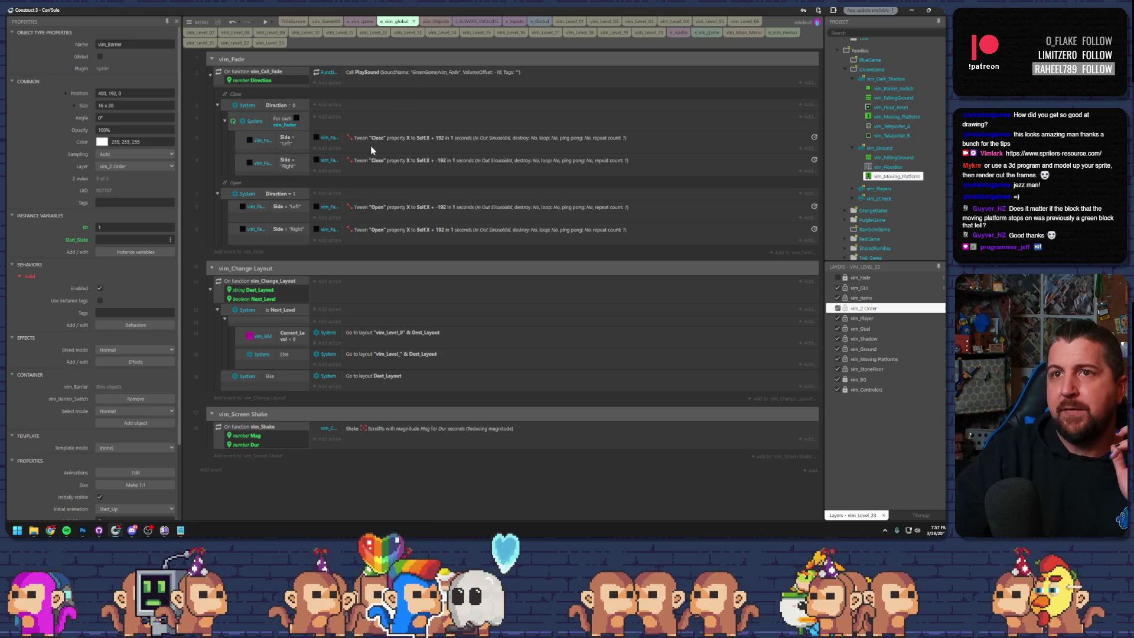
{"action": "left_click", "coordinate": [357, 22]}
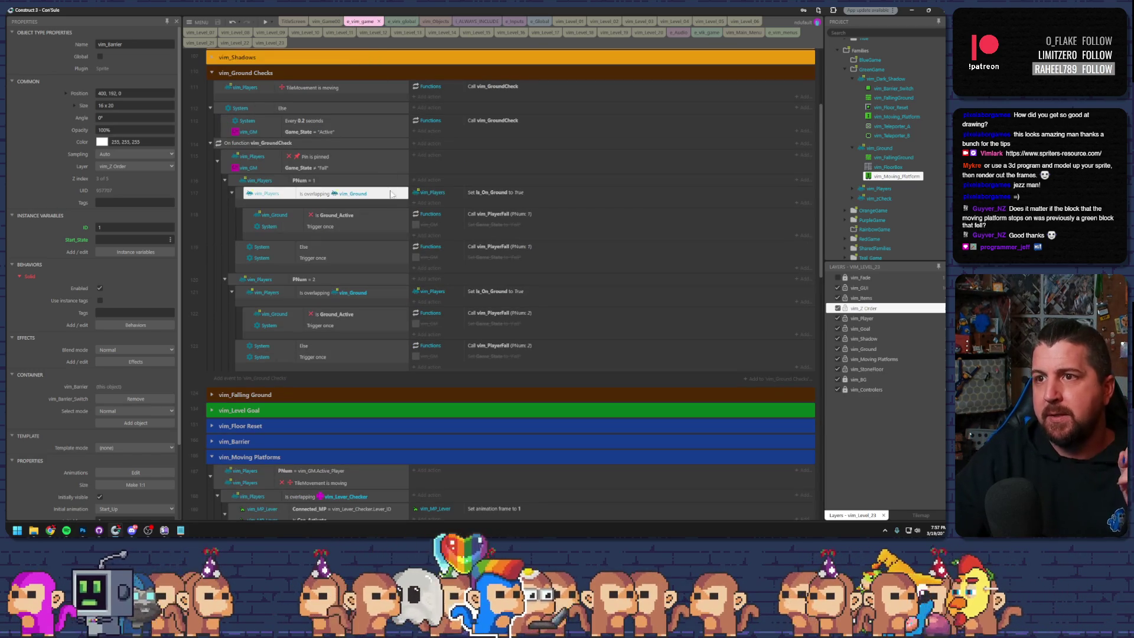
{"action": "left_click", "coordinate": [262, 88]}
{"action": "left_click", "coordinate": [268, 109]}
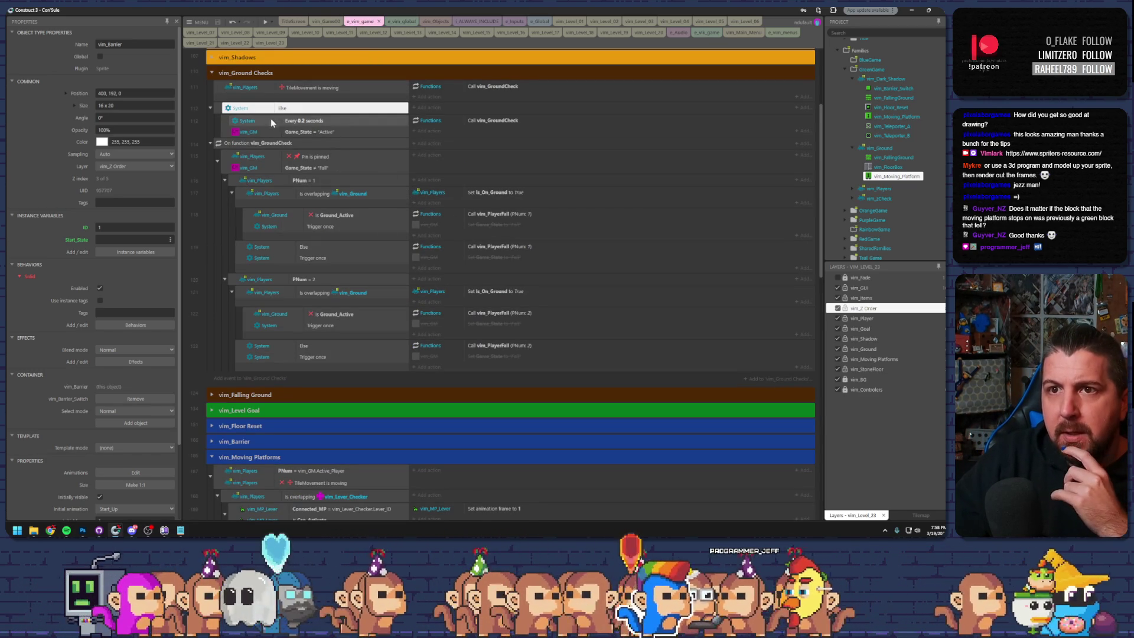
{"action": "left_click", "coordinate": [255, 143]}
{"action": "left_click", "coordinate": [211, 185]}
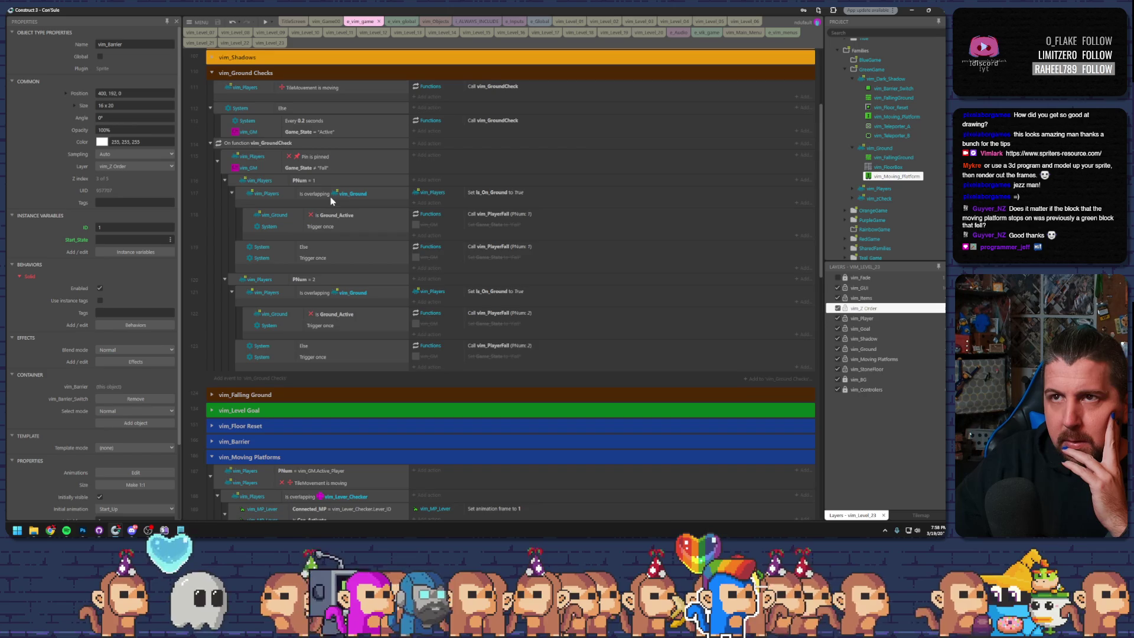
{"action": "scroll", "coordinate": [331, 198], "scroll_direction": "down", "scroll_amount": 5}
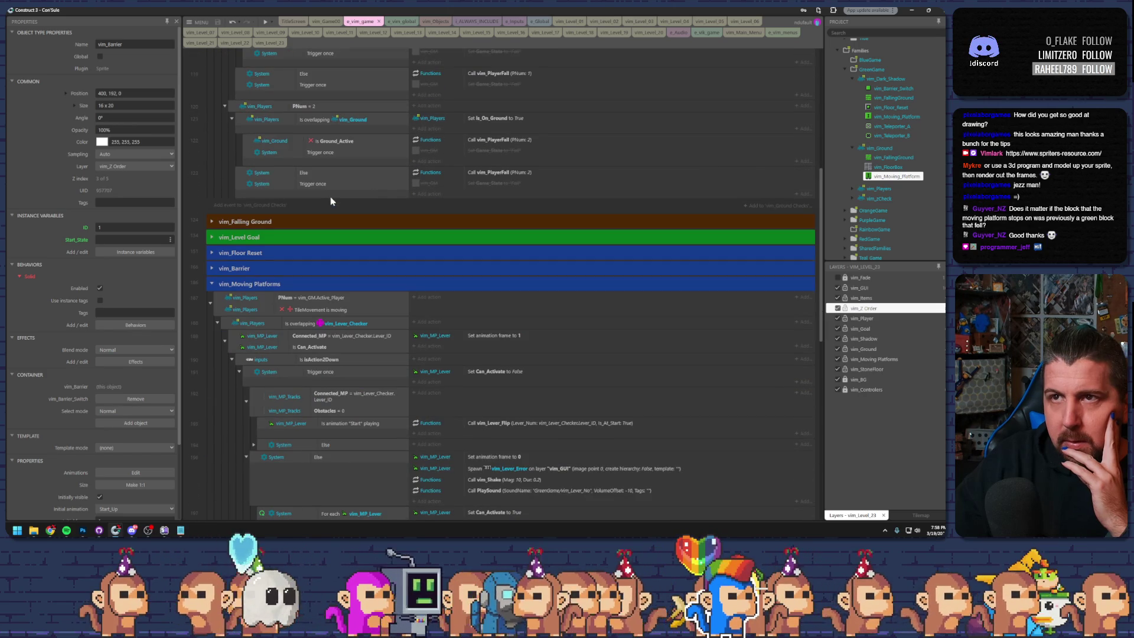
{"action": "scroll", "coordinate": [330, 201], "scroll_direction": "up", "scroll_amount": 3}
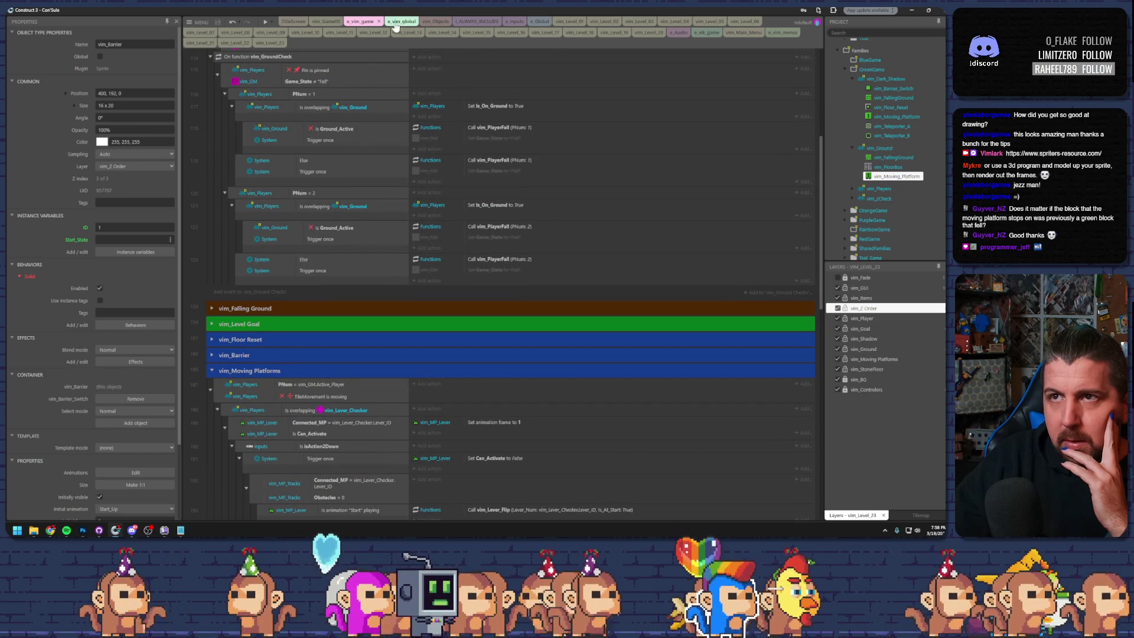
{"action": "left_click", "coordinate": [269, 44]}
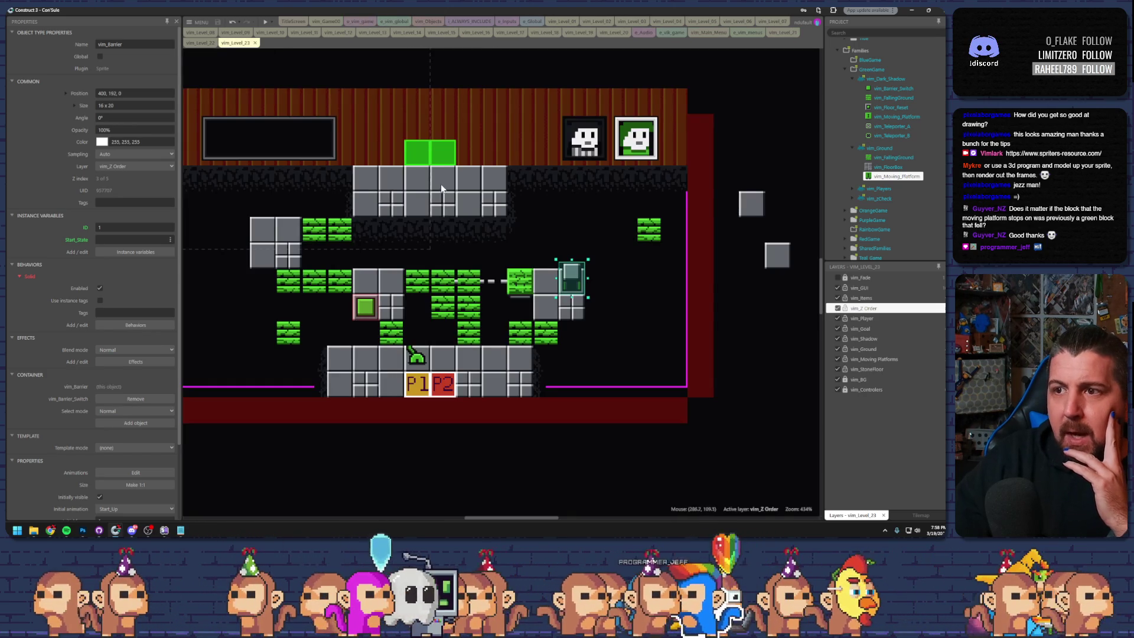
- Delete the vim_FallingGround block covering the arrow platform and drag another falling block down one tile
{"action": "left_click", "coordinate": [520, 287]}
{"action": "key", "text": "Delete"}
{"action": "left_click_drag", "start_coordinate": [424, 284], "coordinate": [425, 309]}
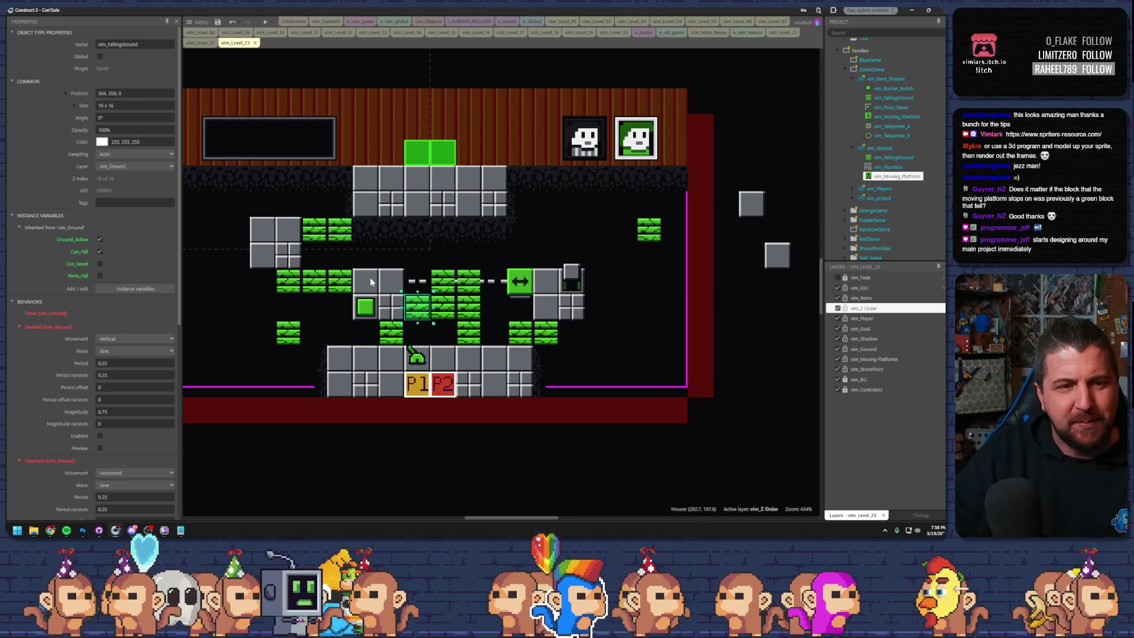
{"action": "left_click", "coordinate": [236, 32]}
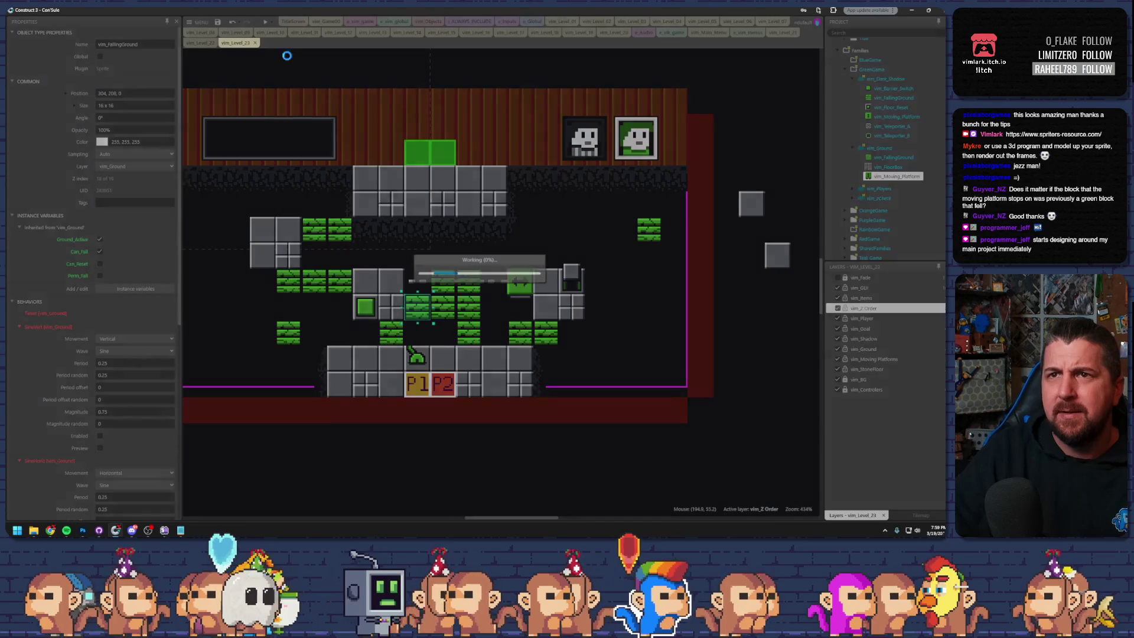